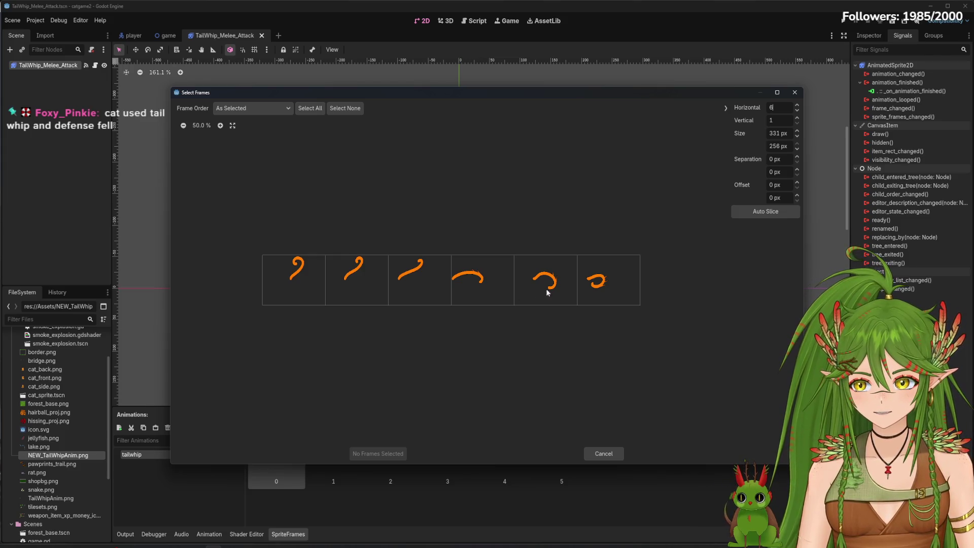
Slice the tail-whip sheet into 6 columns with 24 px X separation, giving 311 px-wide frames.
click(790, 135)
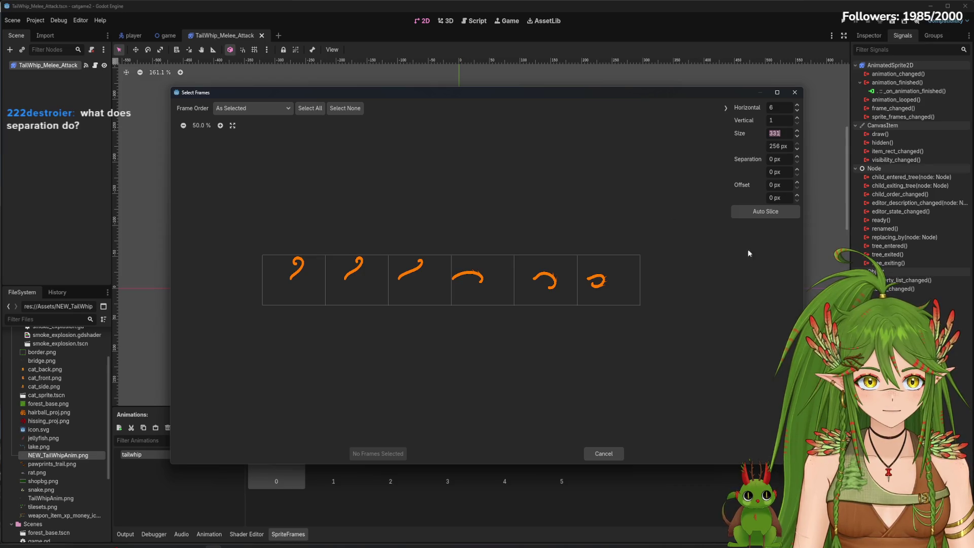
click(779, 133)
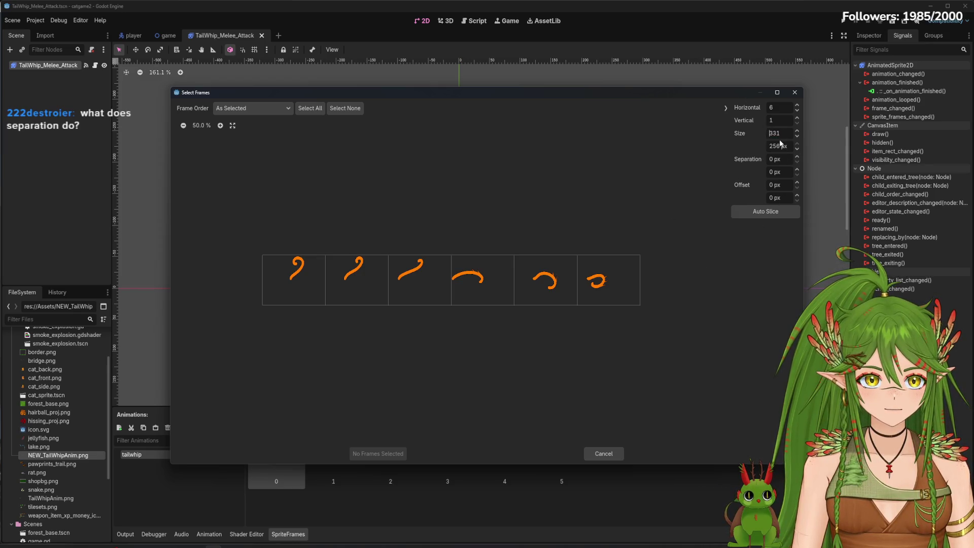
click(800, 162)
drag(797, 158, 797, 158)
click(797, 158)
text(24)
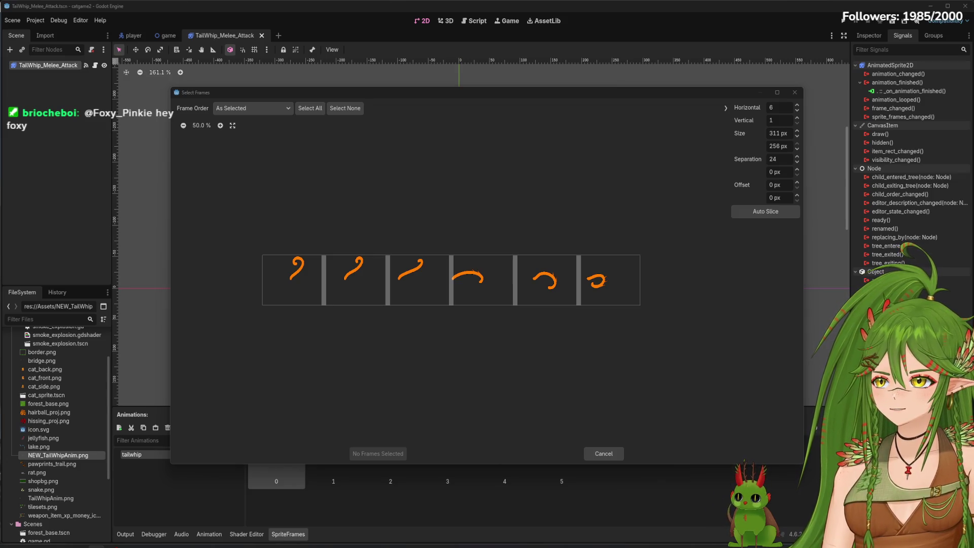
click(776, 132)
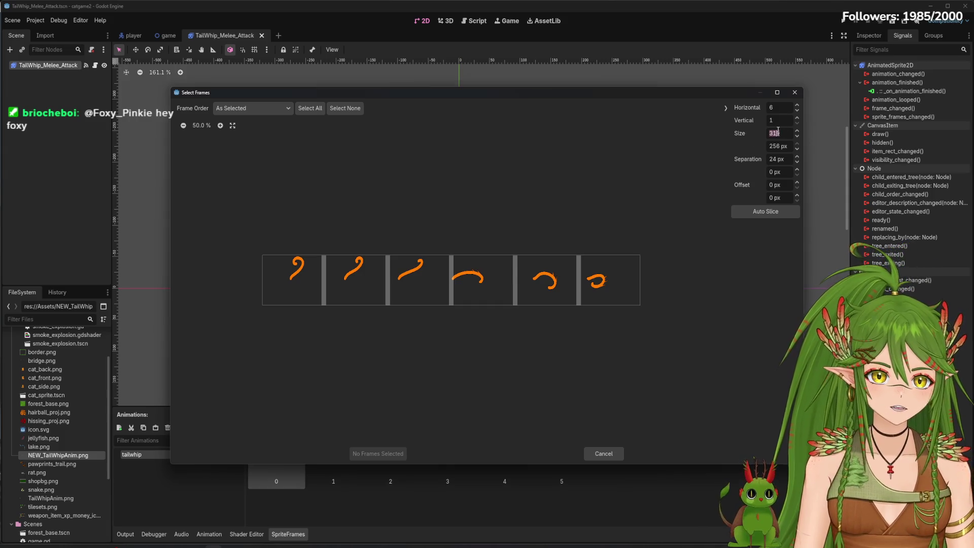
Set Size X to 1989 and Horizontal to 6, giving 331 px frames with no separation.
text(1989)
key(Return)
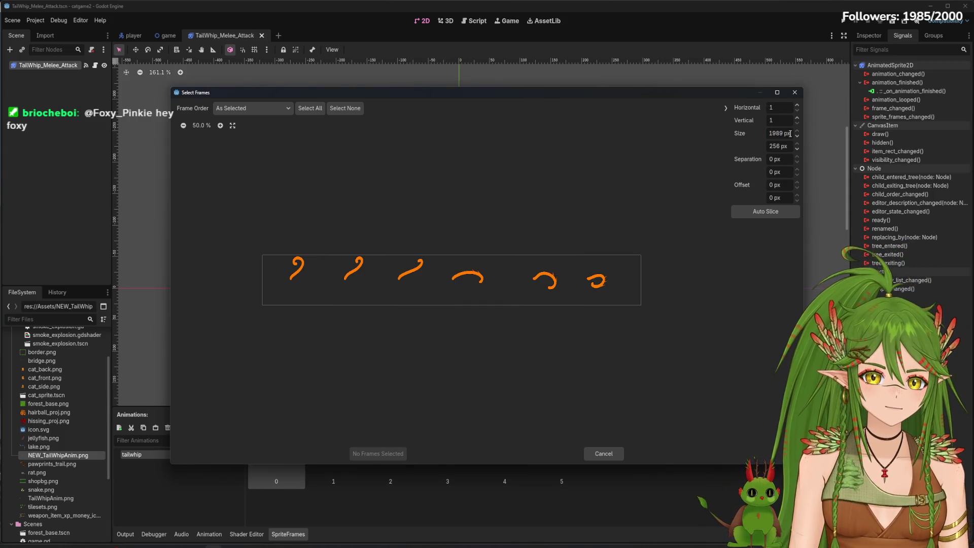
click(797, 105)
click(797, 105)
click(797, 105)
click(797, 105)
click(797, 105)
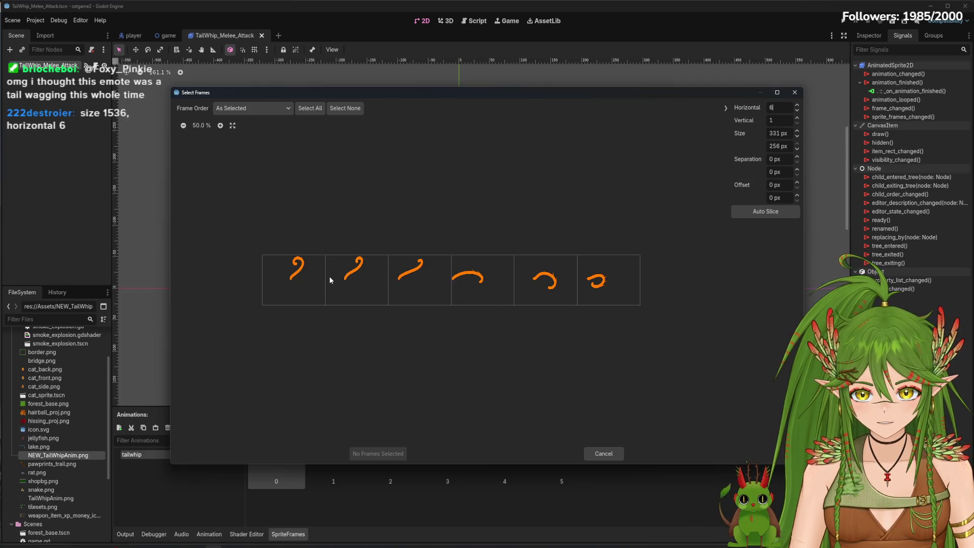
Drop the Horizontal column count to 1, then raise it back to 6.
click(798, 111)
click(797, 112)
click(798, 112)
click(797, 111)
click(798, 111)
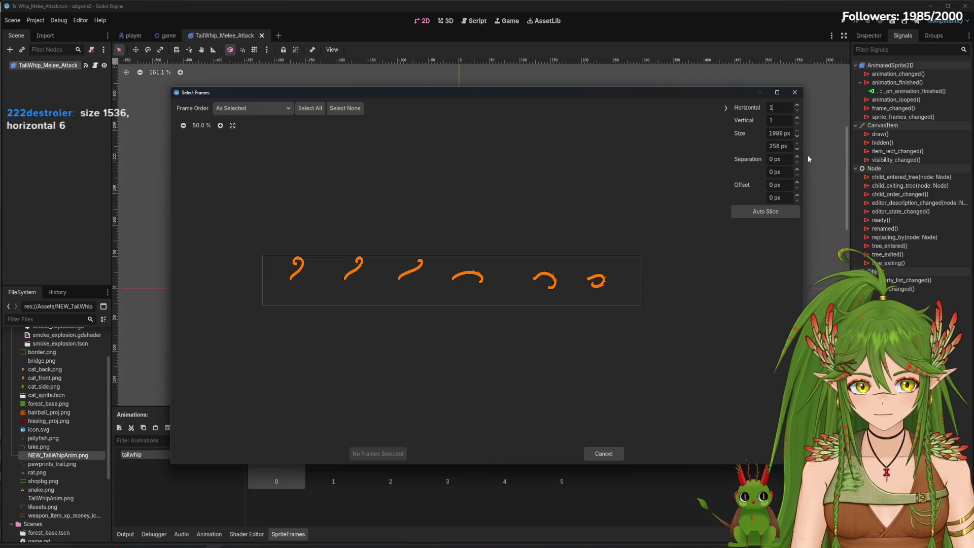
click(797, 106)
click(797, 105)
click(797, 105)
click(797, 106)
click(797, 105)
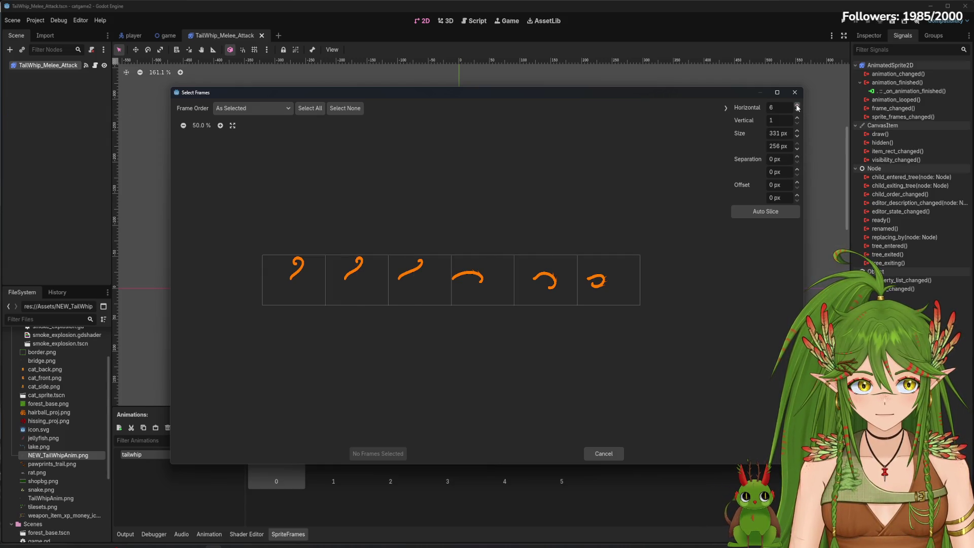
click(797, 182)
Reset the horizontal offset to 0 px and raise the X separation to 14 px.
click(797, 183)
click(798, 183)
click(797, 182)
click(797, 183)
click(797, 183)
click(797, 183)
click(797, 183)
click(797, 183)
double_click(763, 186)
key(Return)
click(797, 156)
click(797, 156)
click(797, 157)
click(797, 157)
click(797, 157)
click(797, 156)
click(797, 156)
click(797, 157)
click(797, 157)
click(797, 157)
click(797, 157)
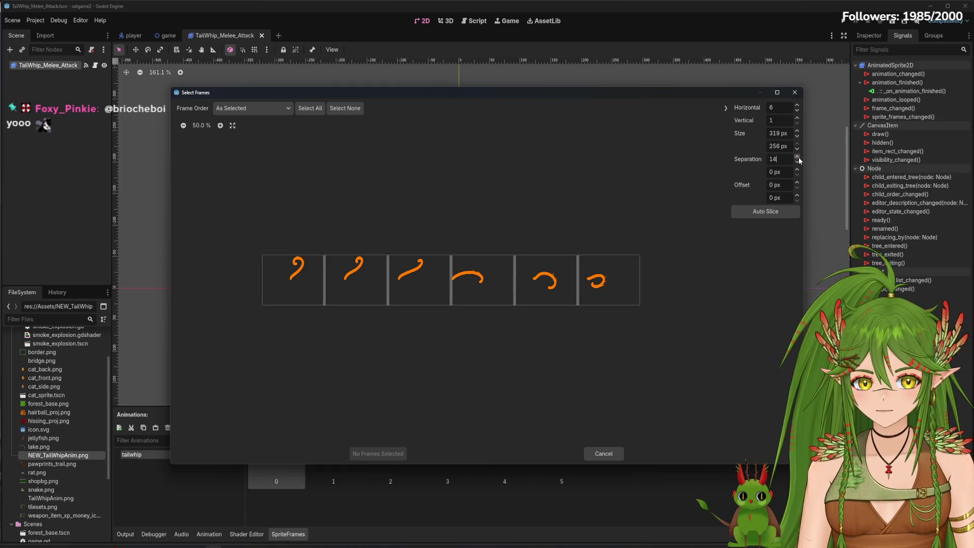
Nudge the horizontal offset up and back down, then set the vertical offset to 12 px.
click(797, 182)
click(797, 183)
click(797, 183)
click(797, 183)
click(797, 182)
click(797, 183)
click(798, 183)
click(797, 183)
click(797, 183)
click(797, 183)
click(797, 183)
click(797, 182)
click(797, 182)
click(797, 182)
click(798, 183)
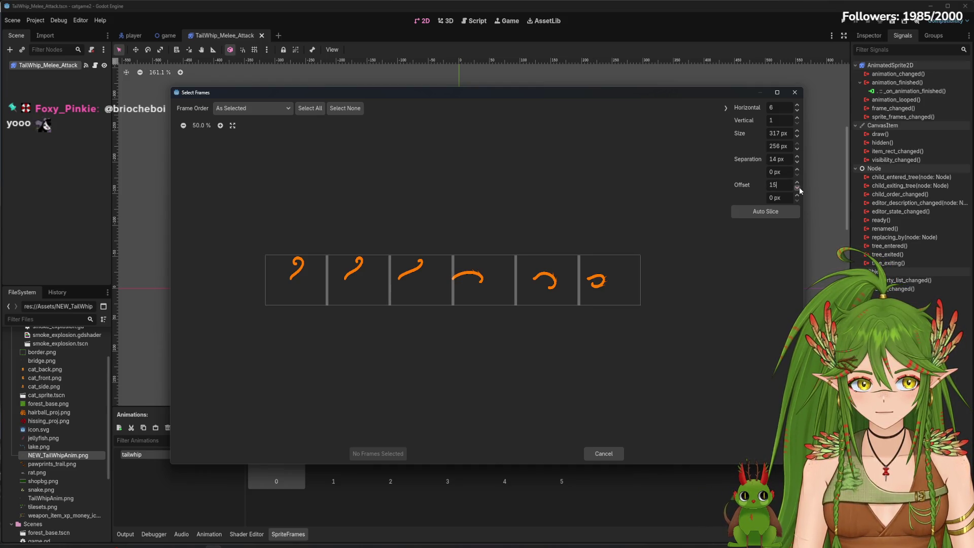
click(799, 187)
click(799, 187)
click(799, 187)
click(799, 188)
click(799, 187)
click(798, 187)
click(799, 188)
click(798, 188)
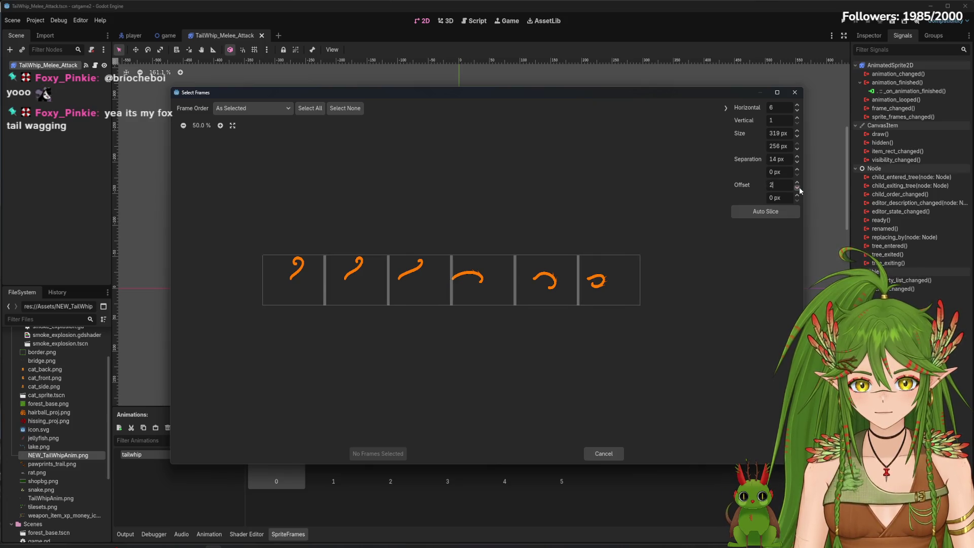
click(799, 187)
click(798, 187)
click(798, 195)
click(798, 196)
click(798, 195)
click(798, 196)
click(798, 196)
click(798, 196)
click(799, 195)
click(798, 196)
click(798, 196)
click(798, 196)
Check the frame order options and close the Select Frames dialog without adding frames.
click(229, 113)
click(229, 124)
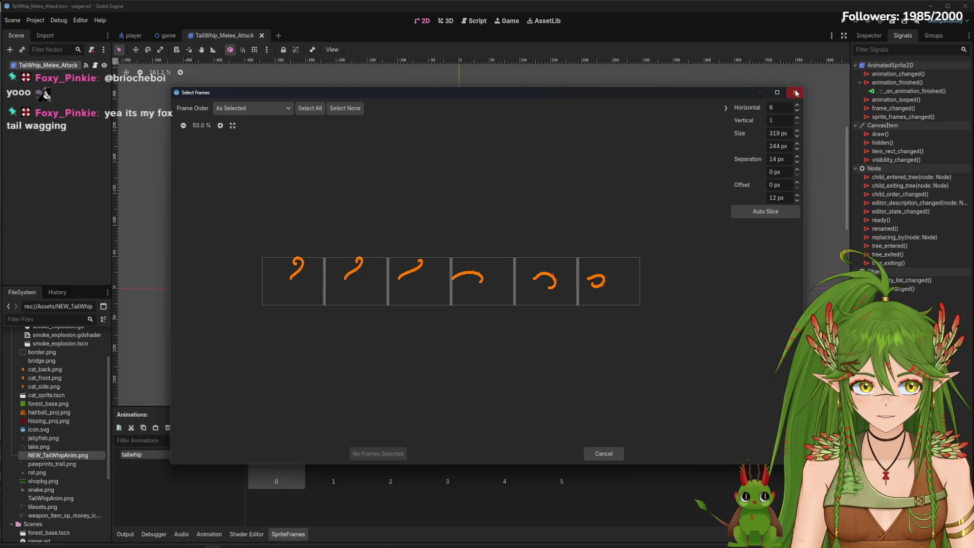
click(795, 93)
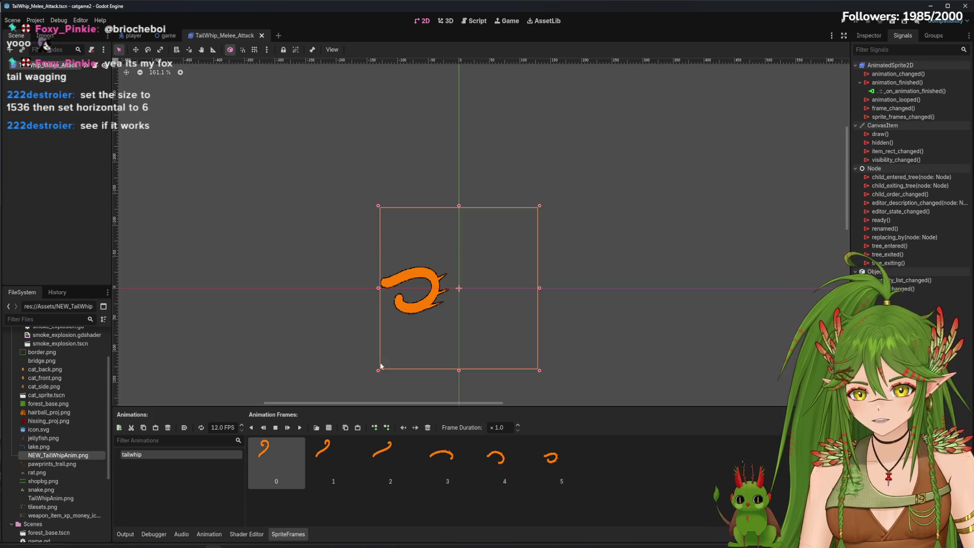
Close the TailWhip_Melee_Attack scene and open forest_base.tscn from the Scenes folder.
click(263, 35)
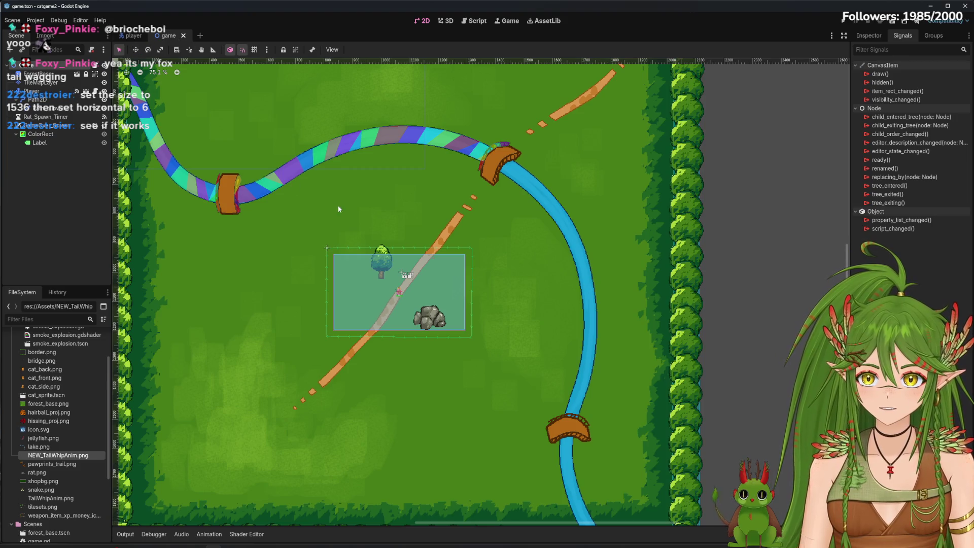
scroll(76, 477, down, 5)
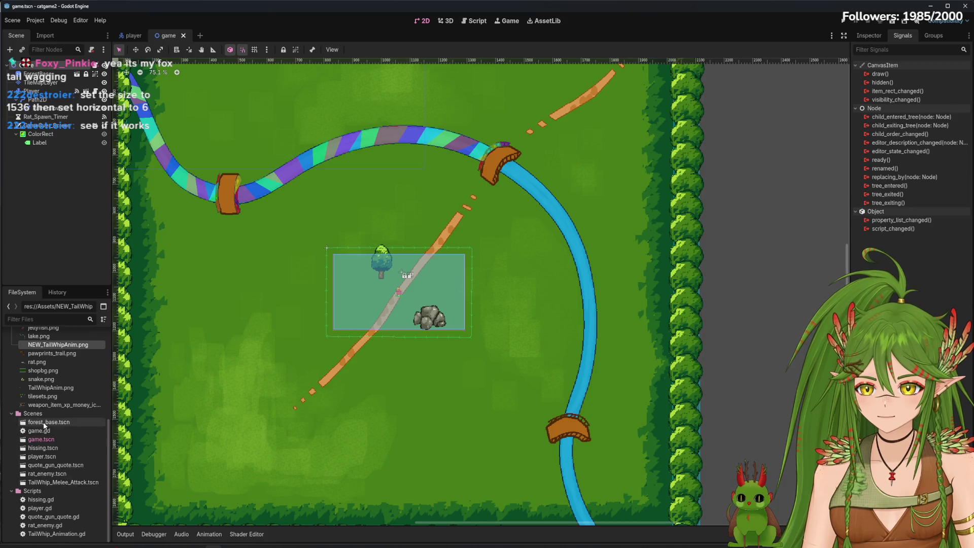
double_click(45, 423)
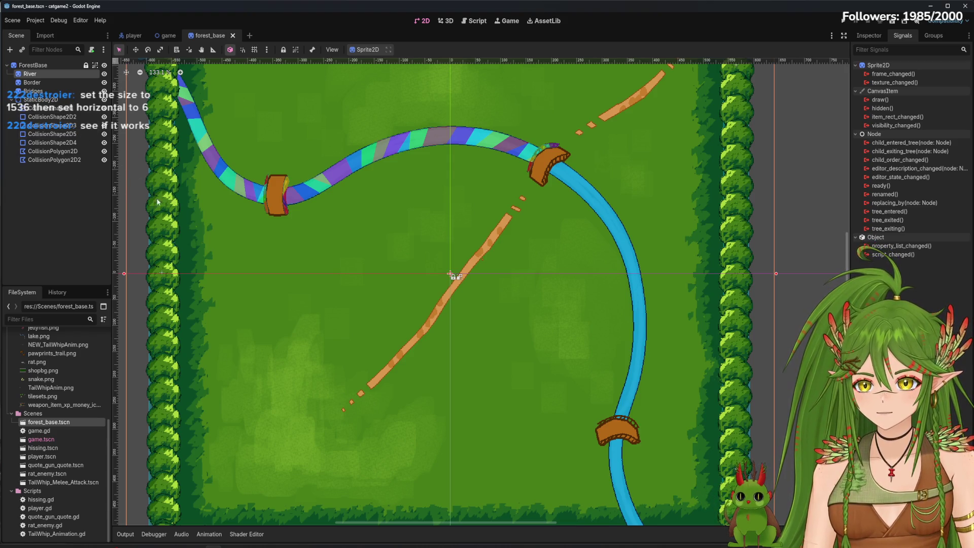
scroll(472, 277, up, 8)
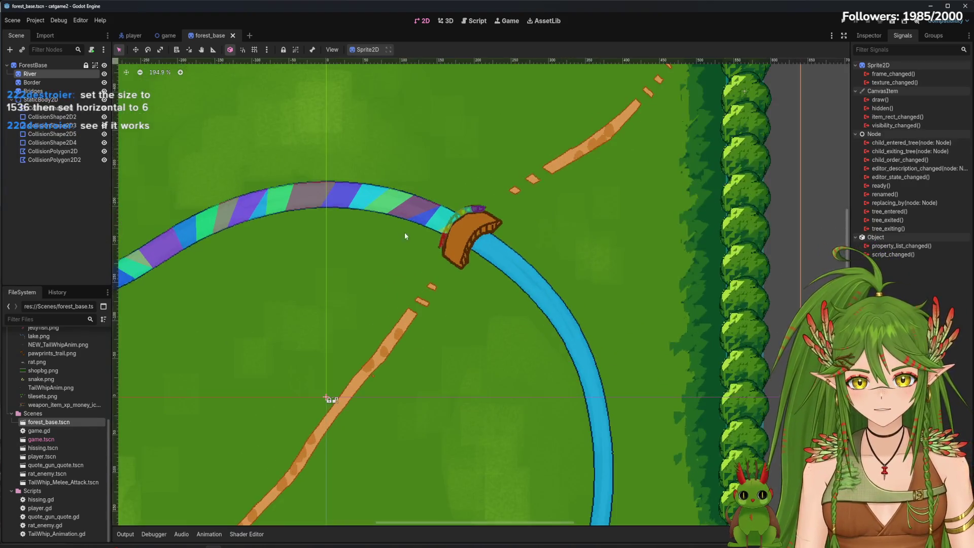
Add a CollisionPolygon2D child under the River node, found by searching 'collis'.
click(10, 49)
text(colliss)
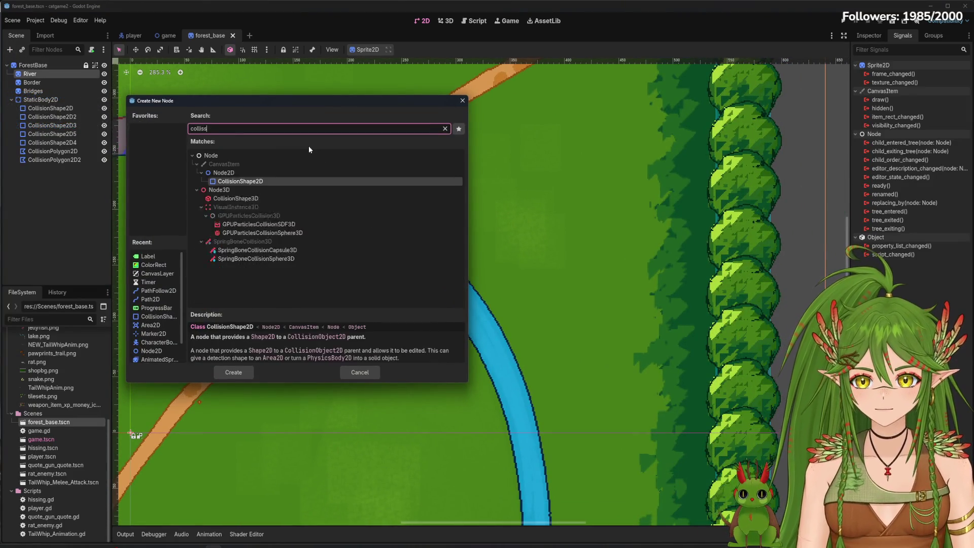
key(BackSpace)
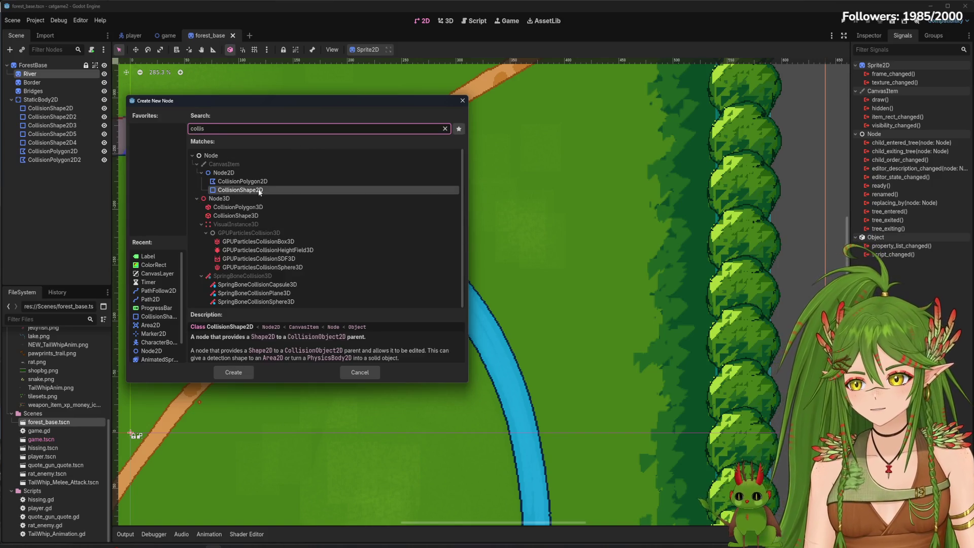
double_click(257, 182)
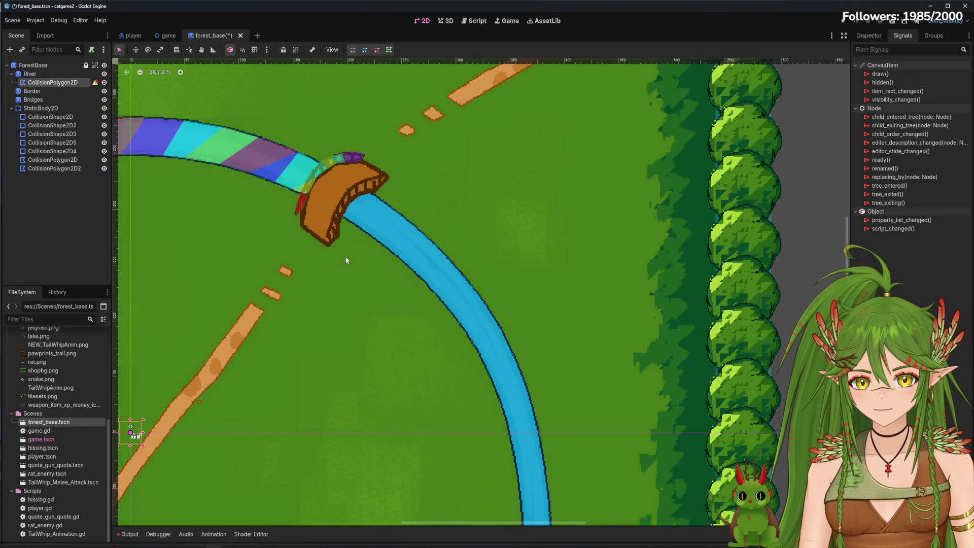
scroll(343, 220, up, 4)
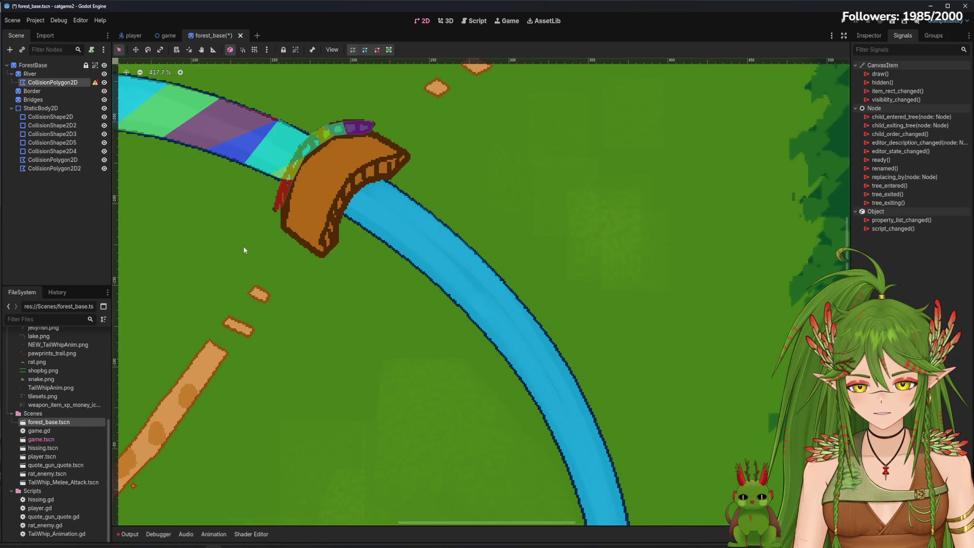
scroll(356, 233, down, 1)
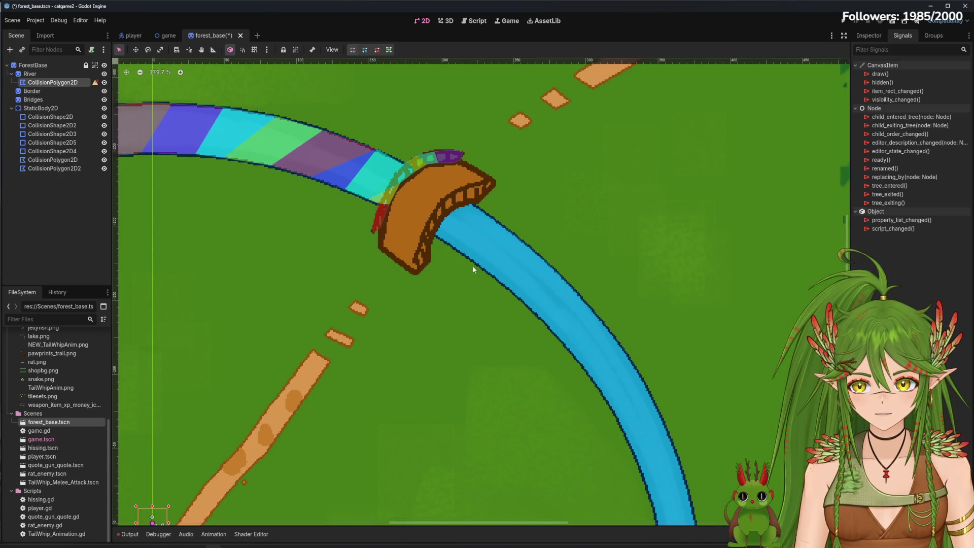
scroll(473, 266, right, 5)
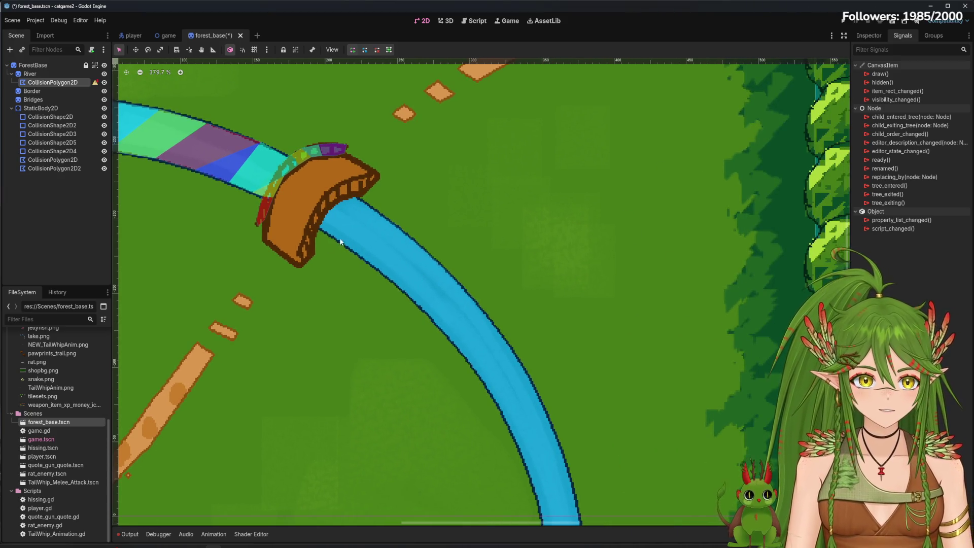
Start the river collision polygon at the bridge tip, tracing along the bridge and river edge.
click(302, 259)
click(297, 253)
click(302, 237)
click(311, 217)
click(337, 186)
click(361, 175)
click(373, 174)
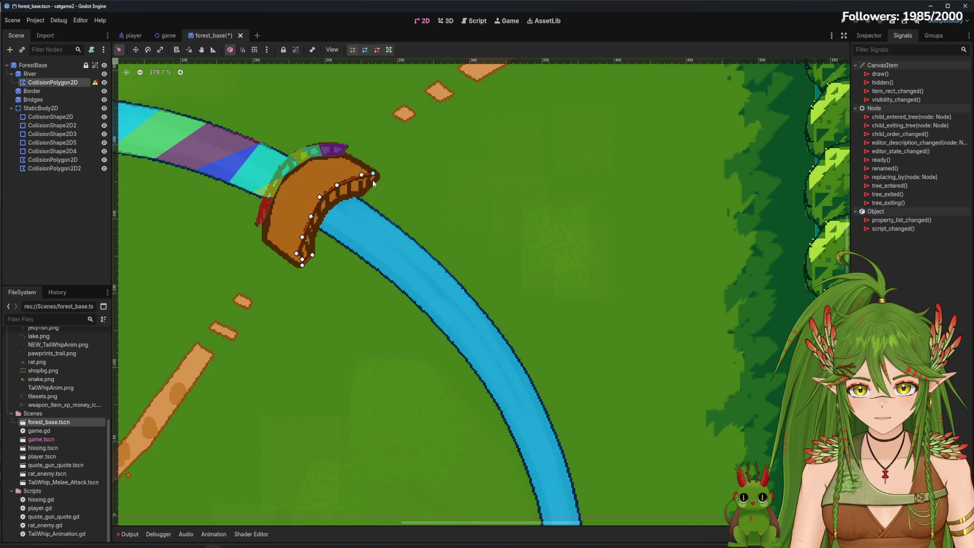
click(371, 186)
click(361, 197)
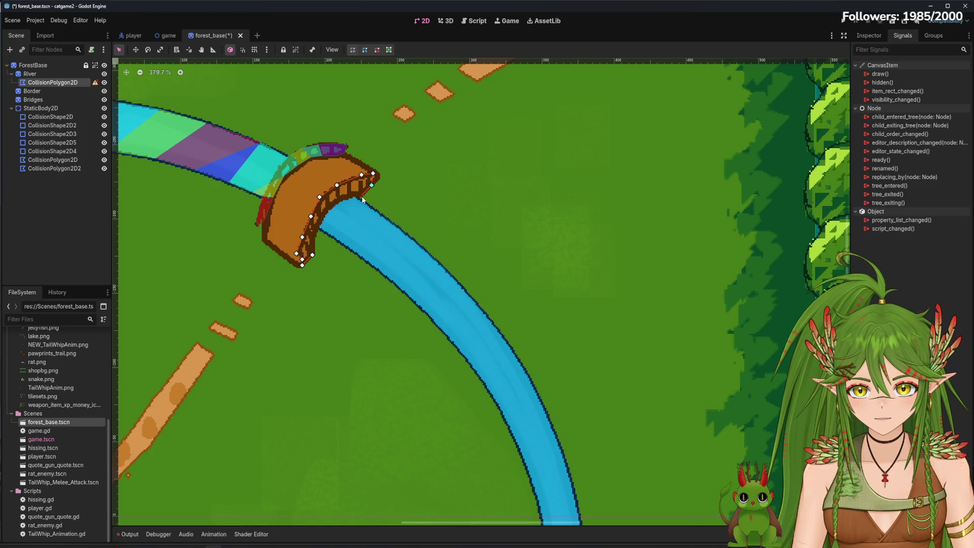
click(364, 202)
click(389, 219)
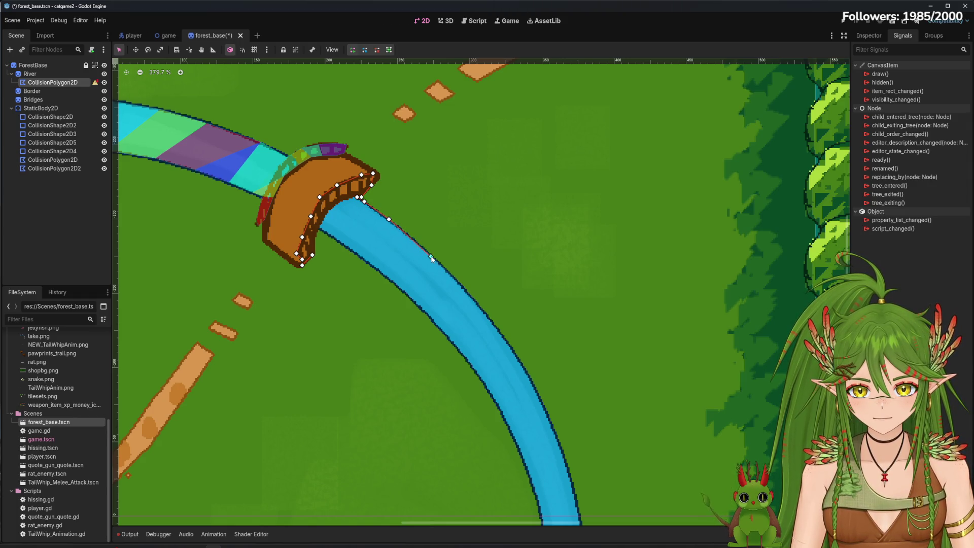
Continue the outline down the river's right bank to where it meets the bridge.
drag(469, 299, 319, 180)
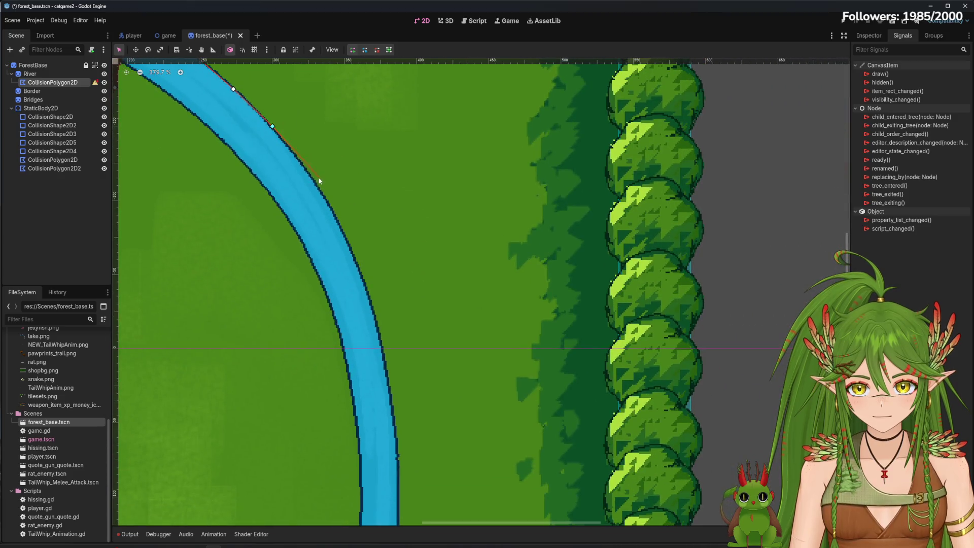
click(315, 182)
click(348, 241)
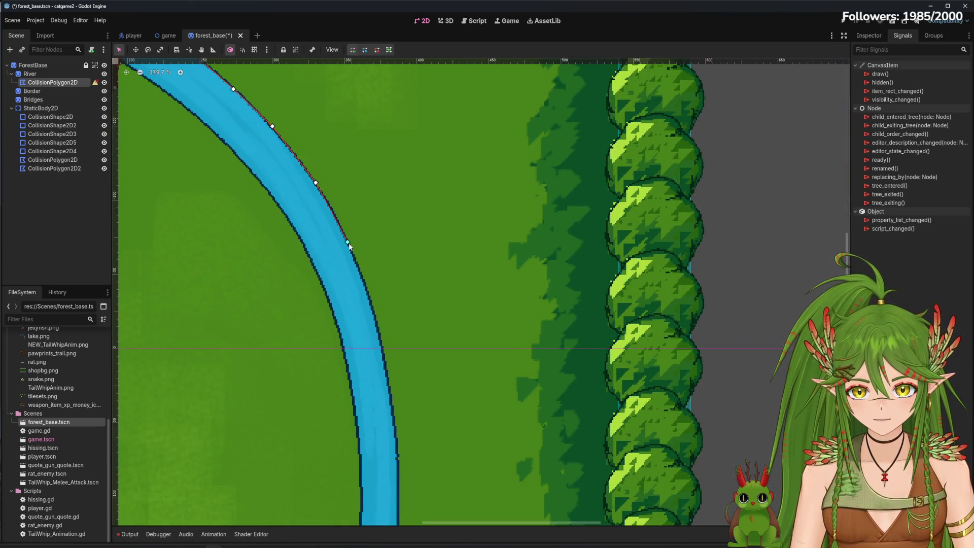
scroll(365, 233, down, 3)
click(361, 295)
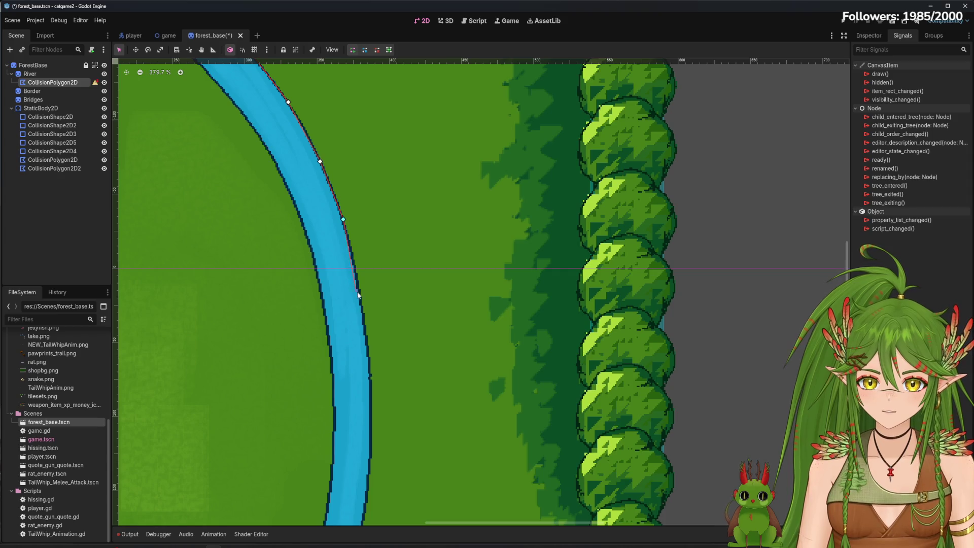
scroll(407, 218, down, 4)
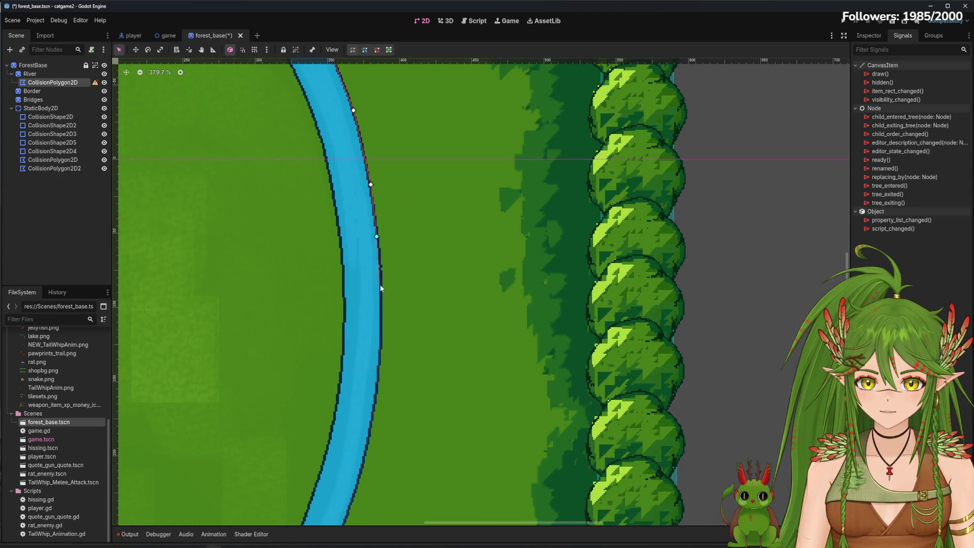
click(380, 263)
scroll(380, 262, down, 1)
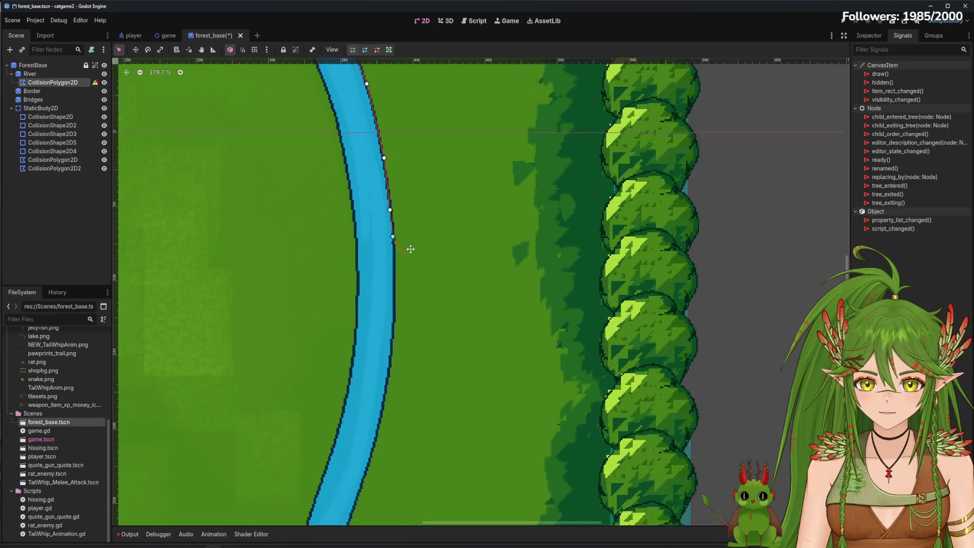
scroll(411, 249, down, 2)
click(422, 227)
click(422, 265)
click(421, 303)
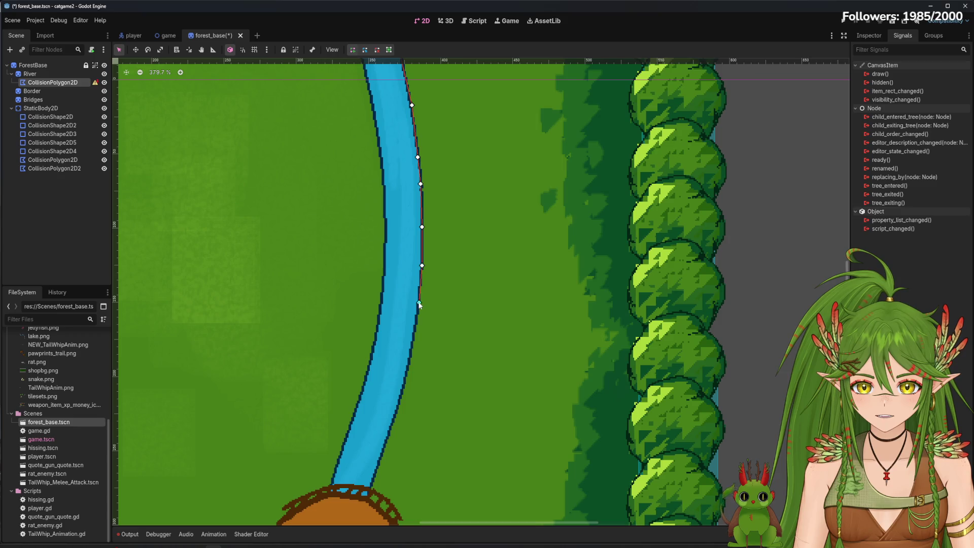
scroll(457, 244, down, 4)
click(484, 229)
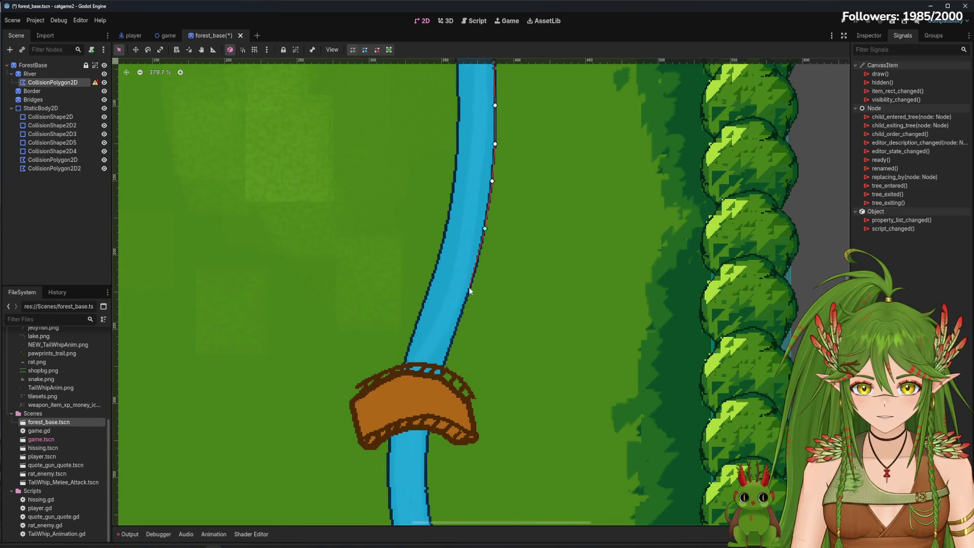
click(471, 284)
click(462, 313)
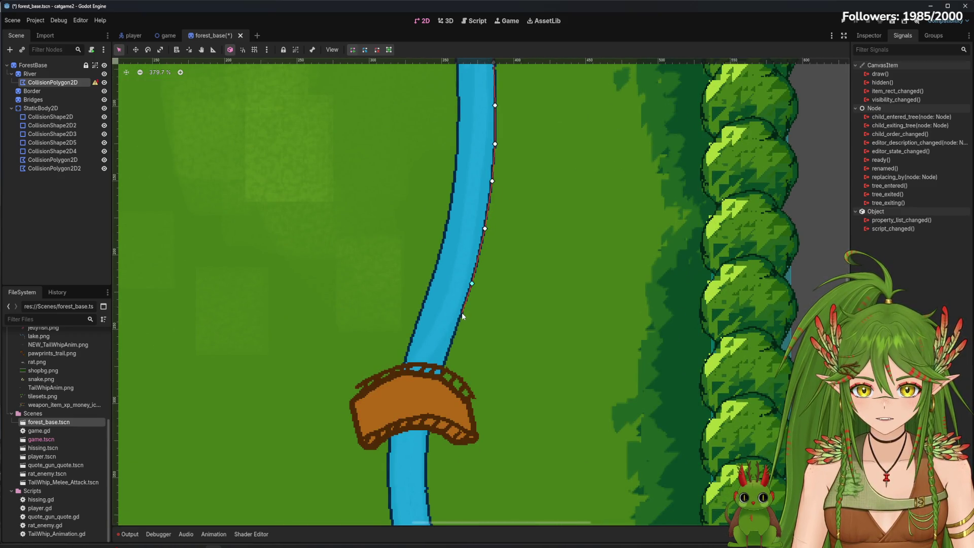
click(452, 342)
click(445, 365)
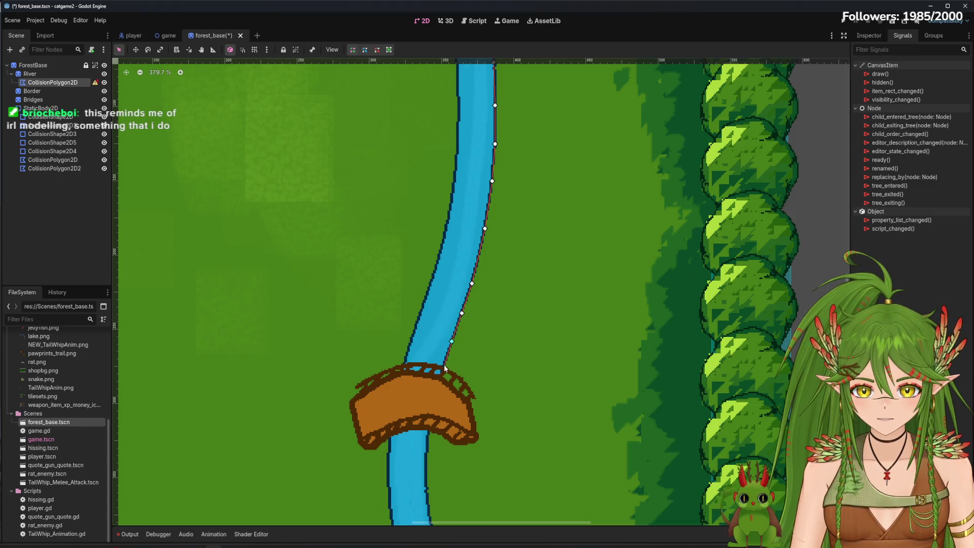
scroll(447, 367, down, 3)
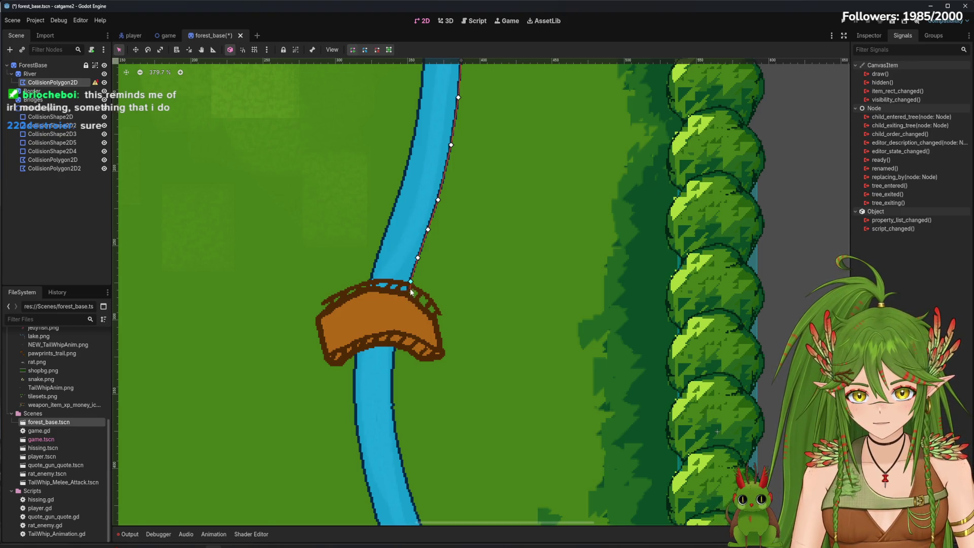
Add polygon vertices across the bridge's top edge and around its left end.
click(411, 287)
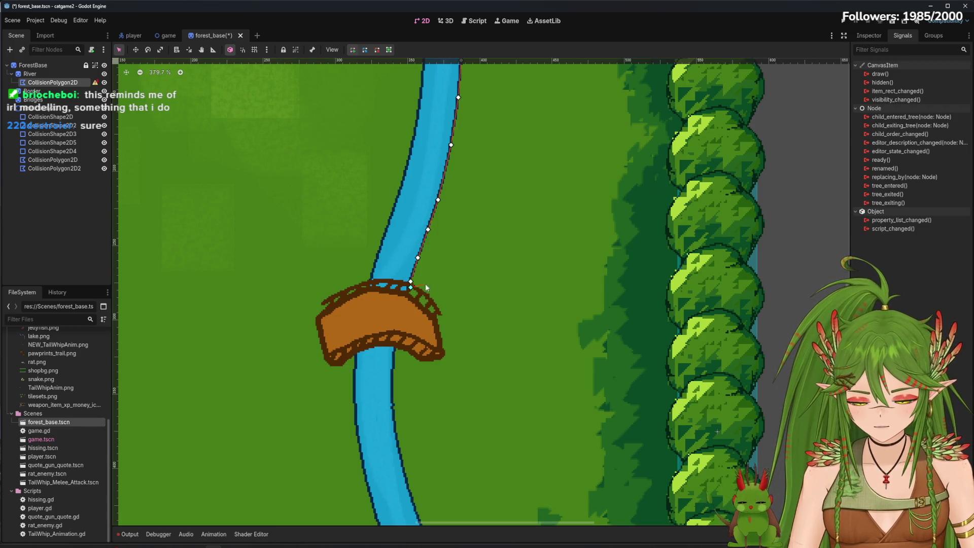
click(417, 288)
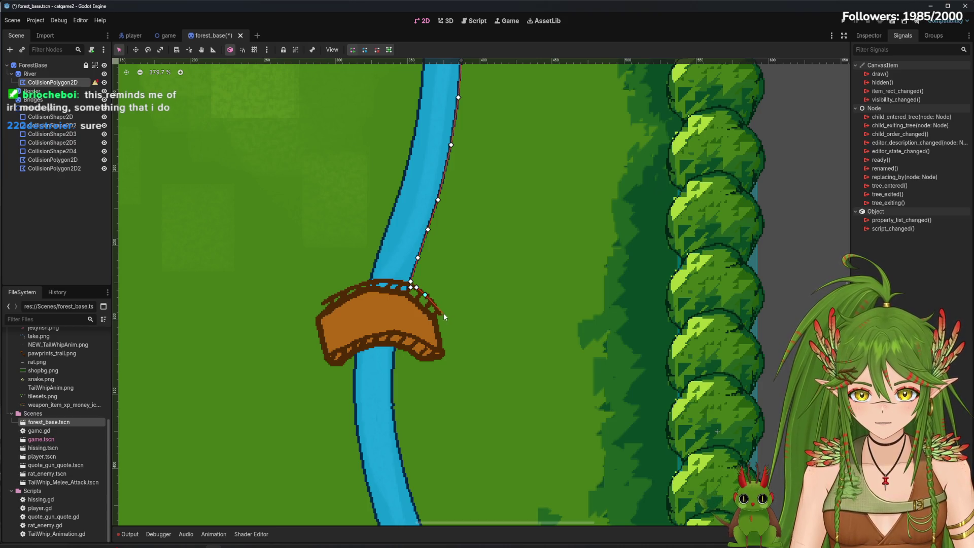
click(433, 303)
click(438, 310)
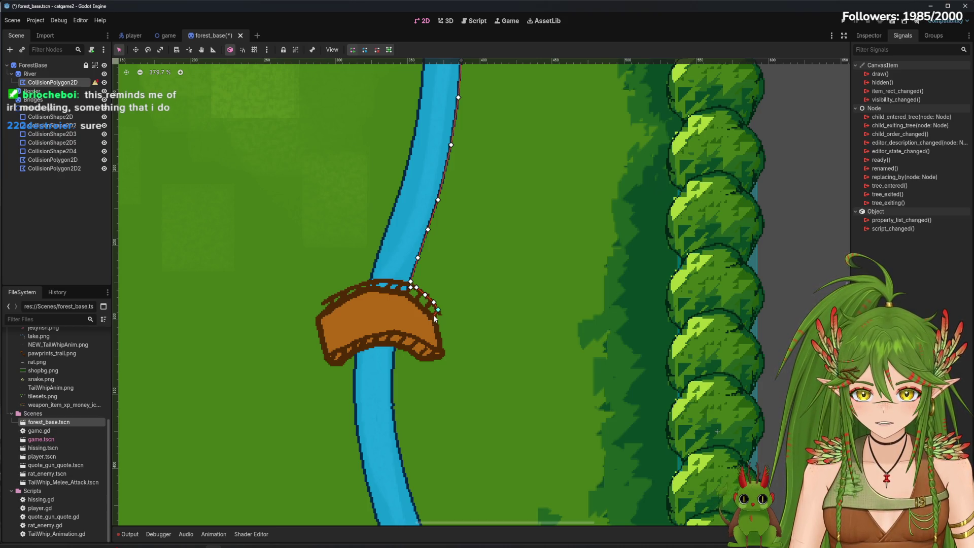
click(435, 314)
click(425, 308)
click(412, 294)
click(398, 291)
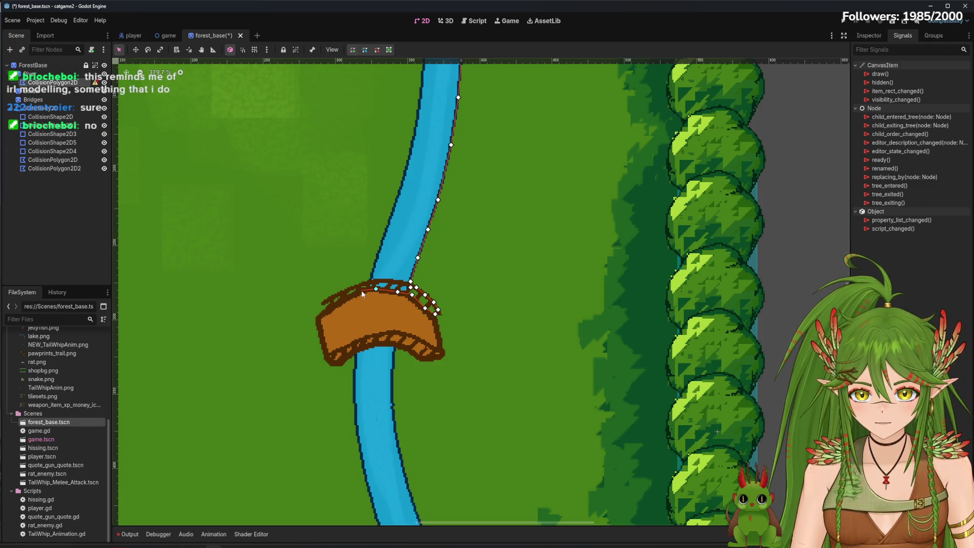
click(328, 309)
click(324, 302)
click(341, 293)
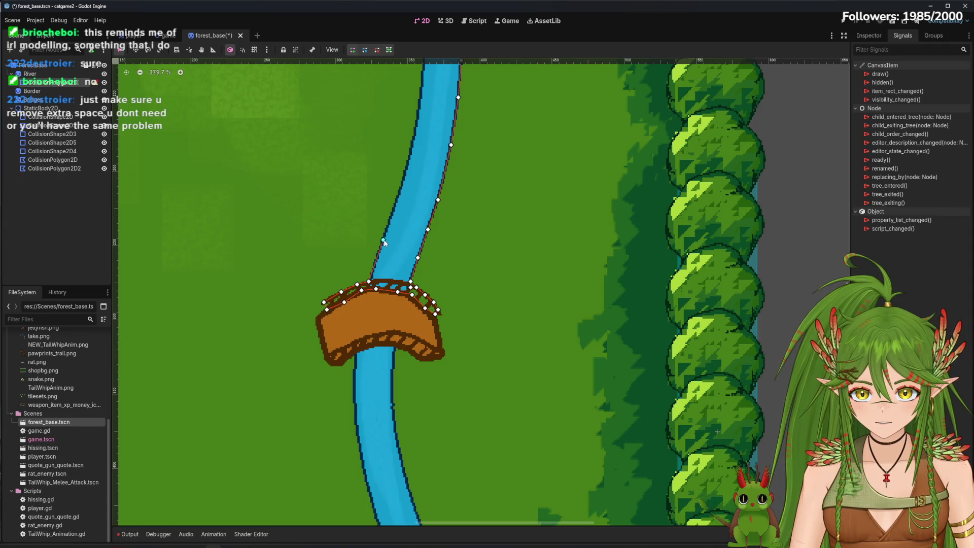
Begin tracing the river's left bank with vertices while panning upward.
click(385, 239)
scroll(385, 301, up, 3)
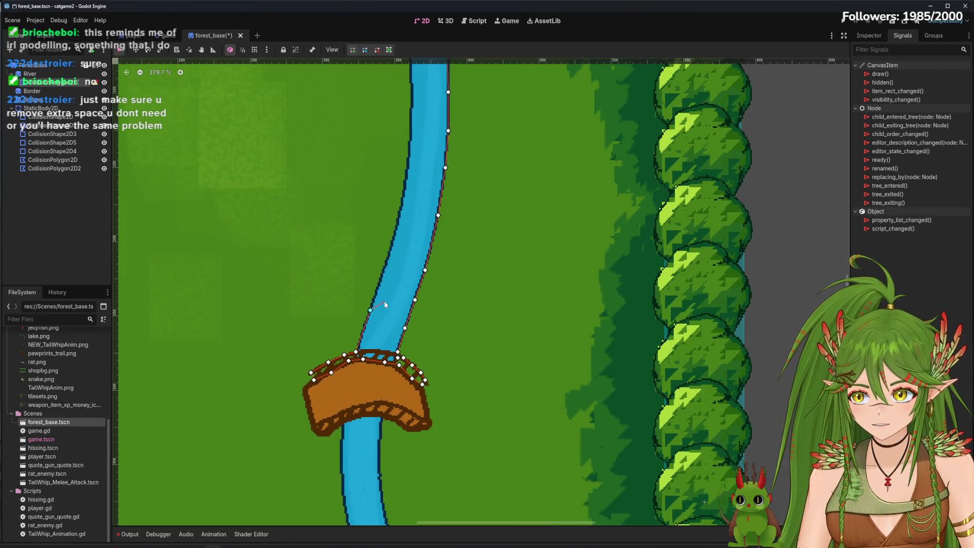
click(385, 265)
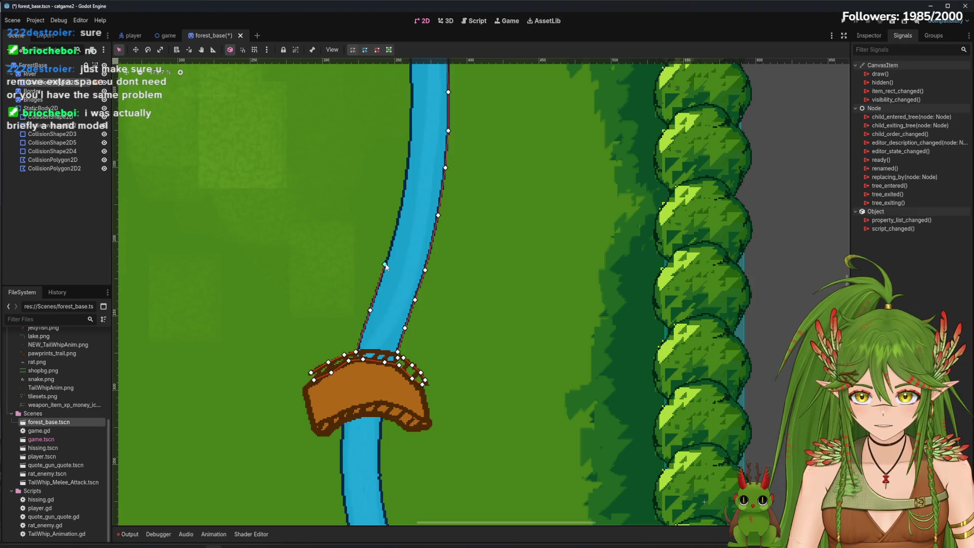
scroll(386, 289, up, 2)
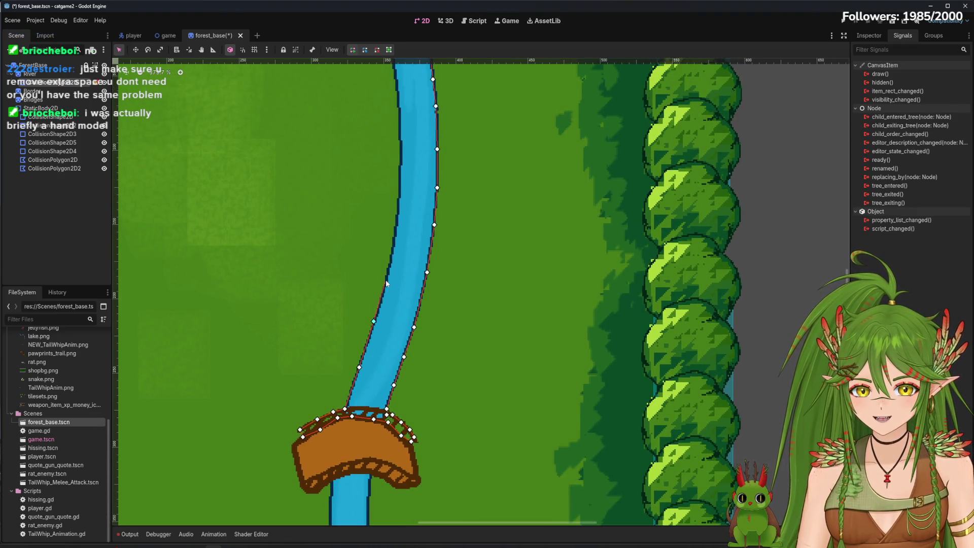
click(390, 269)
scroll(389, 270, up, 3)
click(383, 279)
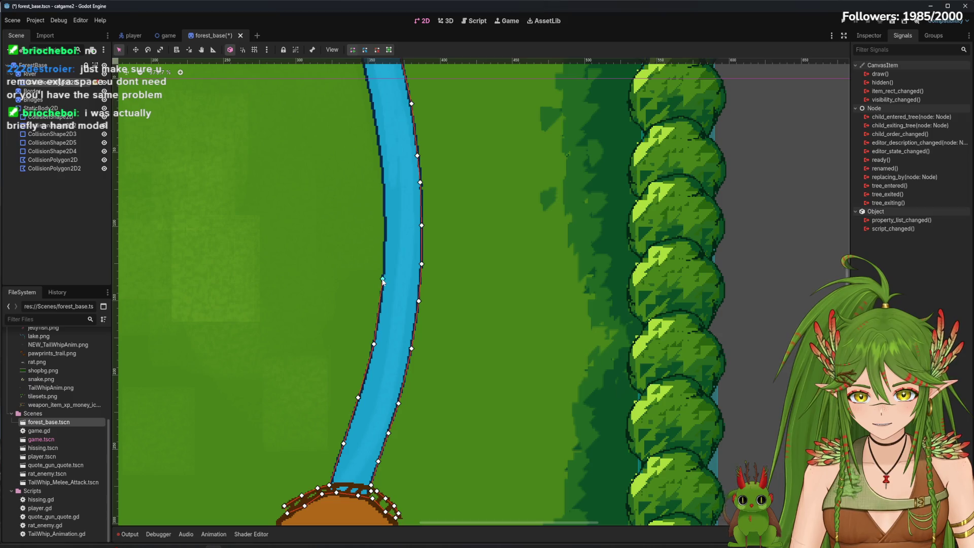
click(386, 222)
scroll(387, 222, up, 4)
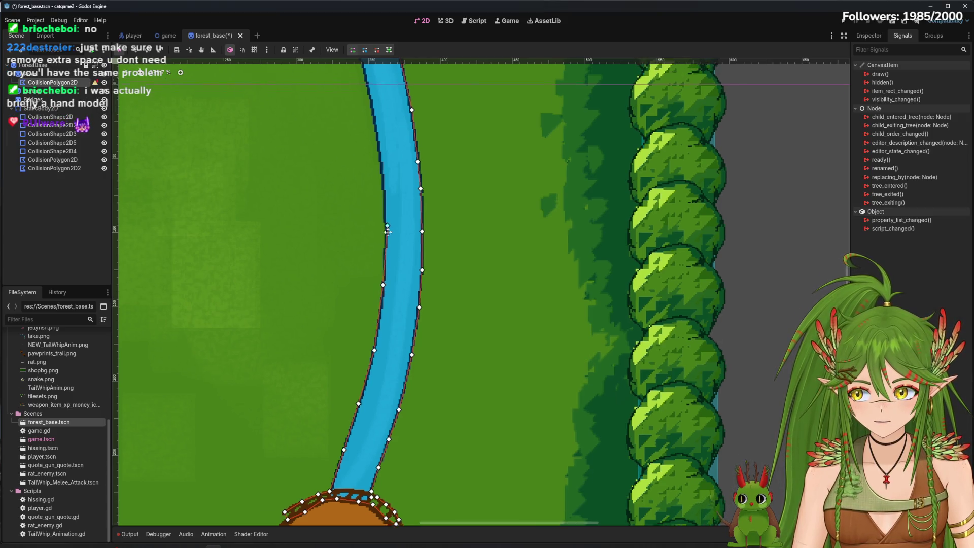
click(377, 278)
scroll(377, 278, up, 2)
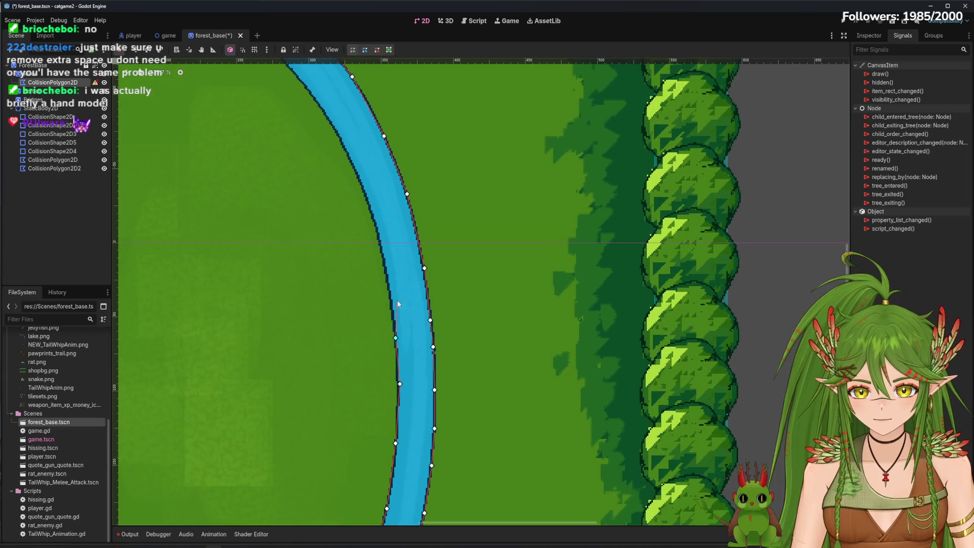
click(389, 277)
scroll(388, 277, up, 2)
scroll(412, 335, up, 1)
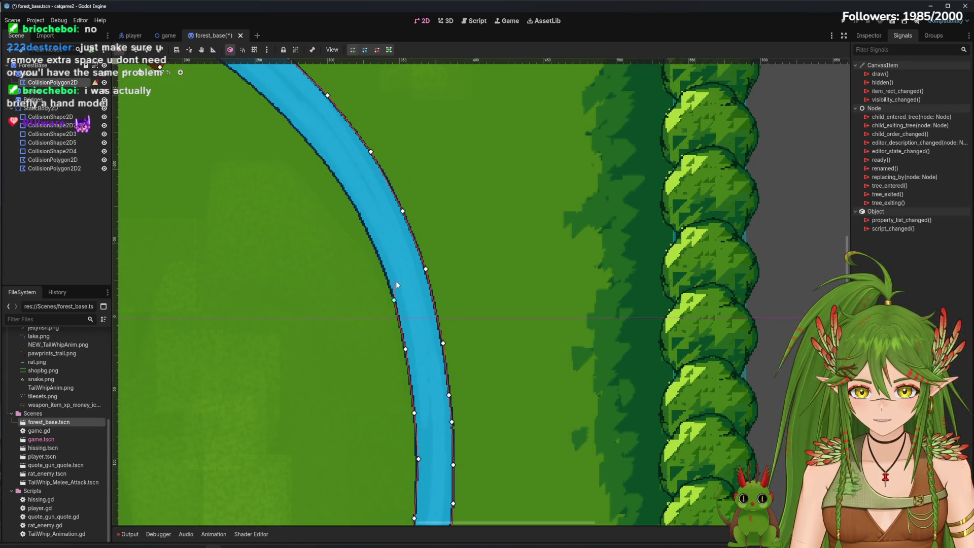
scroll(396, 284, up, 2)
Continue the left-bank outline up to the upper bridge, leaving the polygon open.
click(418, 302)
scroll(418, 305, up, 2)
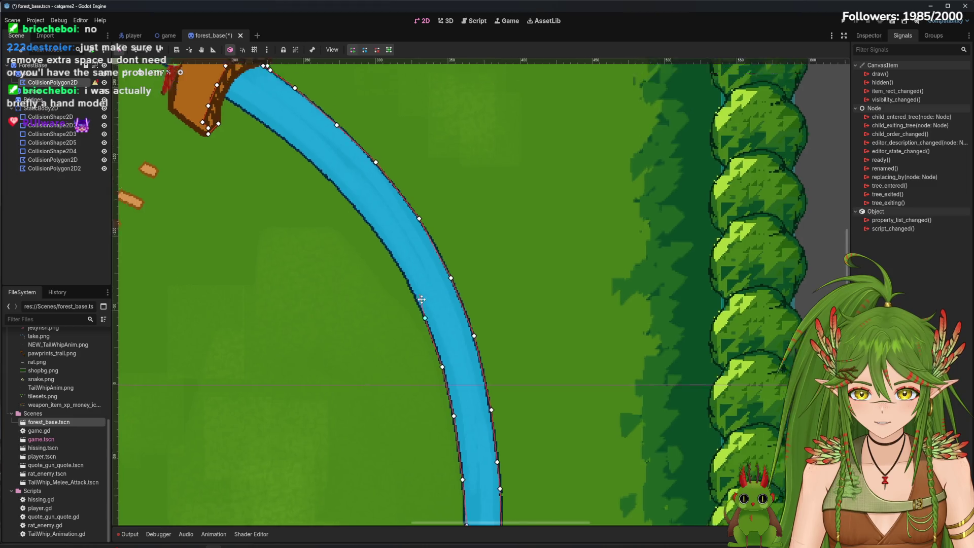
scroll(462, 345, up, 2)
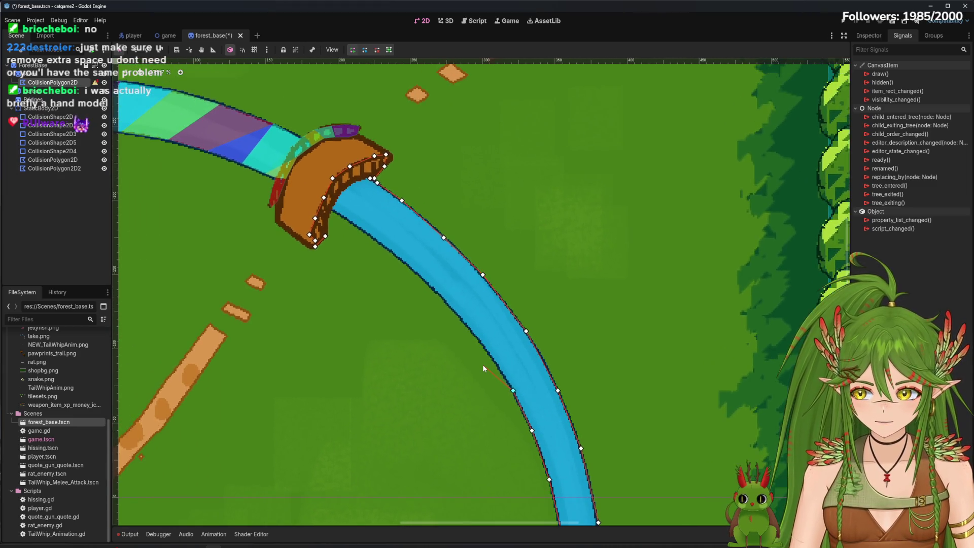
click(490, 356)
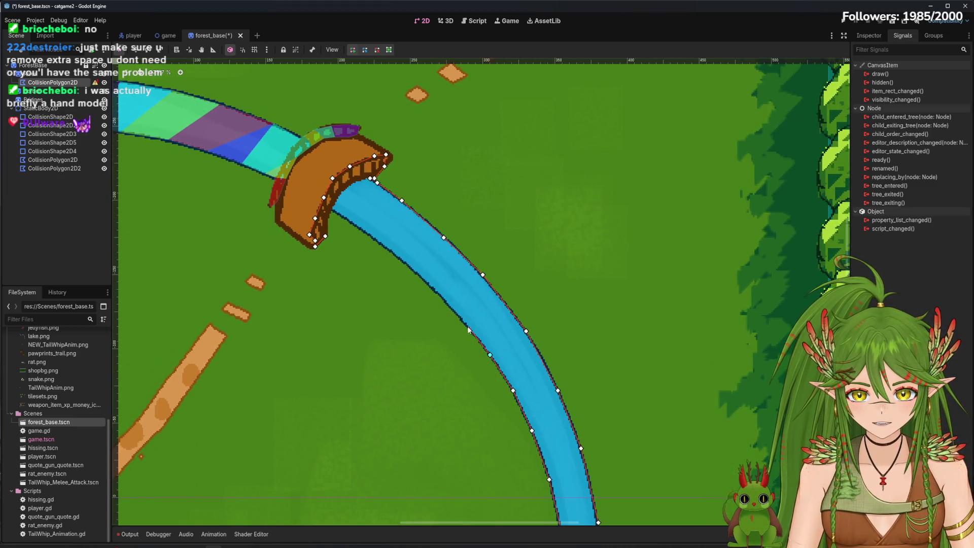
click(441, 297)
scroll(441, 299, up, 2)
click(510, 350)
click(486, 328)
click(462, 311)
click(439, 295)
click(428, 288)
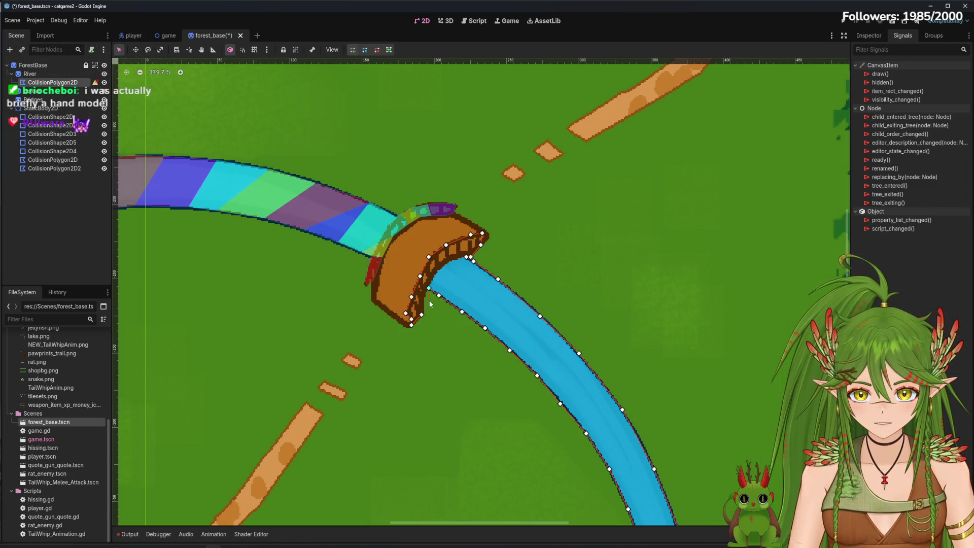
Close the river collision polygon and drag its first vertices to fit the river edge.
click(423, 299)
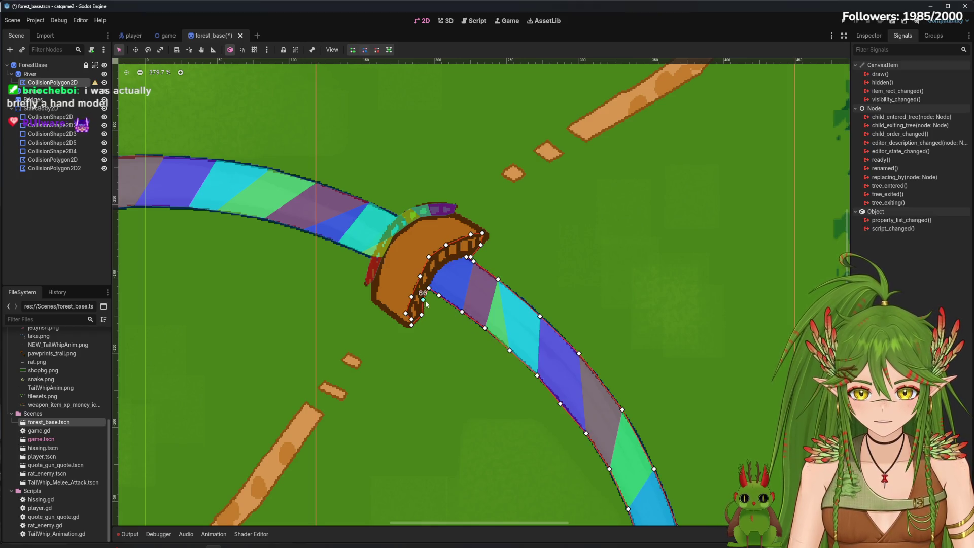
drag(424, 300, 426, 303)
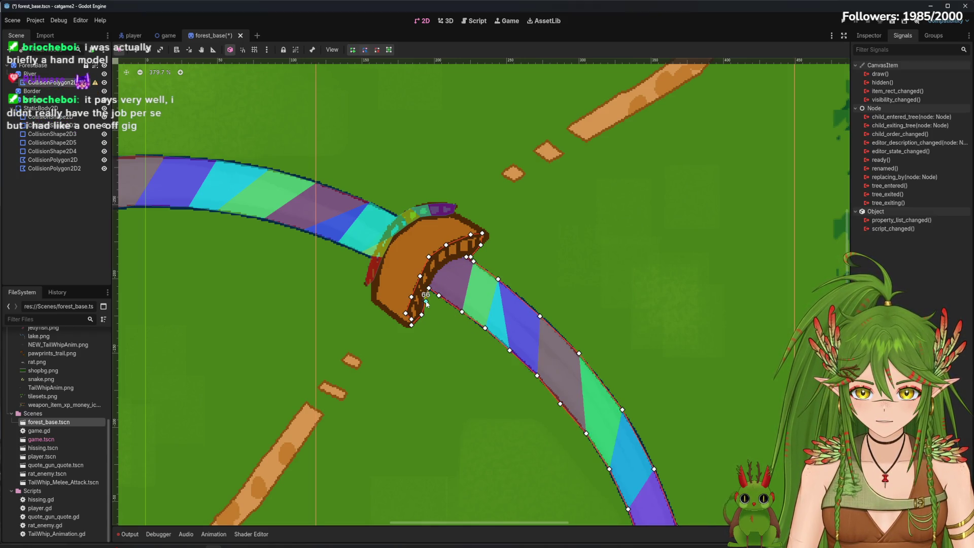
drag(446, 245, 448, 244)
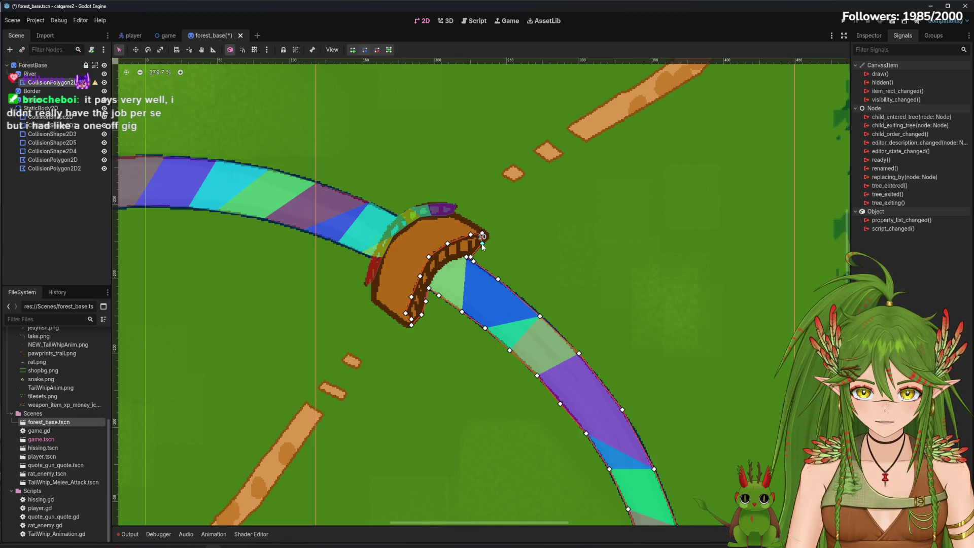
drag(467, 257, 477, 262)
drag(430, 292, 434, 300)
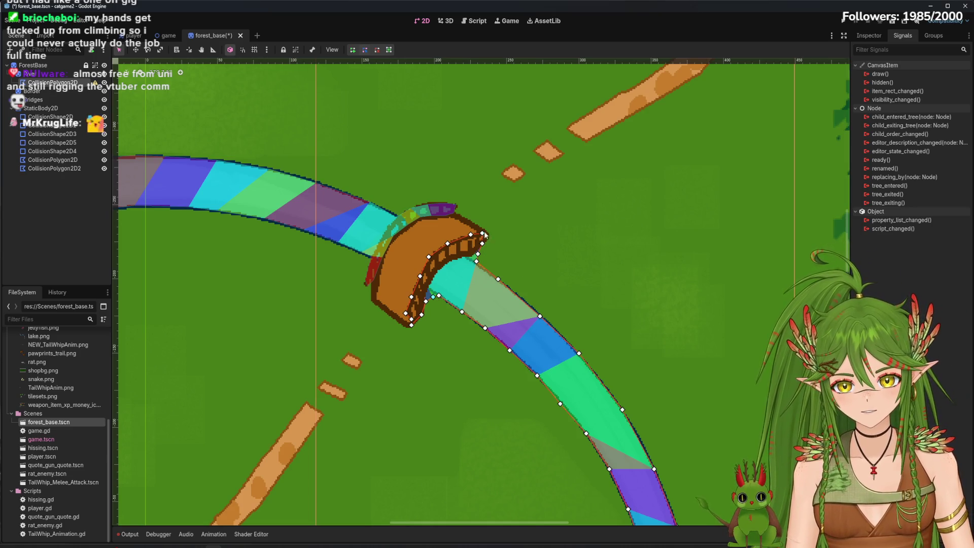
Nudge more polygon vertices onto the river bank and the mushroom bridge's edge.
scroll(550, 427, down, 10)
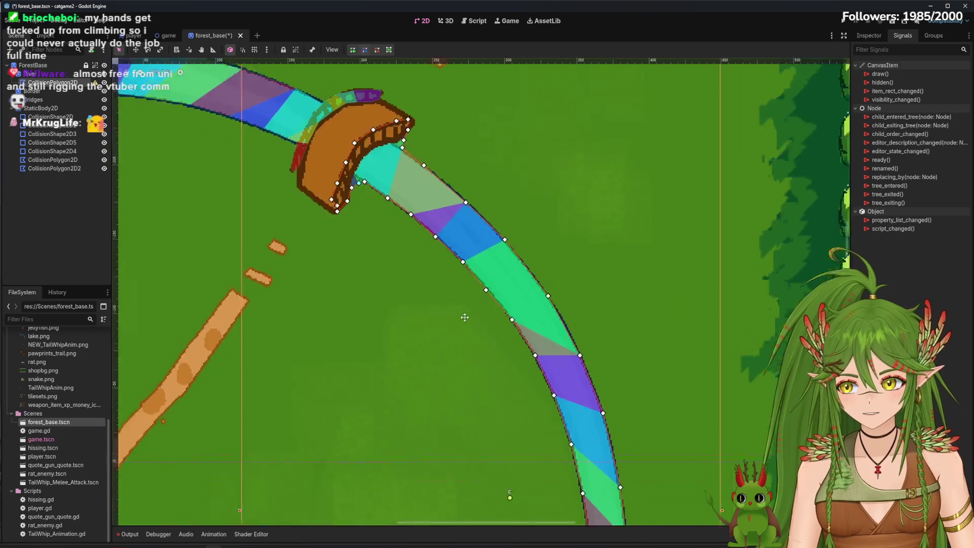
scroll(482, 372, down, 5)
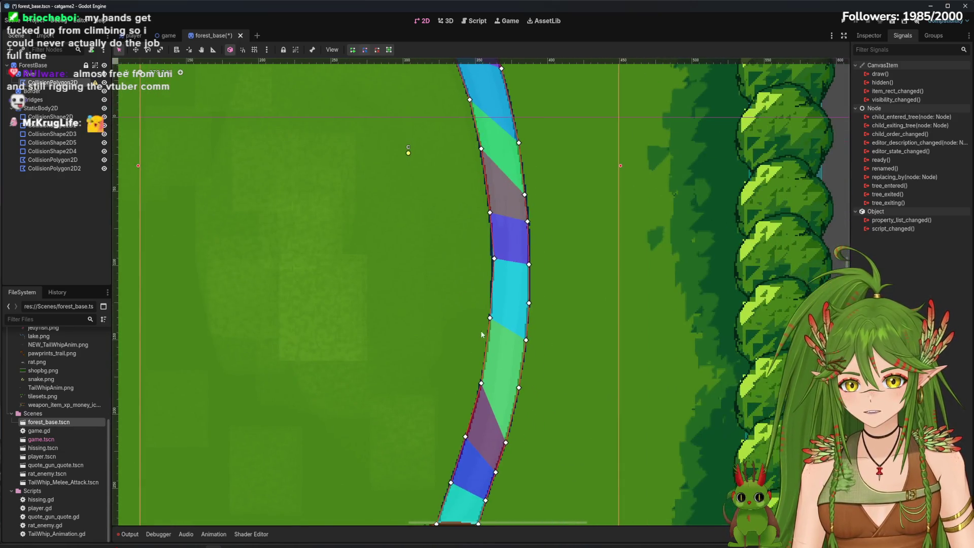
drag(495, 258, 492, 259)
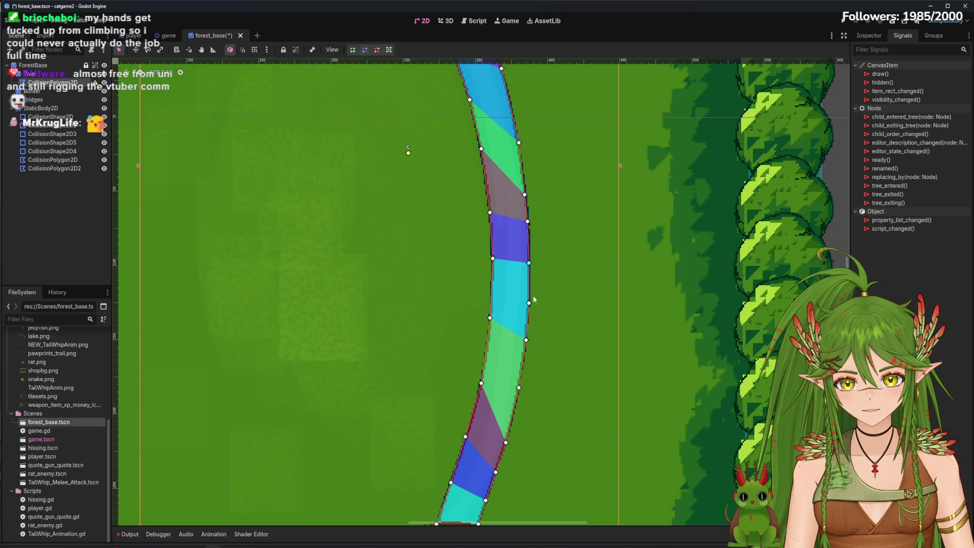
scroll(538, 304, down, 7)
scroll(487, 416, up, 2)
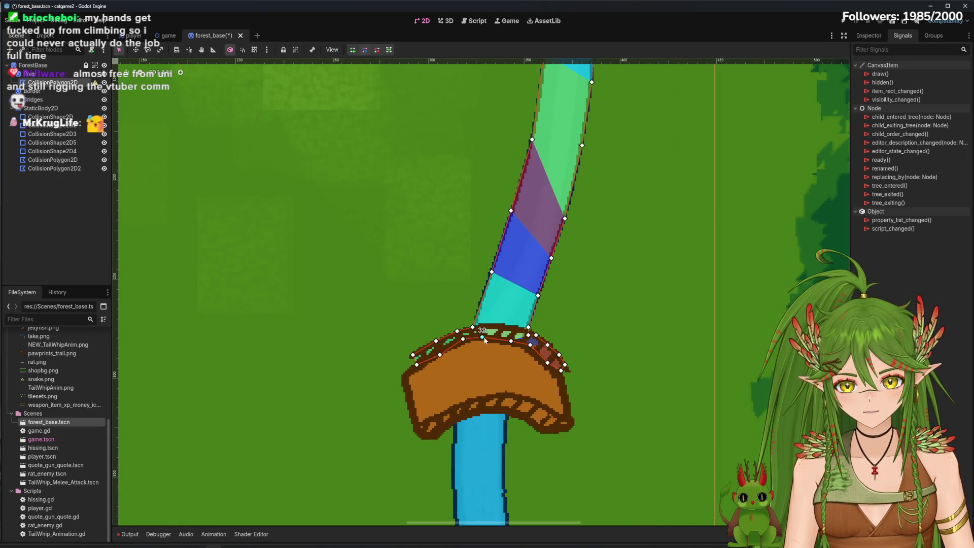
drag(463, 339, 461, 344)
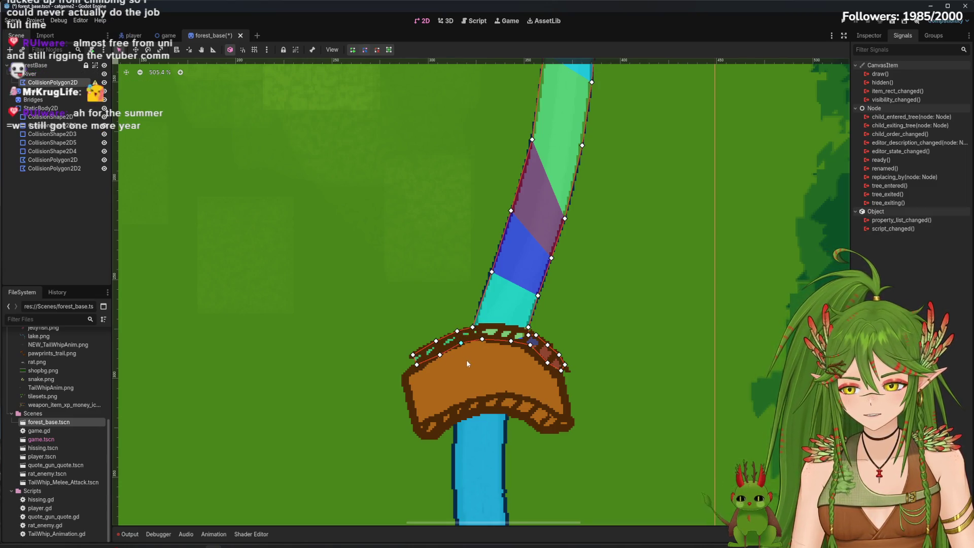
scroll(467, 361, right, 2)
drag(412, 354, 412, 354)
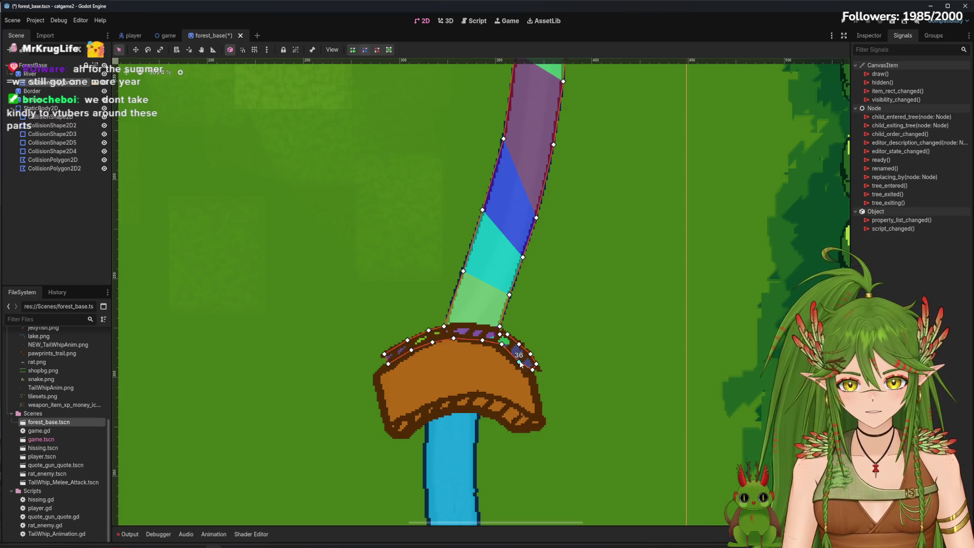
drag(532, 370, 532, 373)
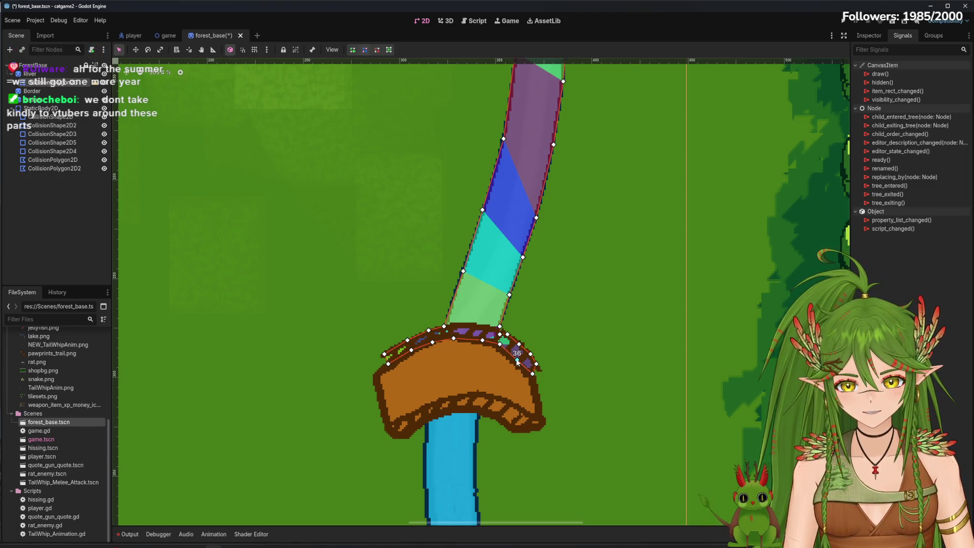
Add an extra vertex to the river polygon and show its properties in the Inspector.
click(502, 336)
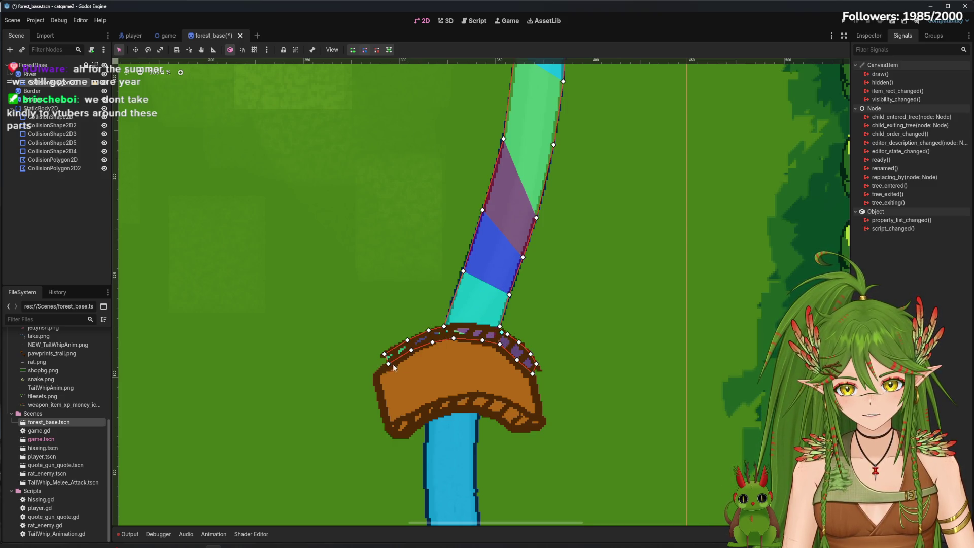
scroll(549, 313, up, 10)
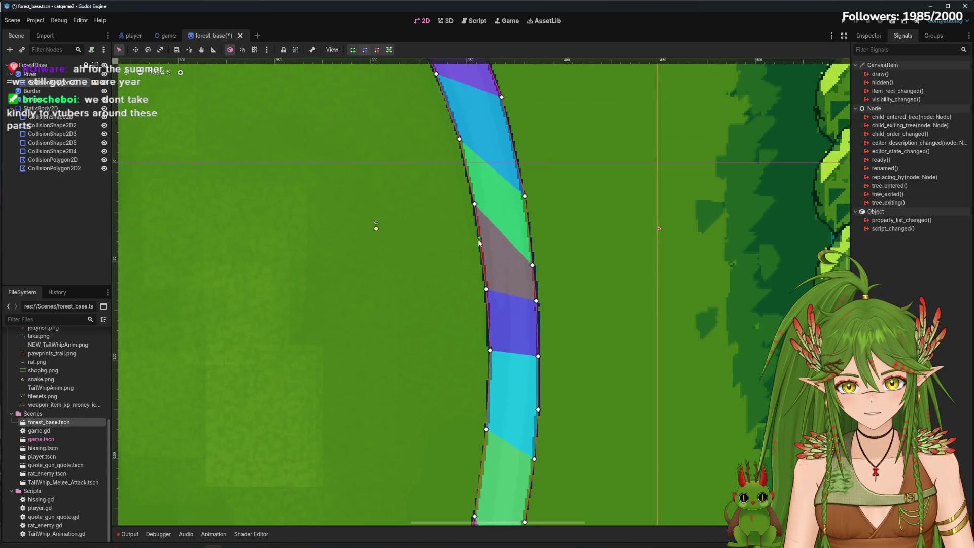
scroll(553, 340, up, 10)
scroll(558, 345, left, 4)
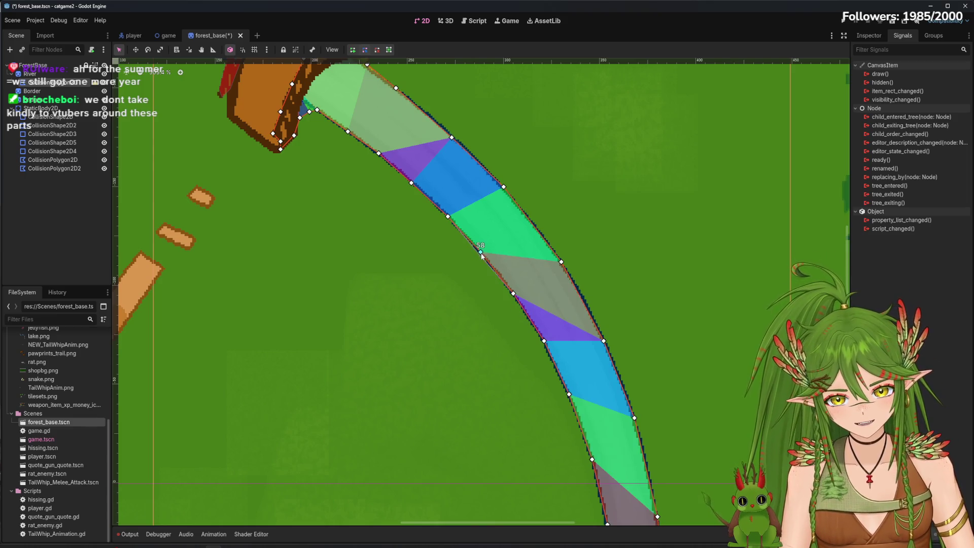
scroll(518, 310, up, 8)
scroll(523, 302, left, 6)
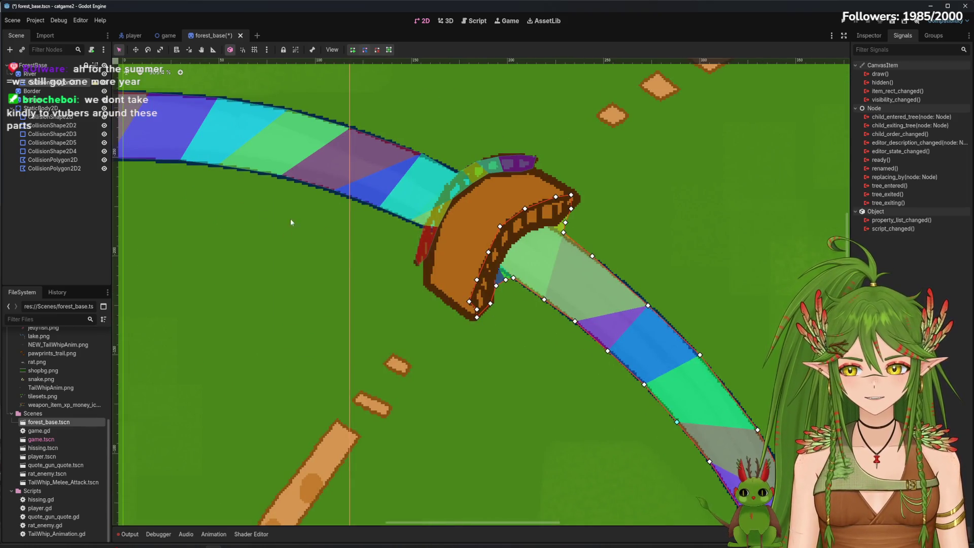
scroll(665, 364, down, 3)
click(870, 35)
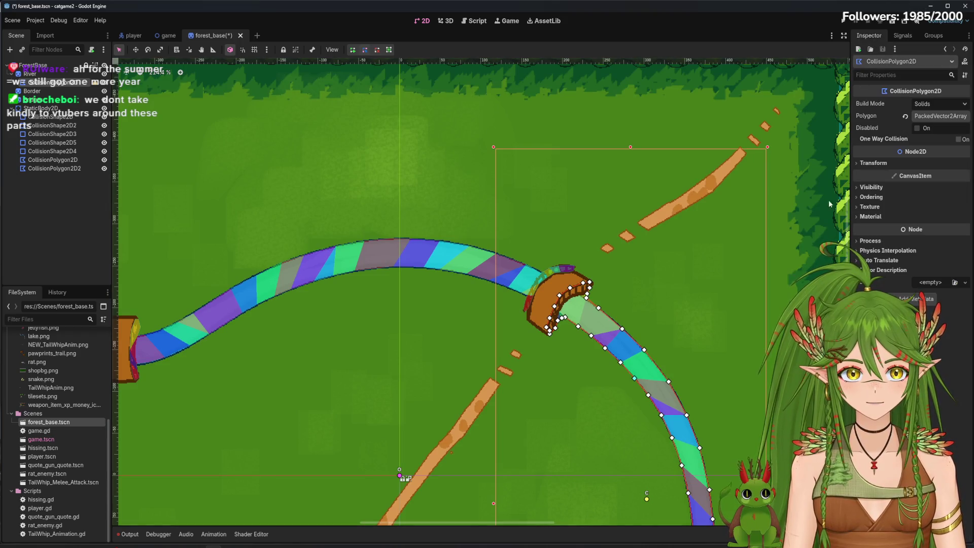
Reselect CollisionPolygon2D and drag a vertex to fit it around the log.
scroll(604, 129, up, 2)
scroll(605, 131, down, 6)
scroll(214, 295, up, 1)
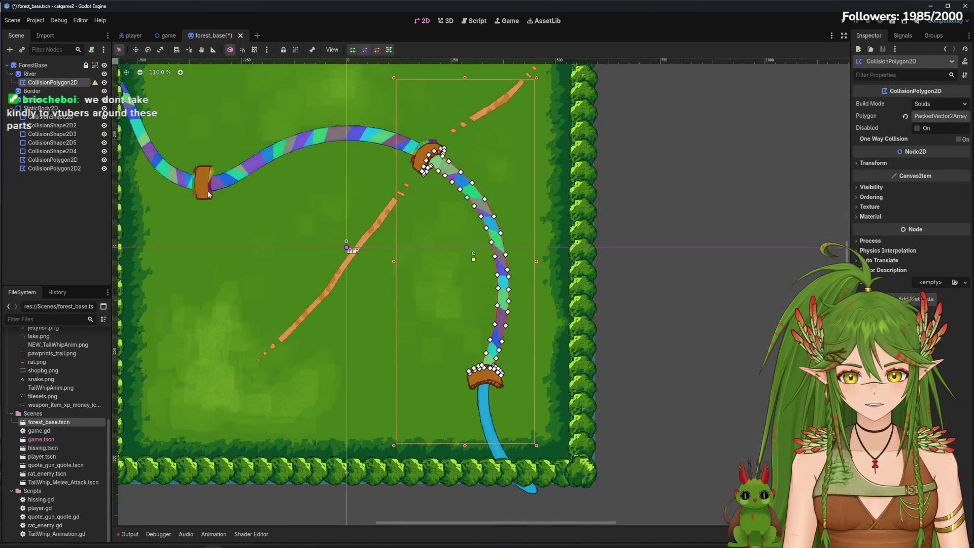
scroll(525, 357, up, 5)
click(69, 202)
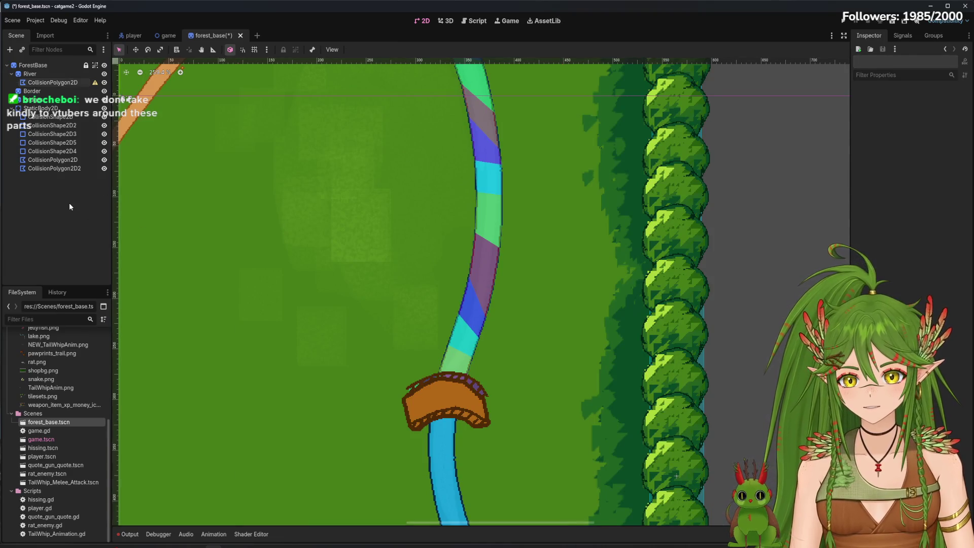
scroll(406, 299, down, 3)
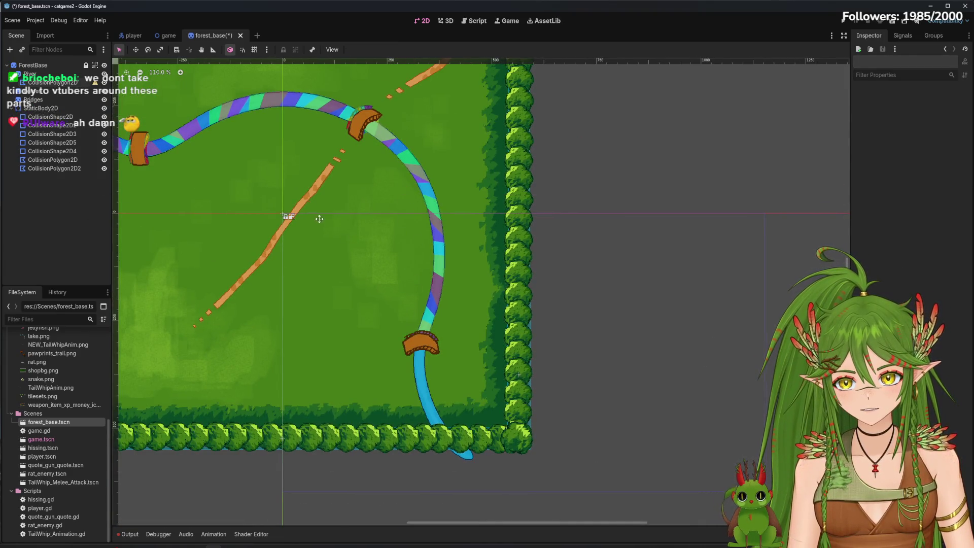
scroll(381, 238, up, 14)
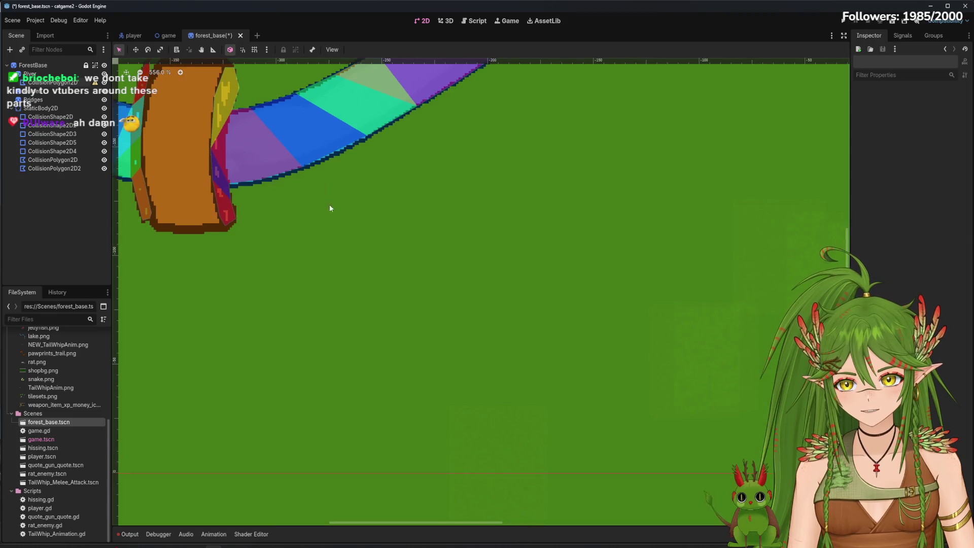
scroll(355, 193, up, 2)
click(74, 160)
click(76, 153)
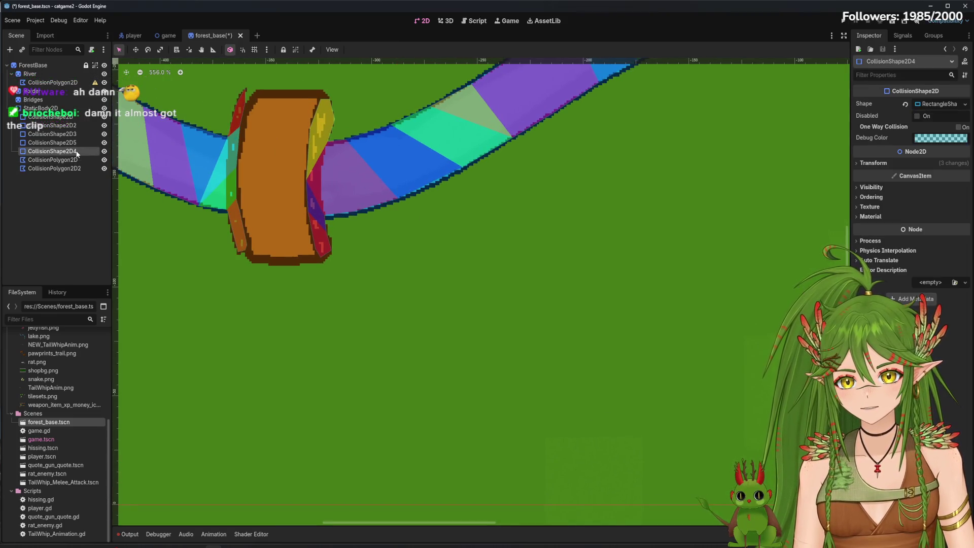
scroll(231, 200, left, 3)
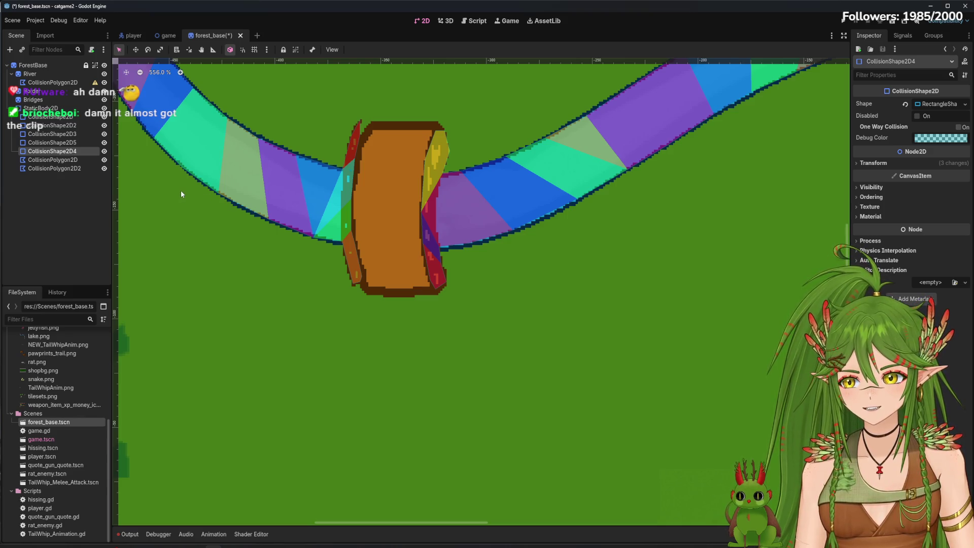
click(66, 160)
drag(341, 241, 334, 245)
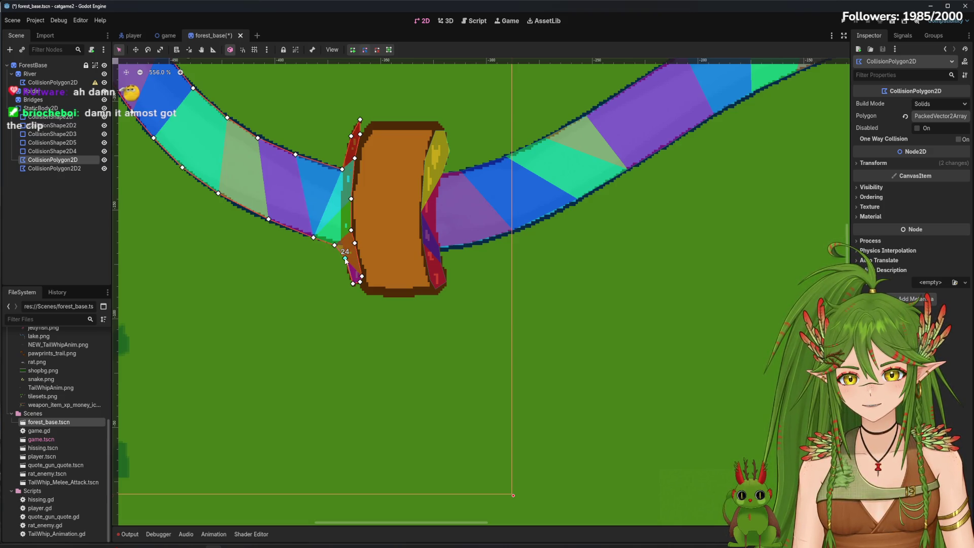
Shift a CollisionPolygon2D2 vertex to follow the log's right edge.
click(54, 151)
click(62, 168)
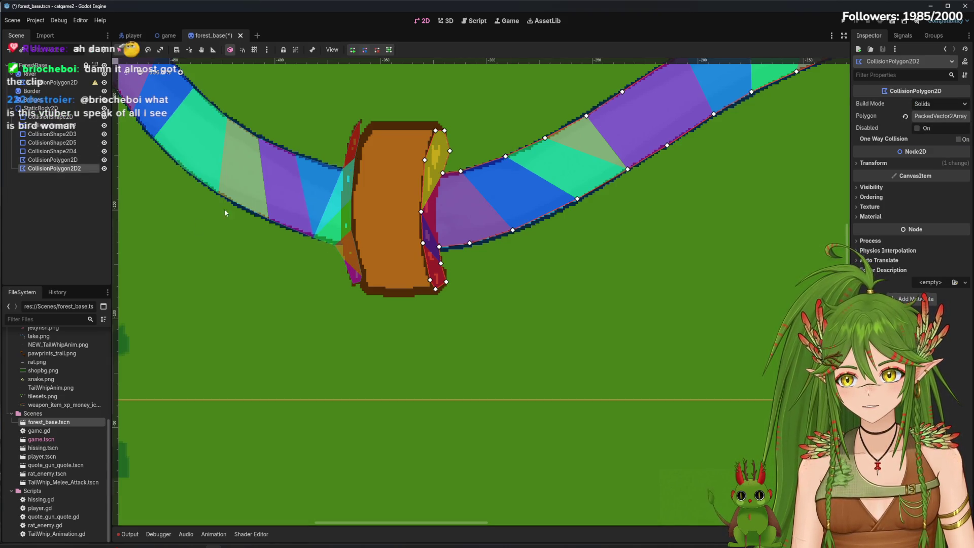
drag(439, 247, 457, 254)
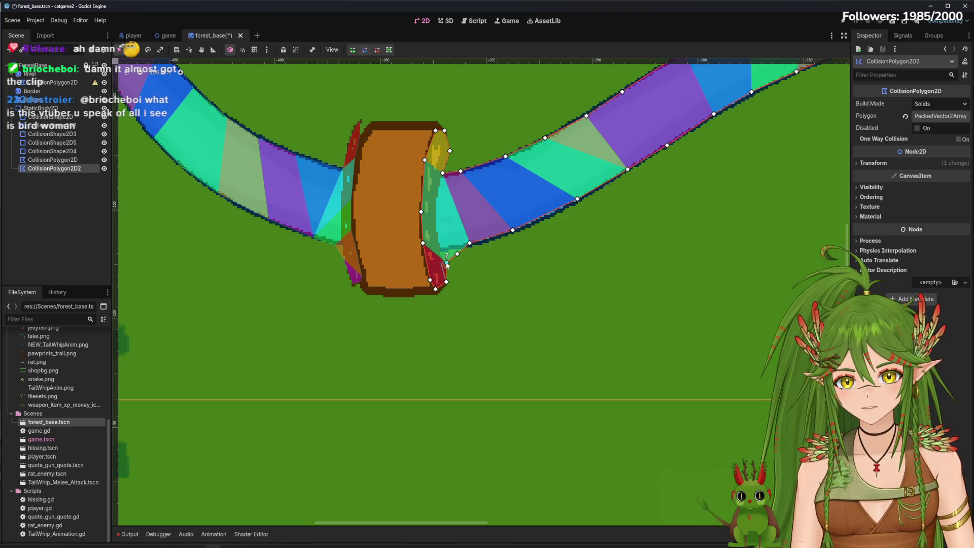
scroll(475, 281, down, 6)
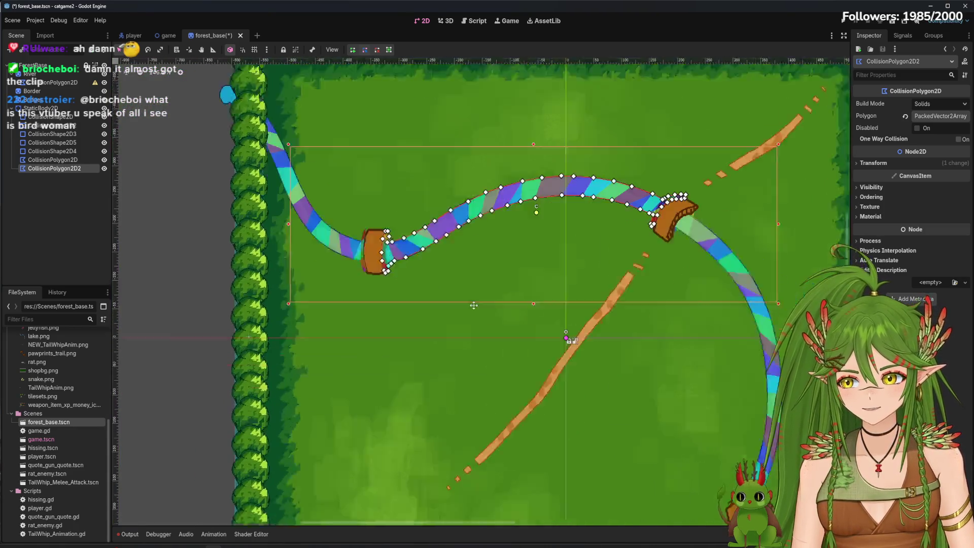
scroll(477, 272, right, 5)
scroll(477, 271, up, 4)
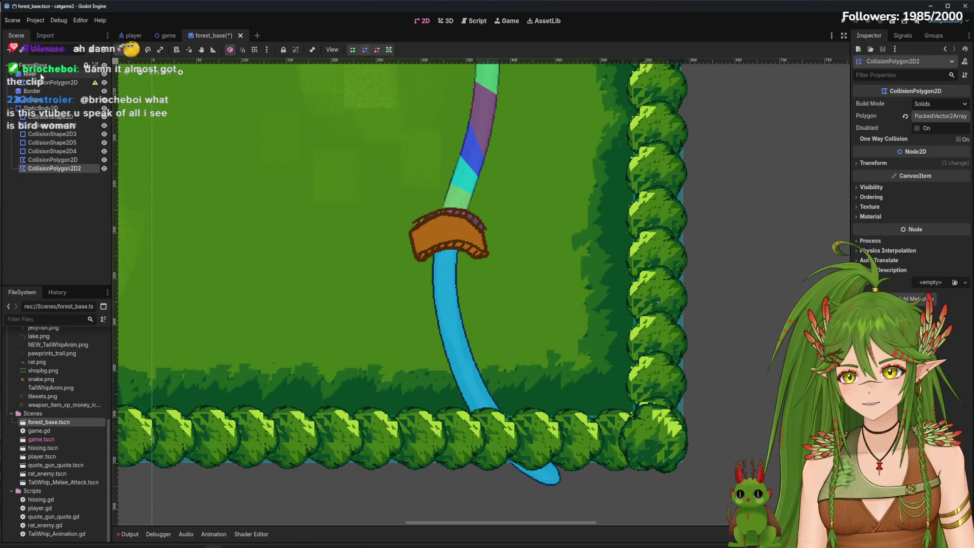
Move the river's CollisionPolygon2D under StaticBody2D and begin adding a child node there.
click(49, 83)
mouse_move(53, 86)
mouse_down()
mouse_move(61, 168)
mouse_move(61, 109)
mouse_up()
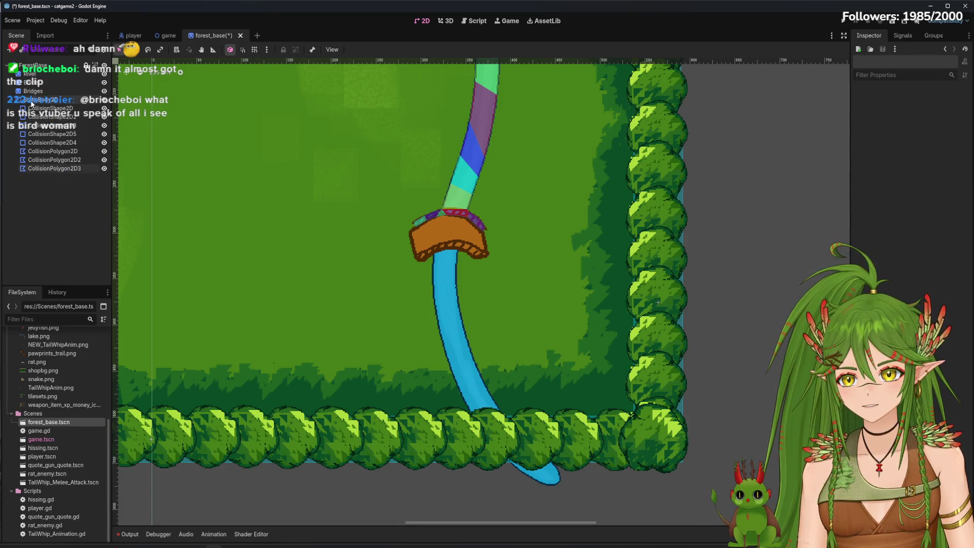
click(41, 99)
click(11, 50)
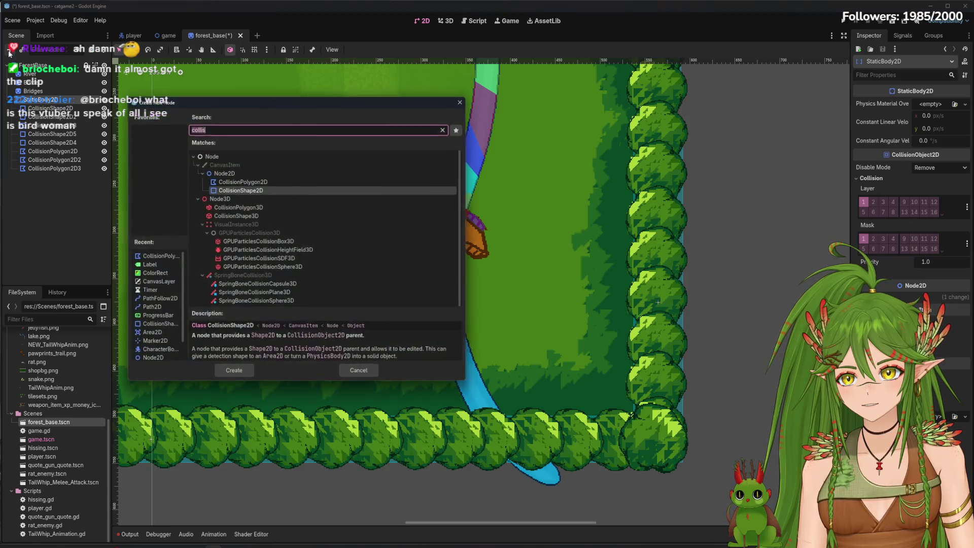
Create a new CollisionPolygon2D4 node under StaticBody2D.
click(264, 173)
click(265, 181)
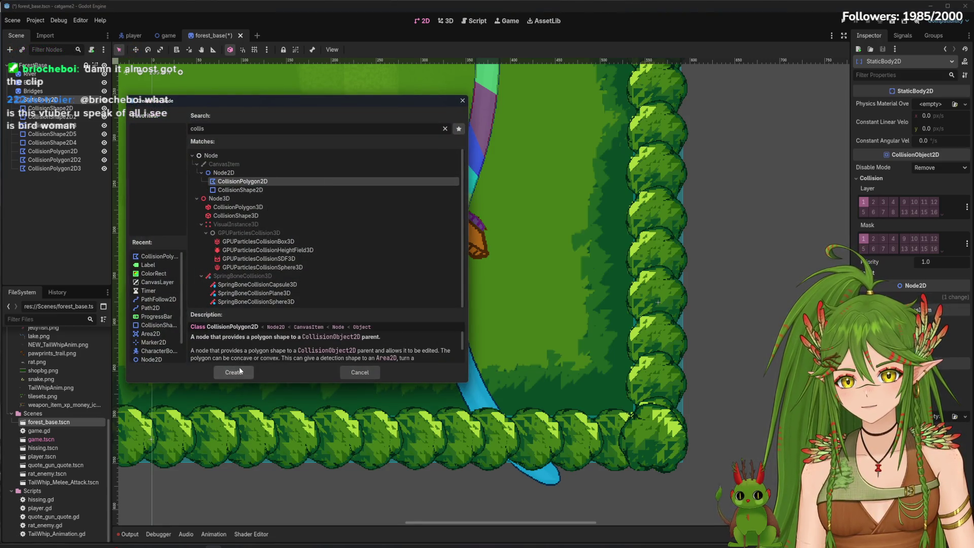
click(248, 374)
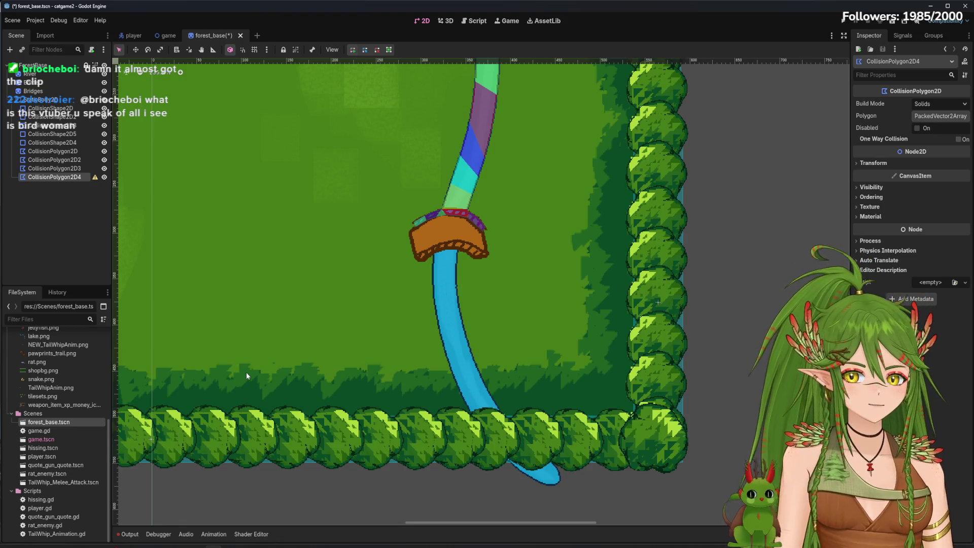
scroll(363, 292, up, 5)
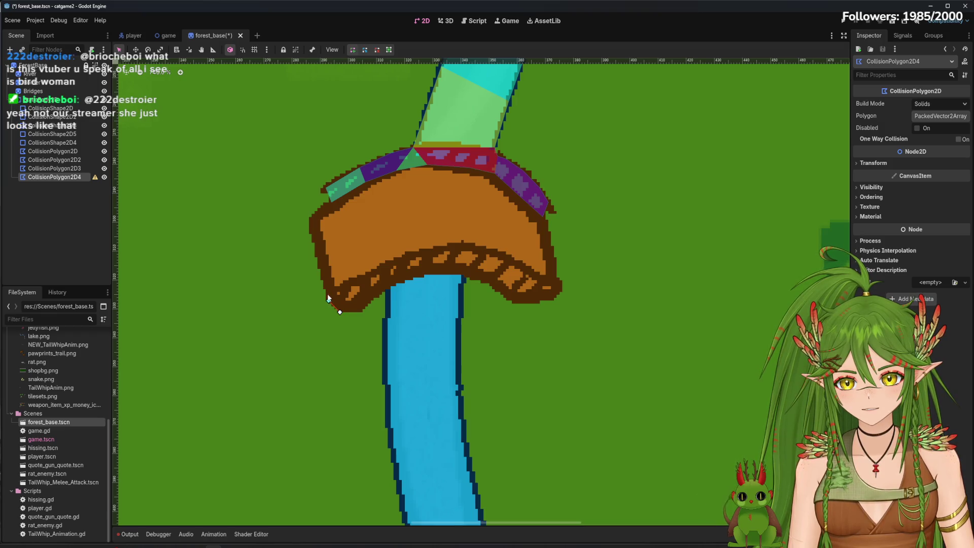
Start the polygon at the bridge's lower-left corner and trace the mushroom bridge's underside.
click(328, 295)
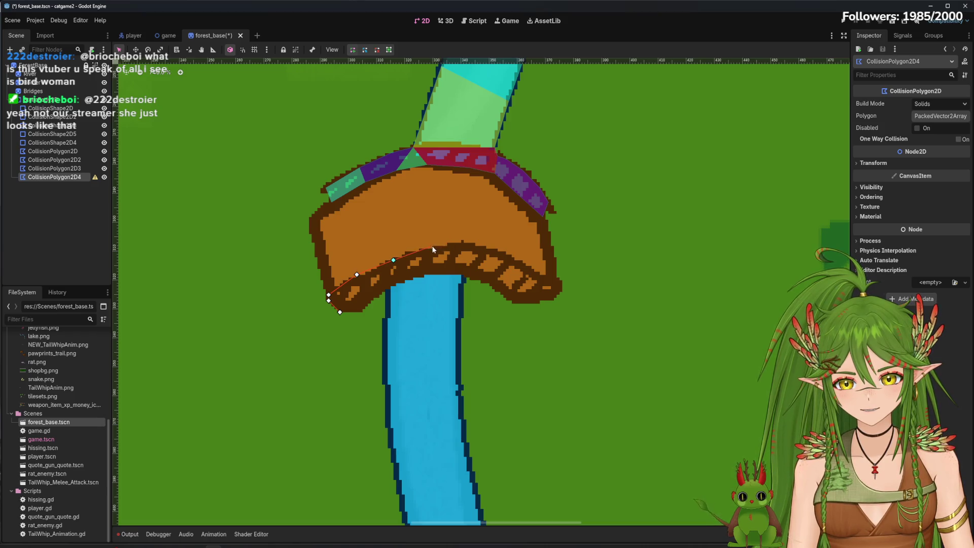
click(506, 253)
click(525, 265)
click(542, 277)
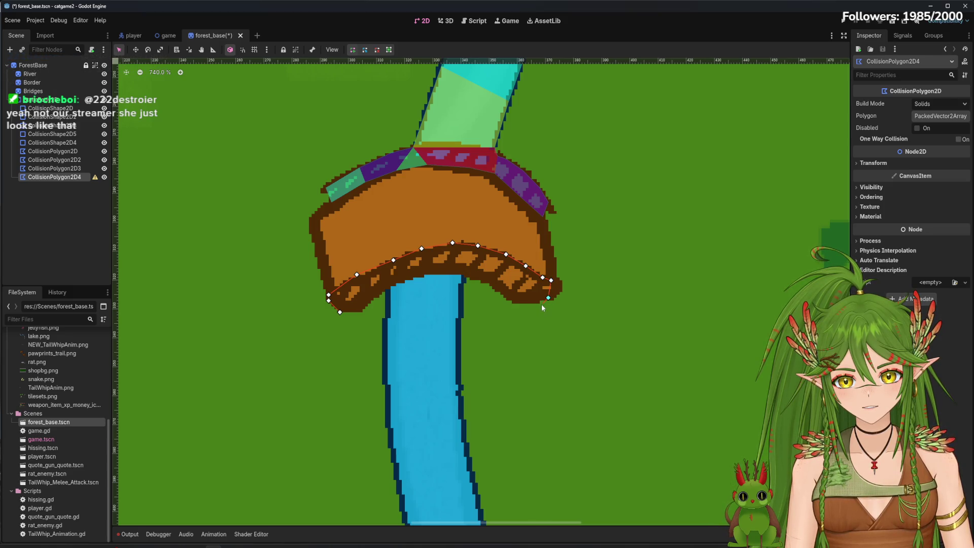
click(523, 303)
click(509, 300)
click(495, 289)
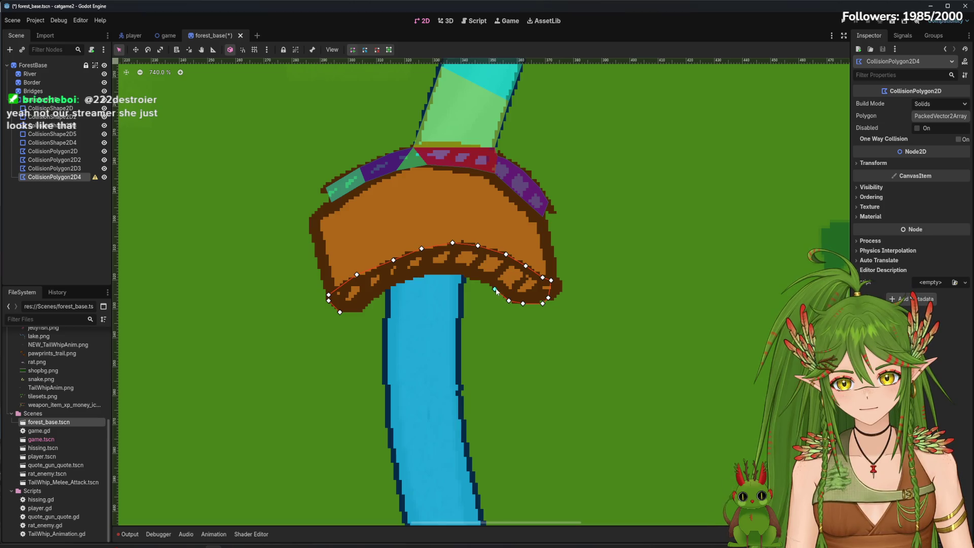
click(478, 289)
click(464, 300)
click(458, 323)
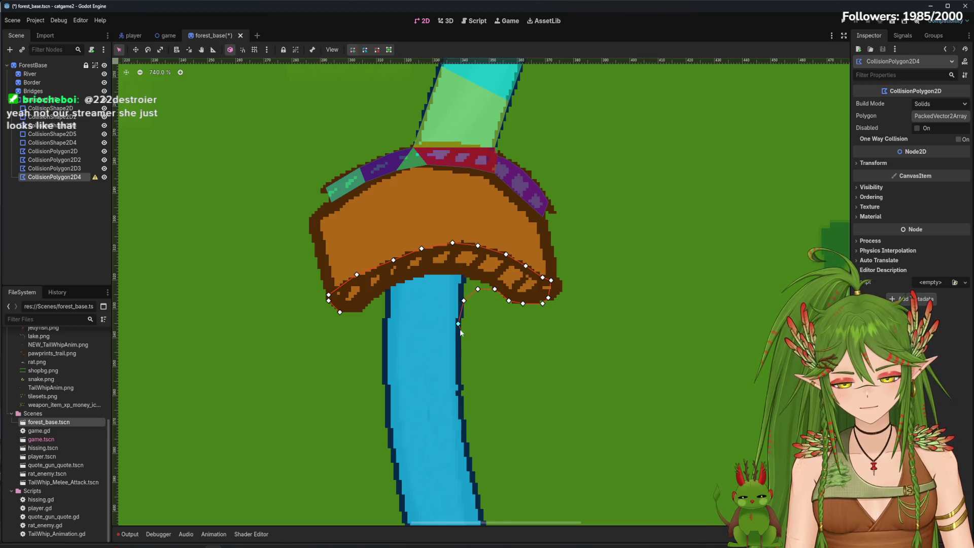
Continue the outline along the river's banks and close it at the first vertex.
click(459, 395)
scroll(482, 401, down, 1)
scroll(406, 305, down, 5)
scroll(386, 274, right, 3)
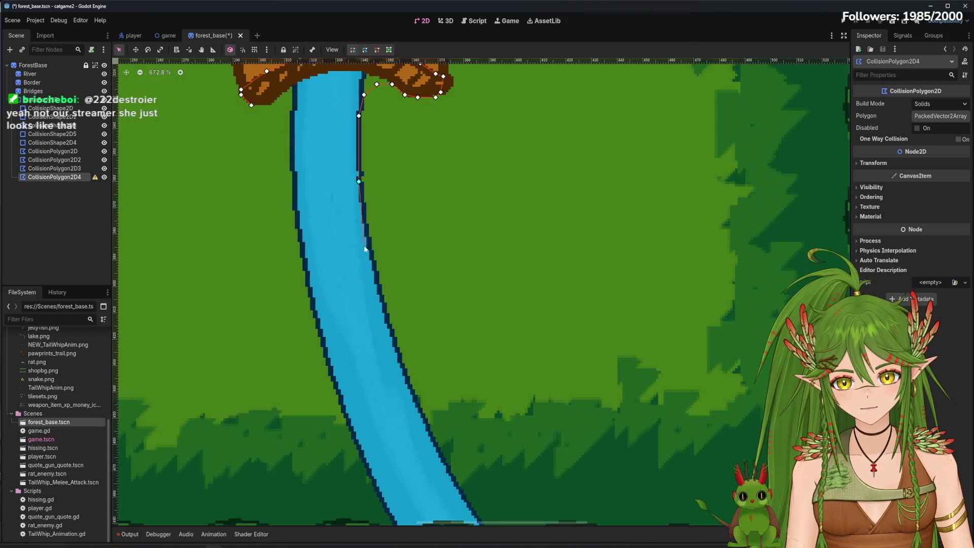
scroll(460, 417, down, 7)
scroll(400, 190, right, 2)
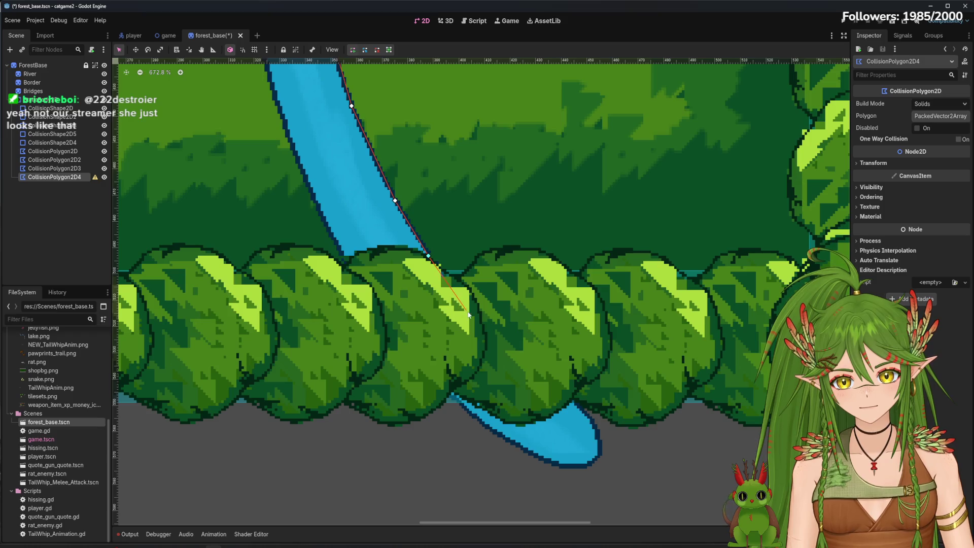
click(323, 217)
scroll(345, 239, up, 3)
scroll(375, 264, left, 3)
scroll(392, 251, up, 3)
scroll(429, 320, left, 2)
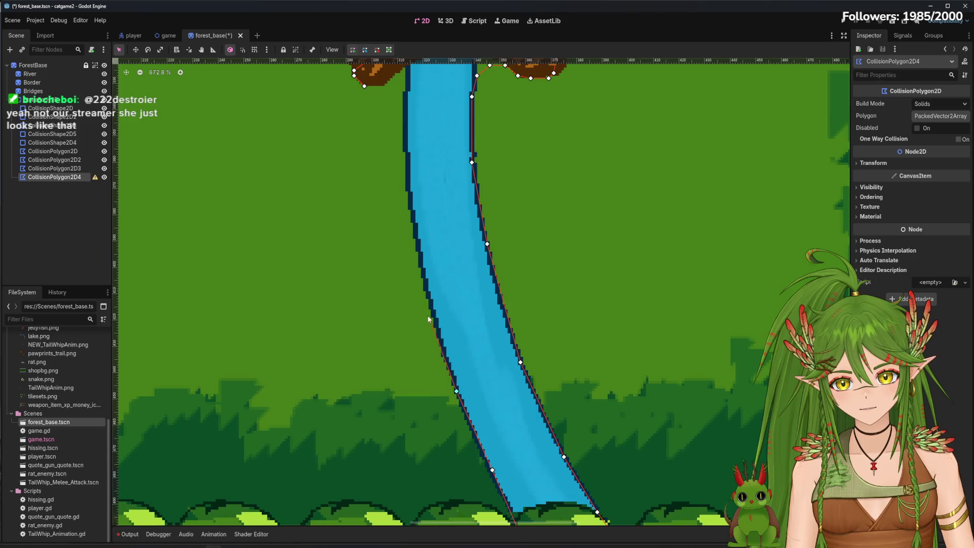
scroll(411, 217, up, 3)
scroll(437, 284, left, 1)
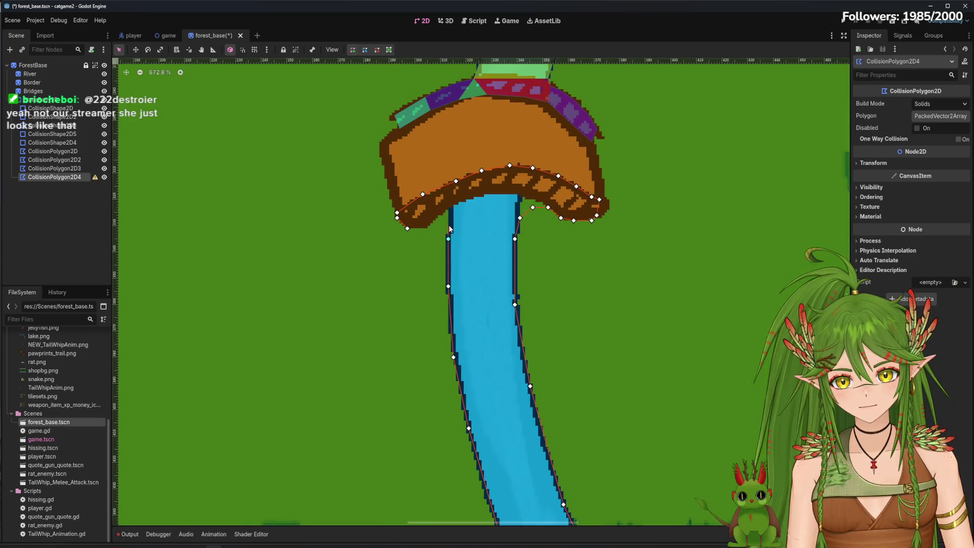
click(408, 230)
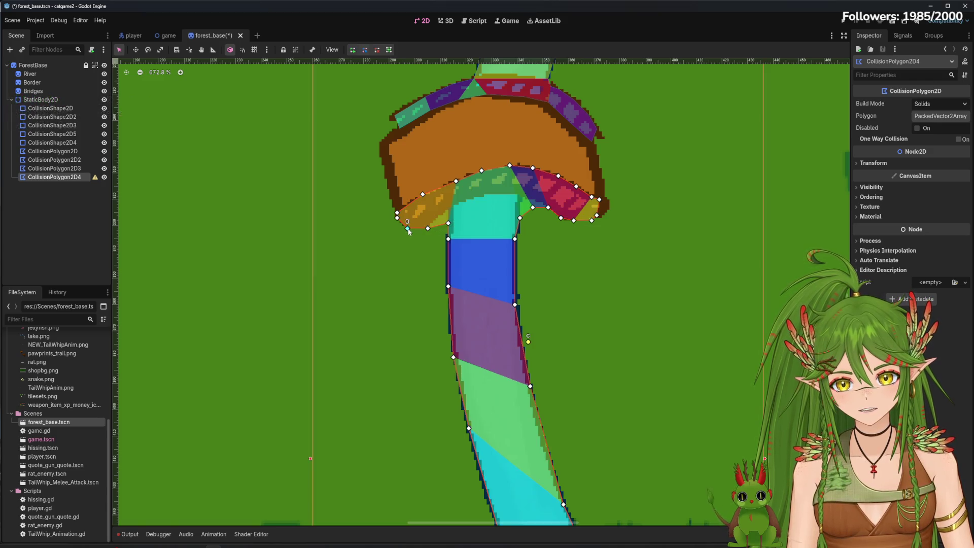
Pull a left-bank vertex of CollisionPolygon2D4 up to fit the river.
scroll(513, 407, down, 4)
scroll(409, 271, right, 1)
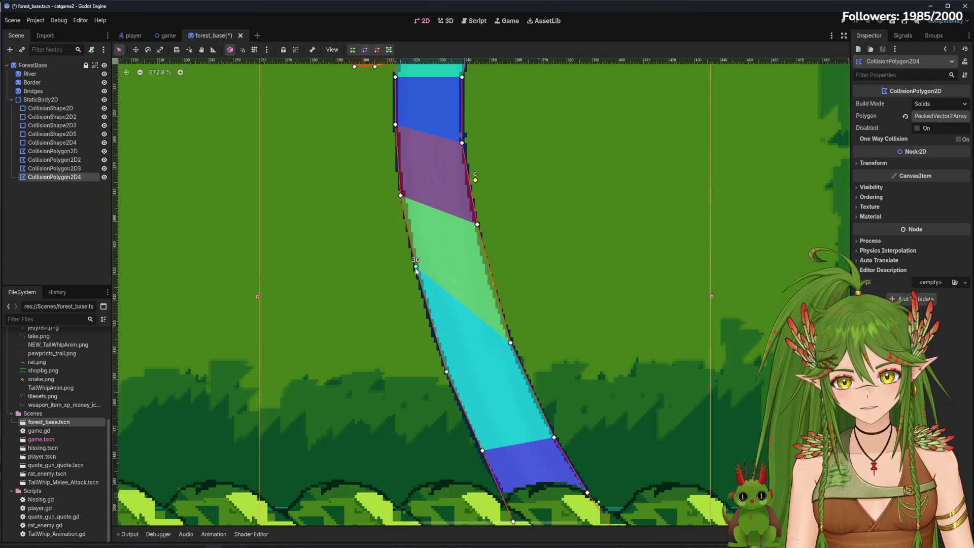
drag(446, 372, 440, 355)
scroll(442, 345, down, 3)
scroll(442, 345, right, 1)
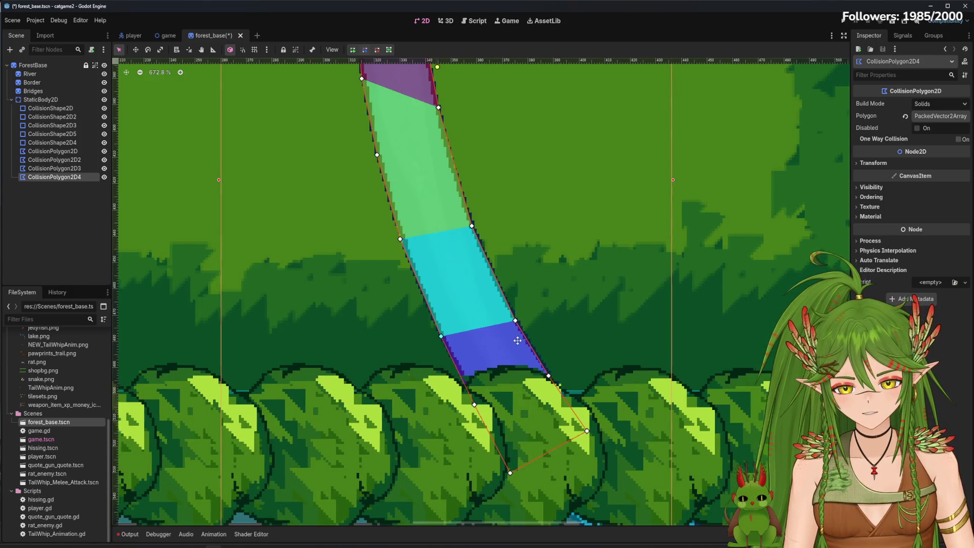
scroll(462, 388, right, 1)
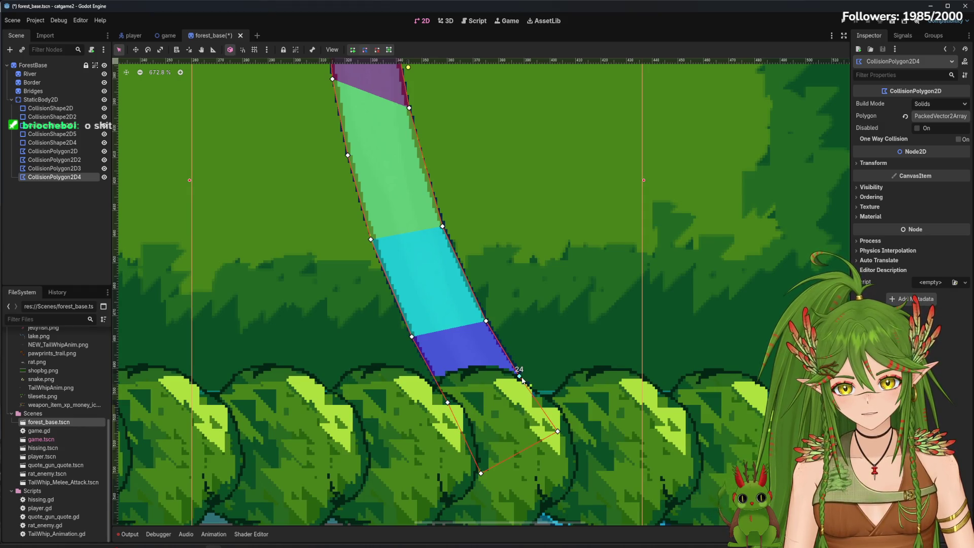
scroll(526, 386, up, 2)
scroll(526, 385, left, 1)
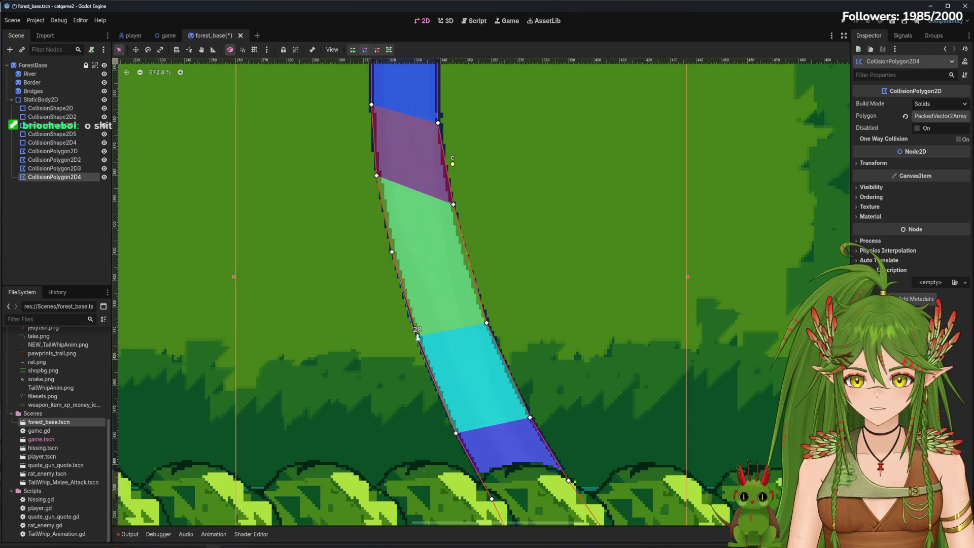
scroll(417, 337, up, 2)
scroll(417, 337, right, 1)
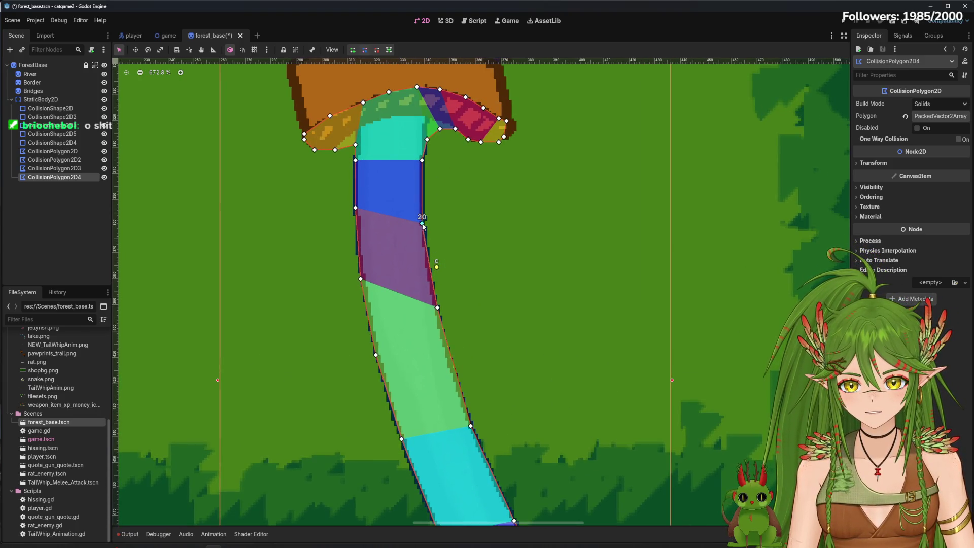
scroll(402, 282, up, 1)
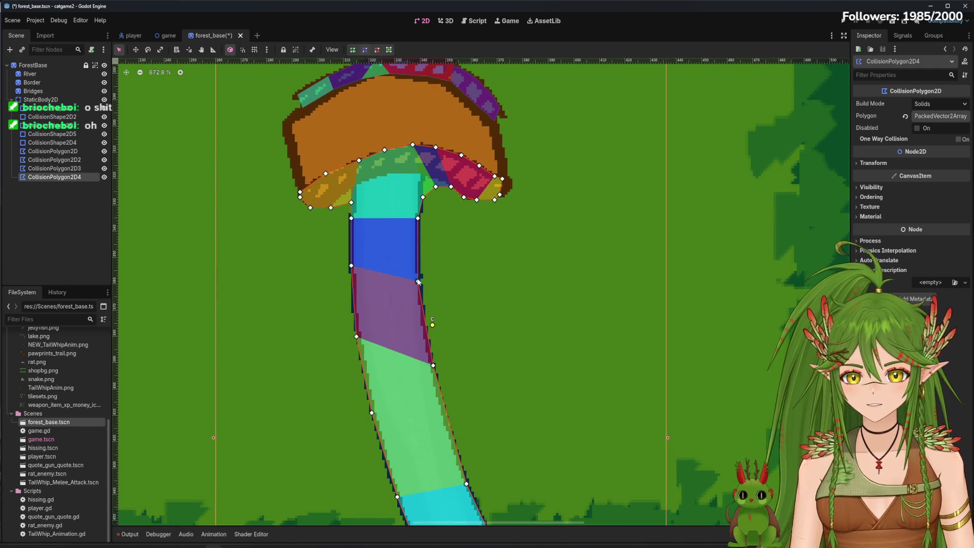
scroll(421, 278, up, 2)
scroll(421, 278, left, 1)
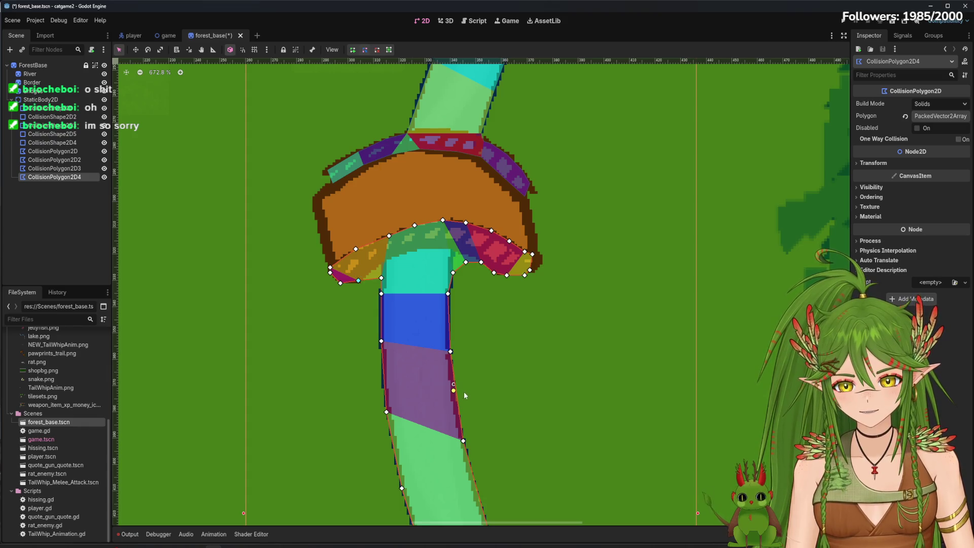
Shift three vertices to hug the mushroom bridge's curved lower edge.
drag(381, 278, 374, 284)
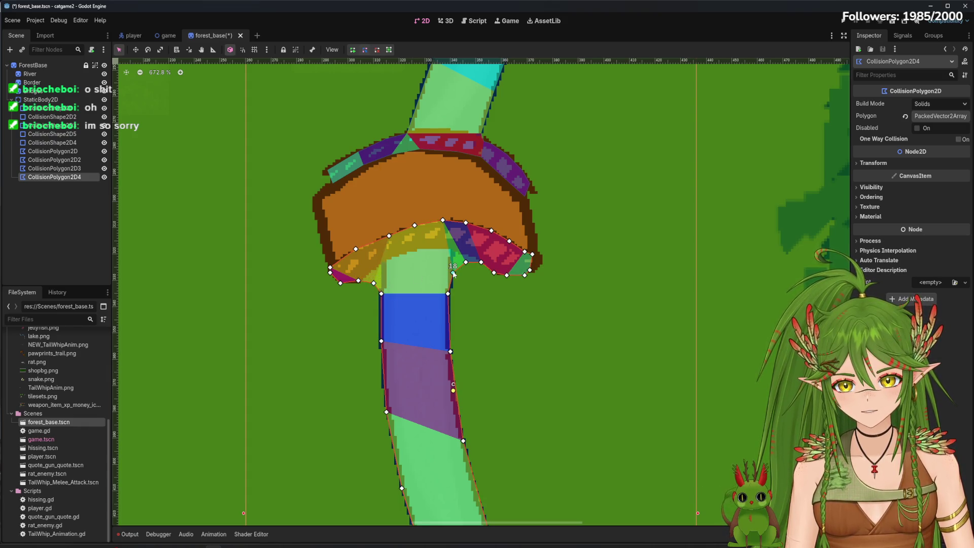
drag(453, 273, 458, 276)
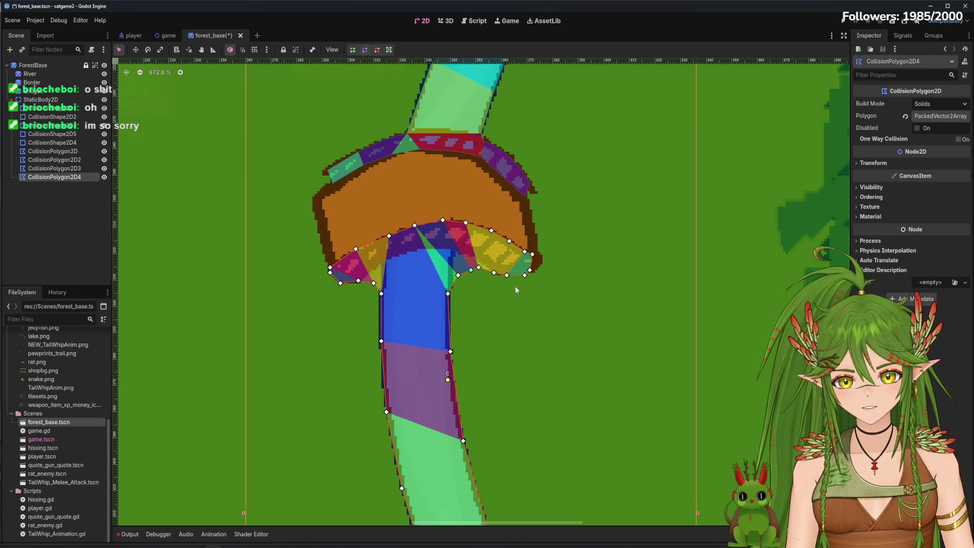
drag(533, 254, 537, 254)
drag(426, 231, 482, 329)
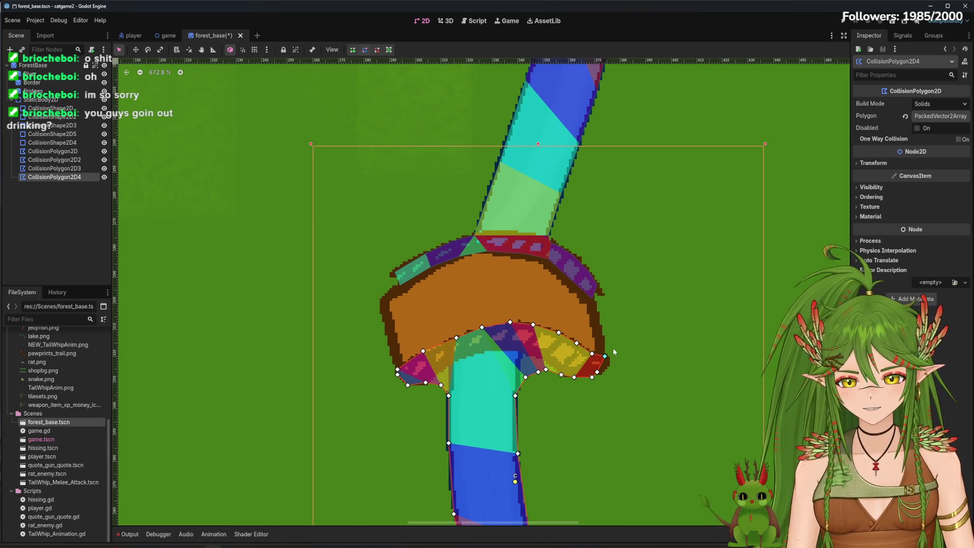
drag(614, 351, 526, 326)
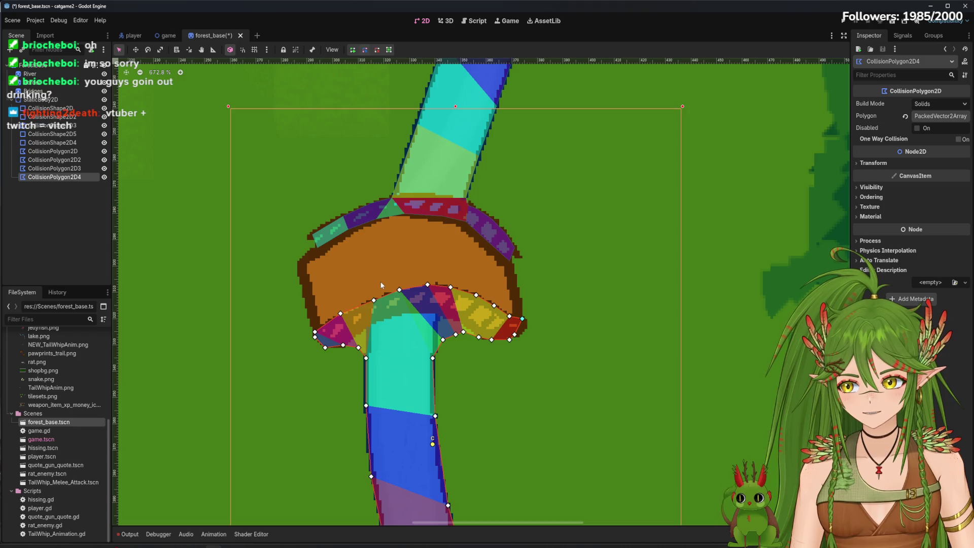
scroll(380, 282, down, 5)
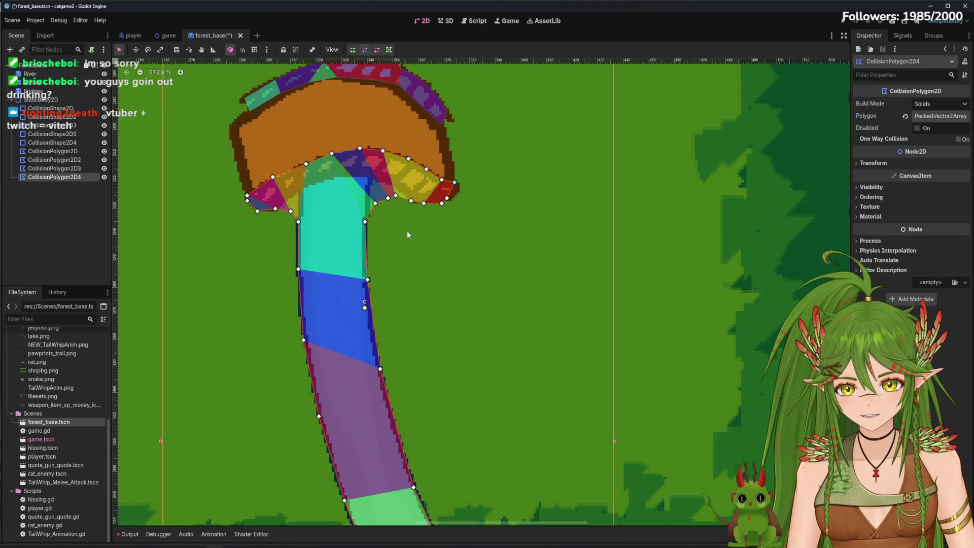
scroll(462, 393, down, 15)
scroll(462, 393, right, 5)
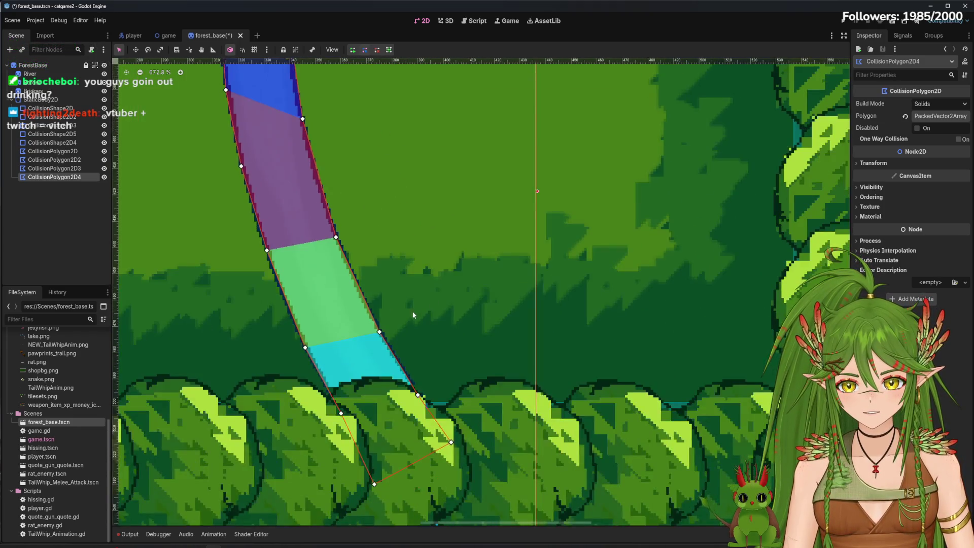
scroll(447, 292, down, 7)
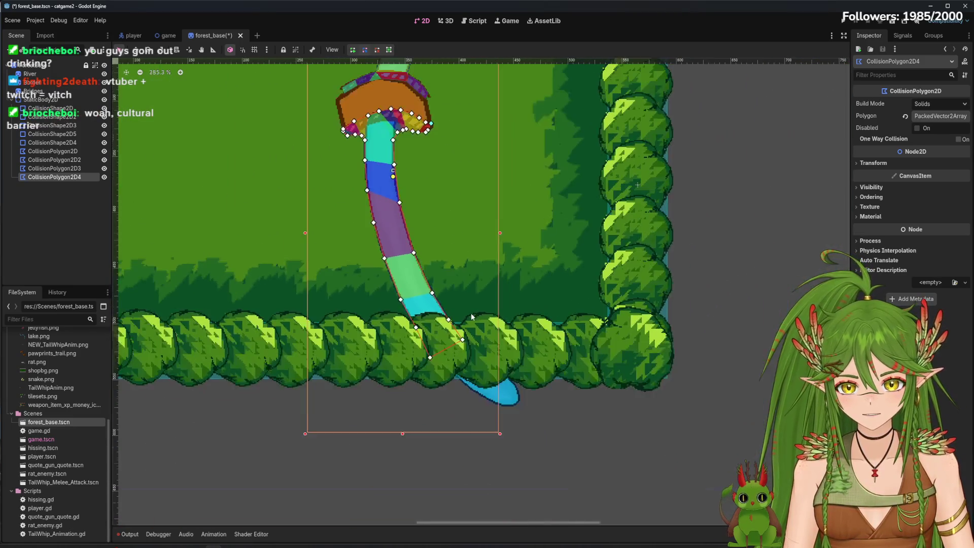
scroll(472, 355, up, 4)
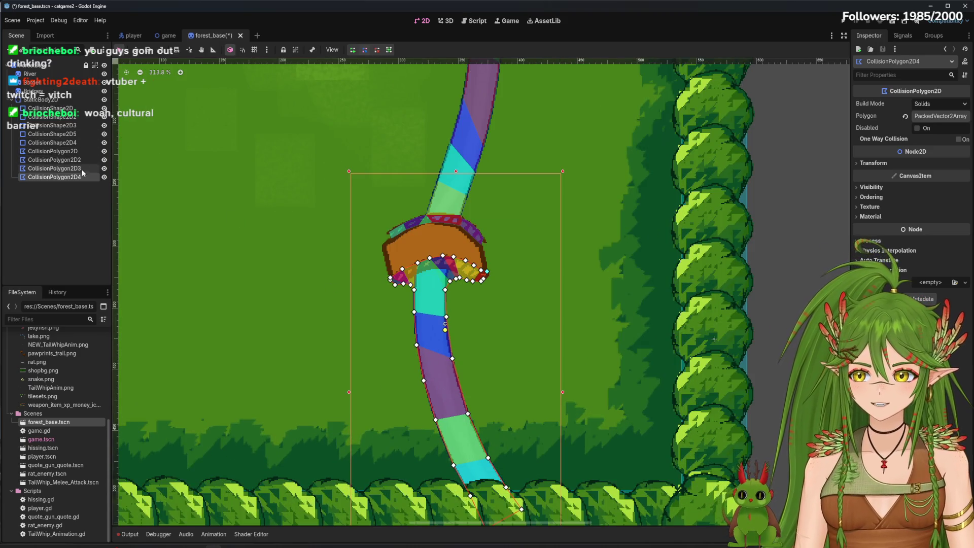
click(51, 171)
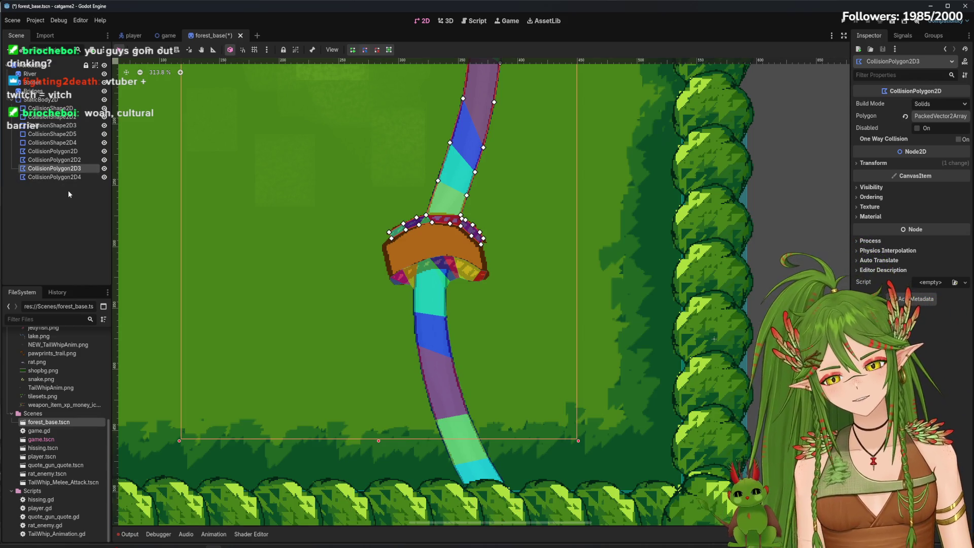
click(55, 177)
click(245, 267)
scroll(387, 322, down, 3)
scroll(387, 322, down, 14)
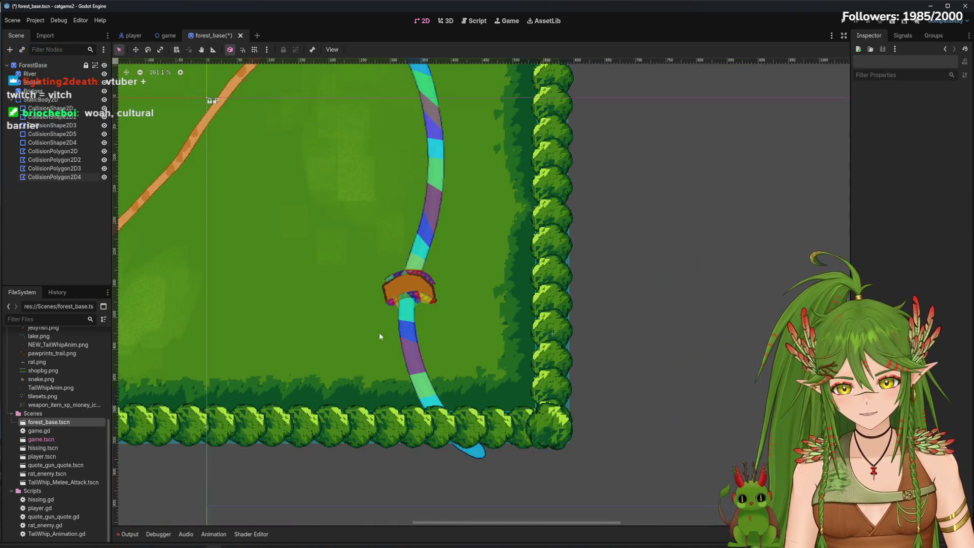
scroll(537, 401, up, 16)
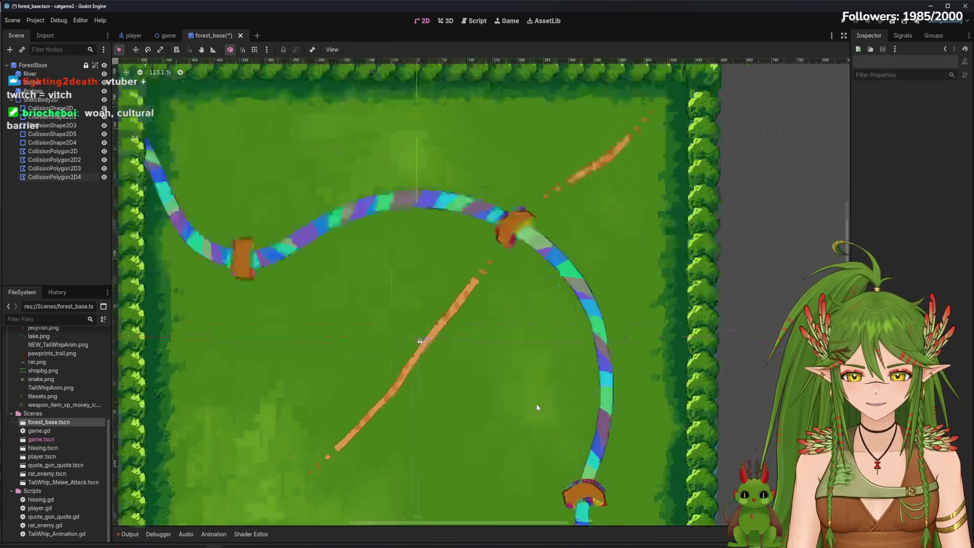
scroll(520, 394, up, 8)
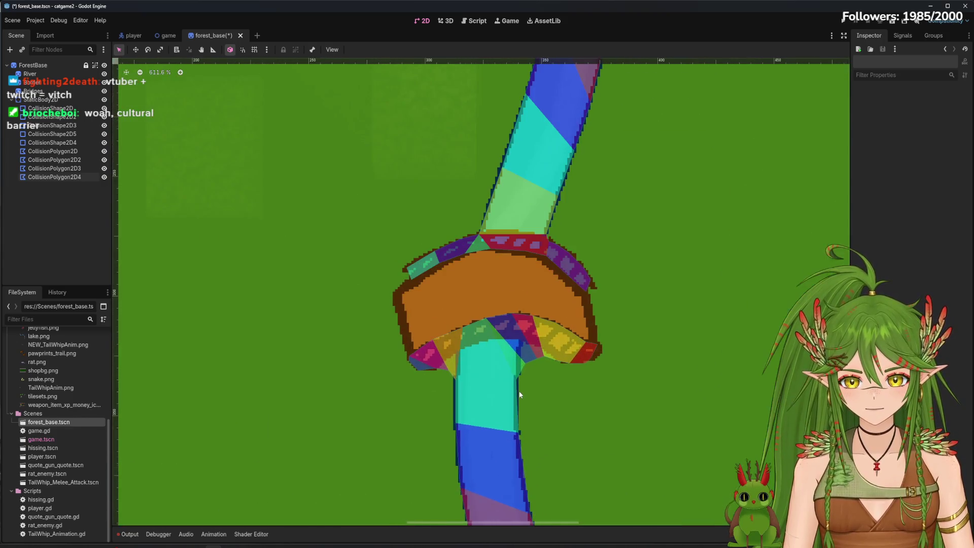
drag(602, 381, 492, 349)
scroll(489, 347, up, 8)
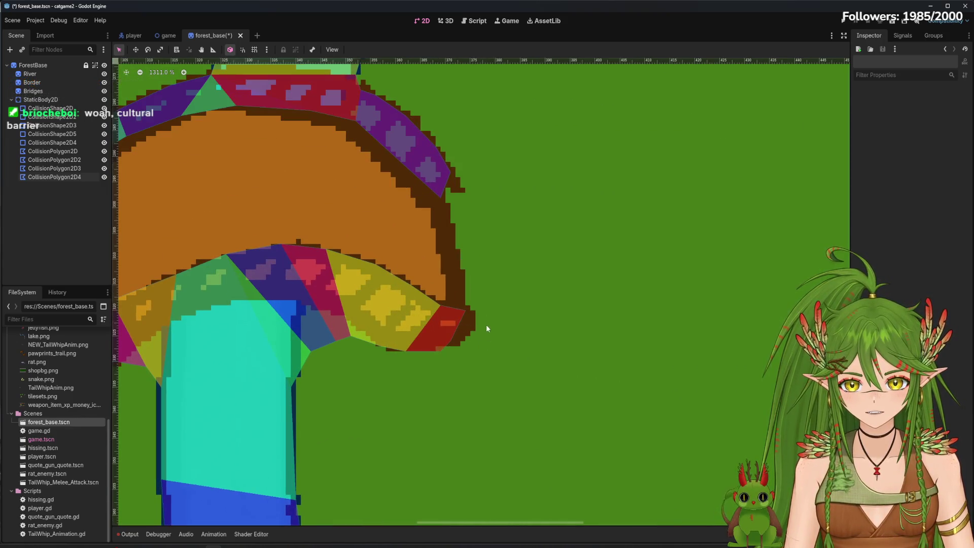
scroll(510, 322, down, 15)
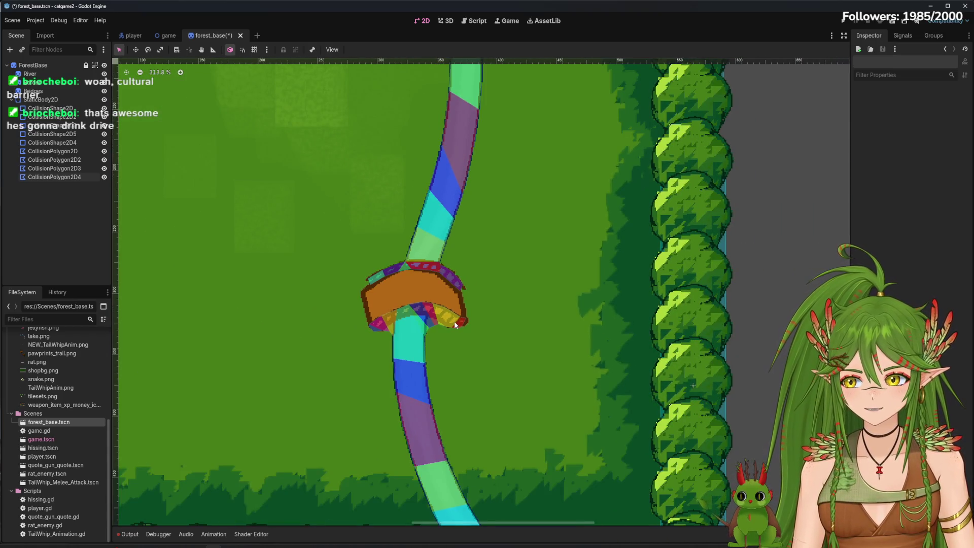
scroll(454, 325, down, 8)
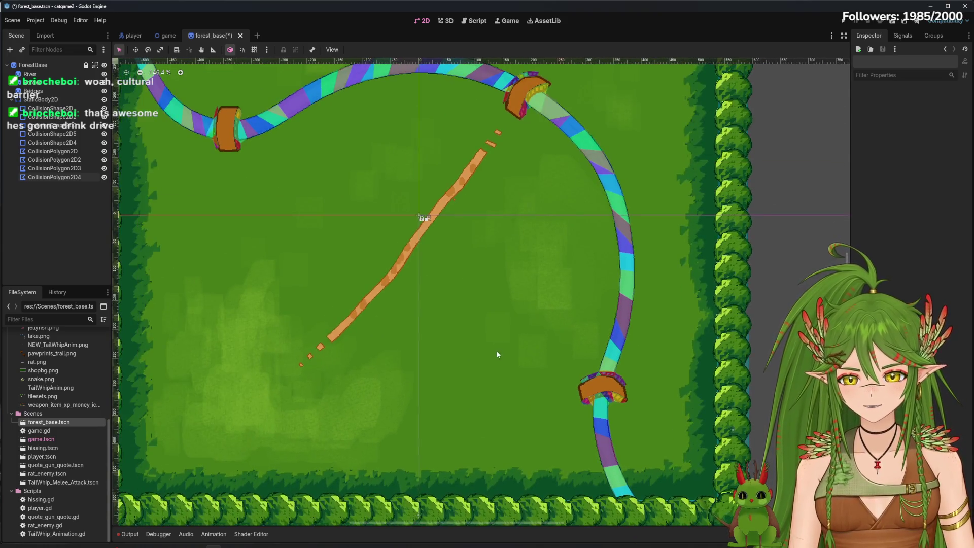
drag(497, 351, 272, 321)
scroll(491, 328, up, 5)
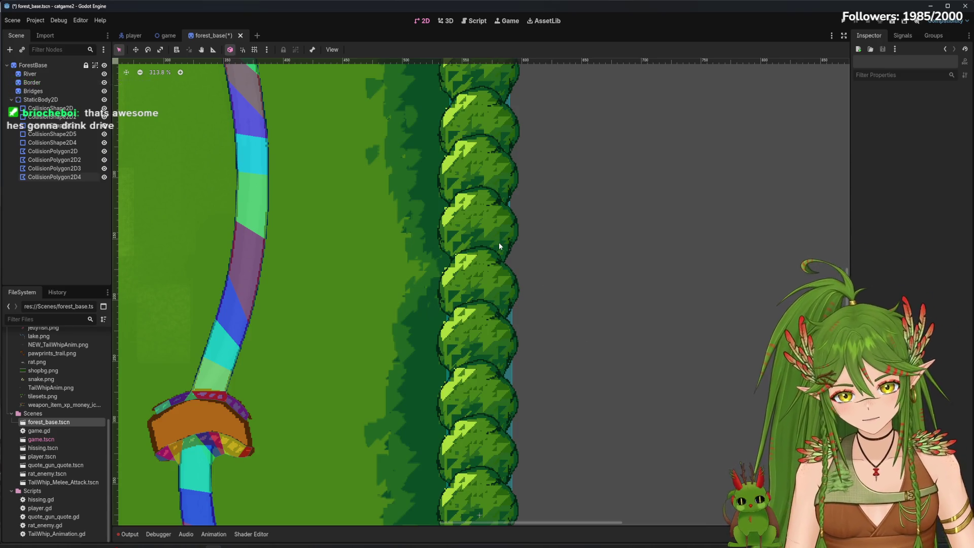
scroll(498, 242, down, 10)
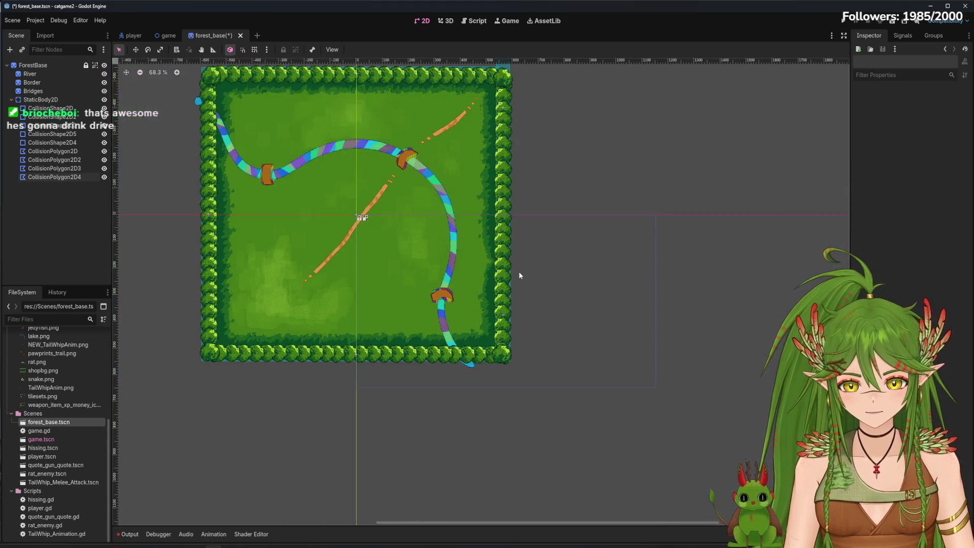
drag(520, 275, 421, 300)
scroll(397, 299, up, 9)
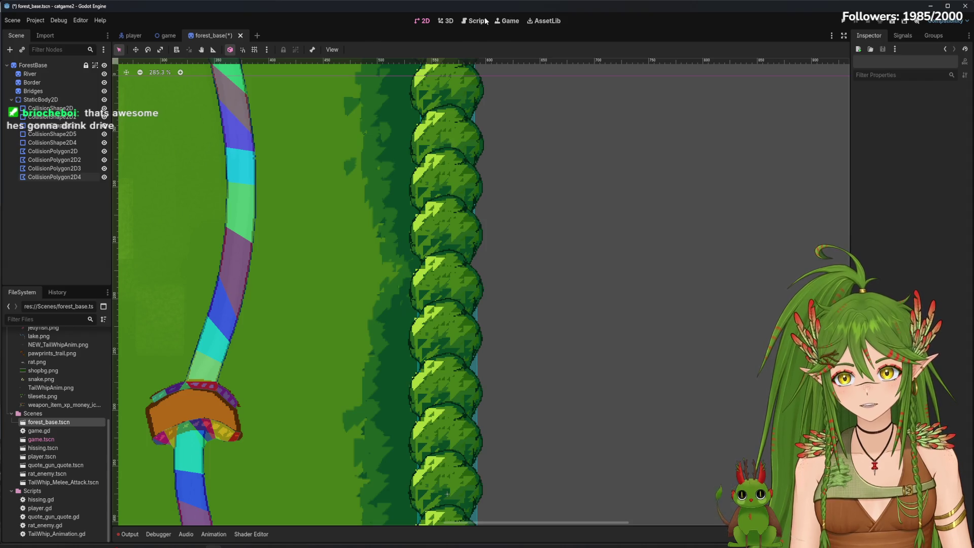
Save forest_base, run the game, and walk the cat right across the bridge.
key(ctrl+s)
click(843, 22)
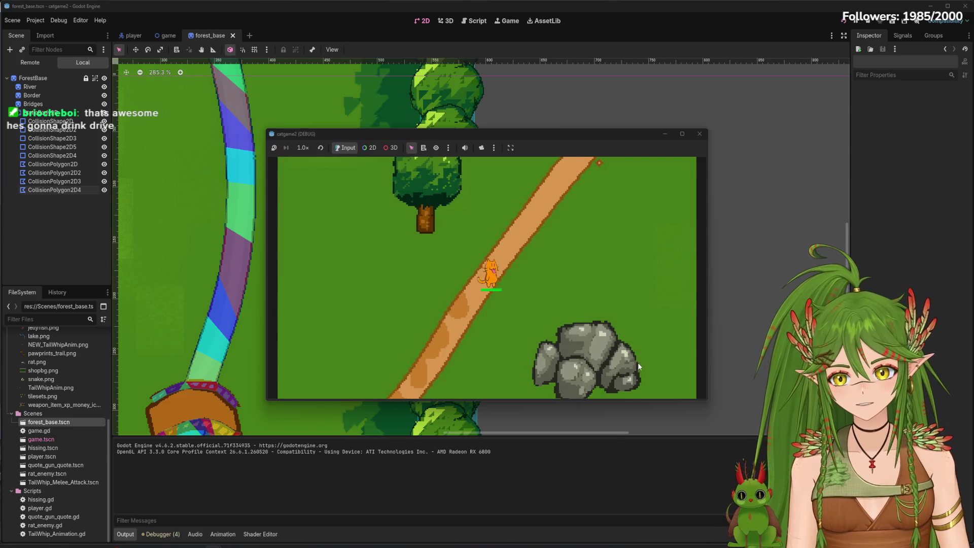
key(d)
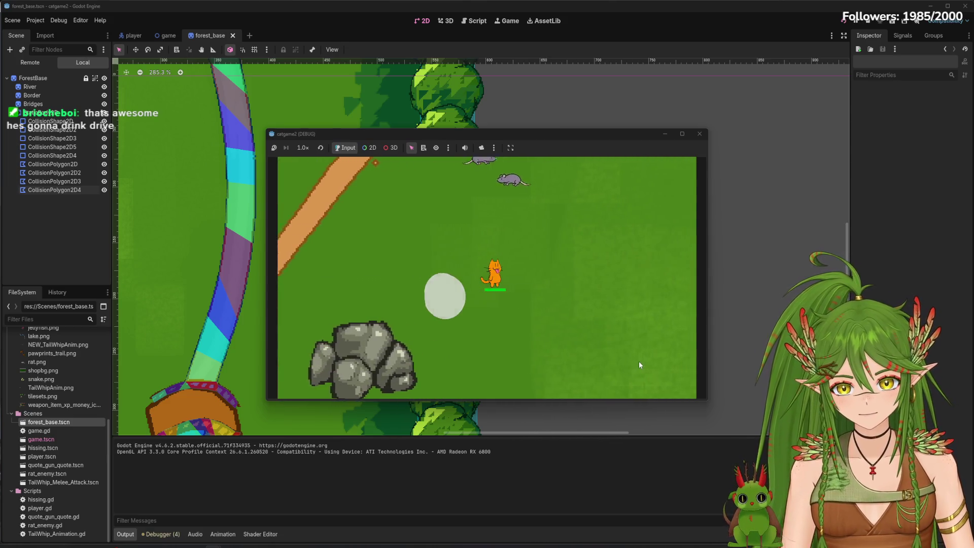
key(d)
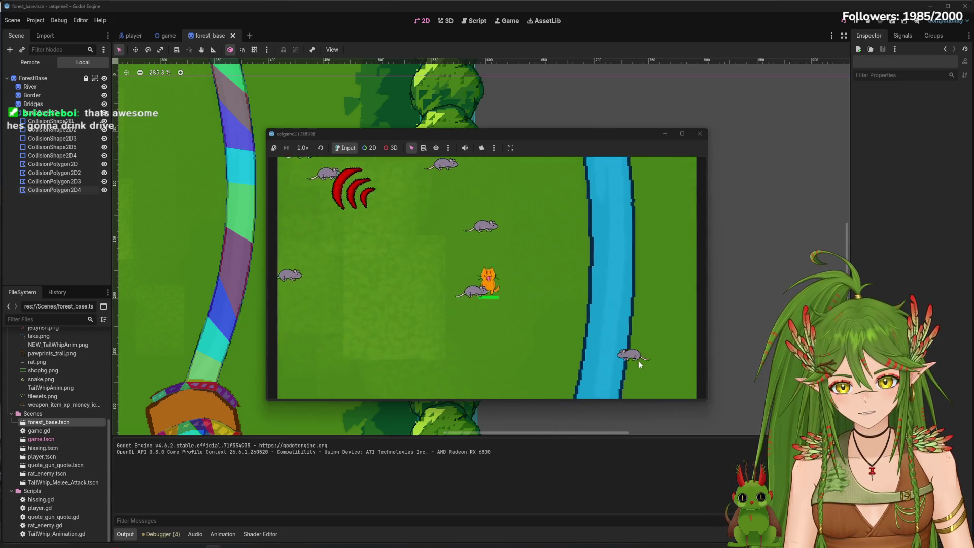
key(s)
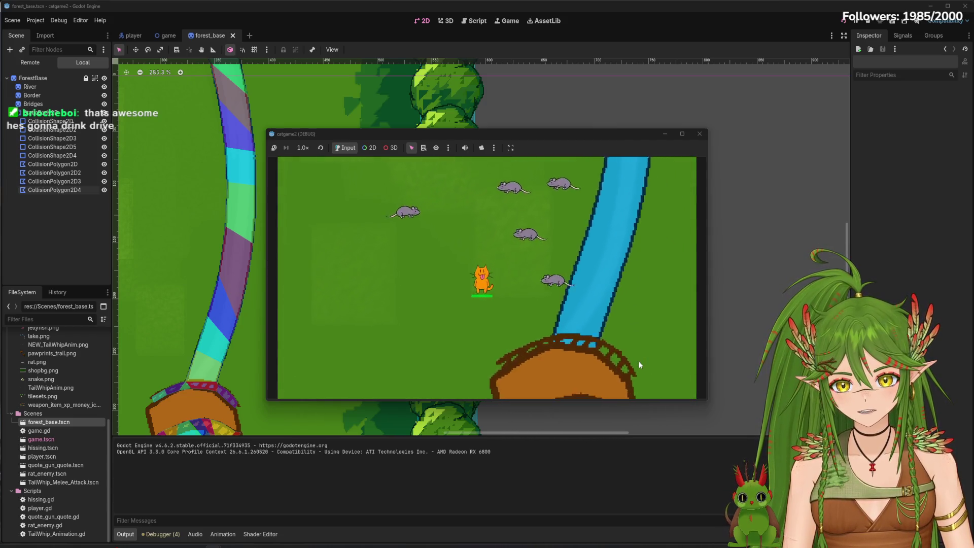
key(s)
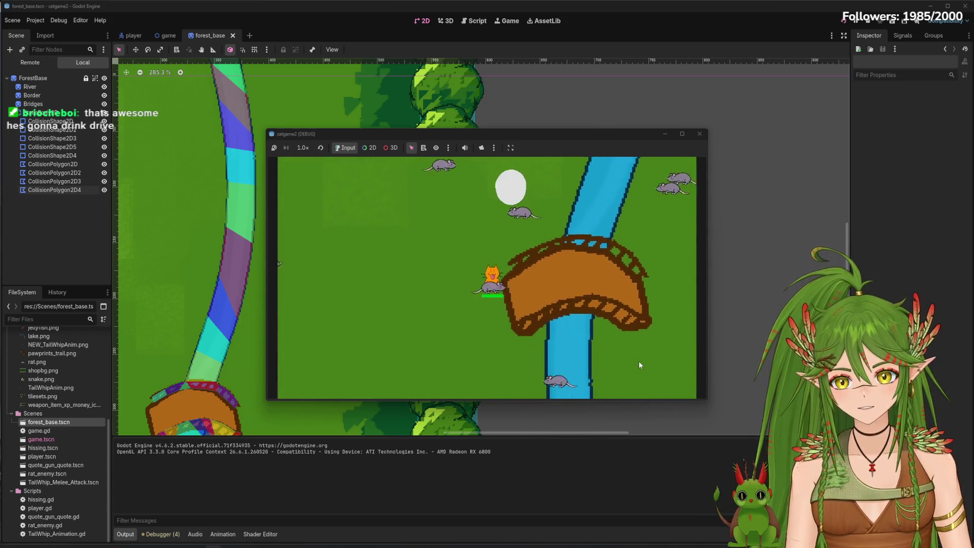
key(d)
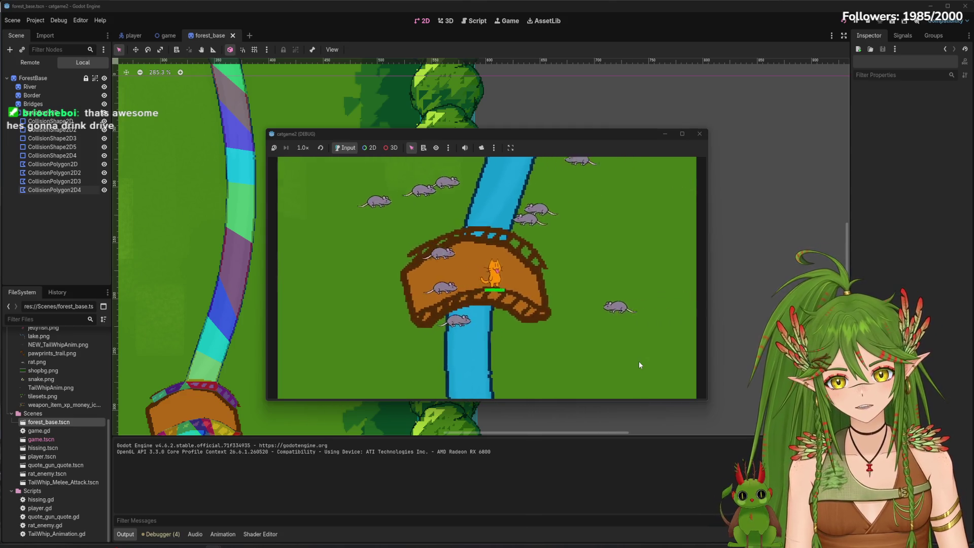
key(d)
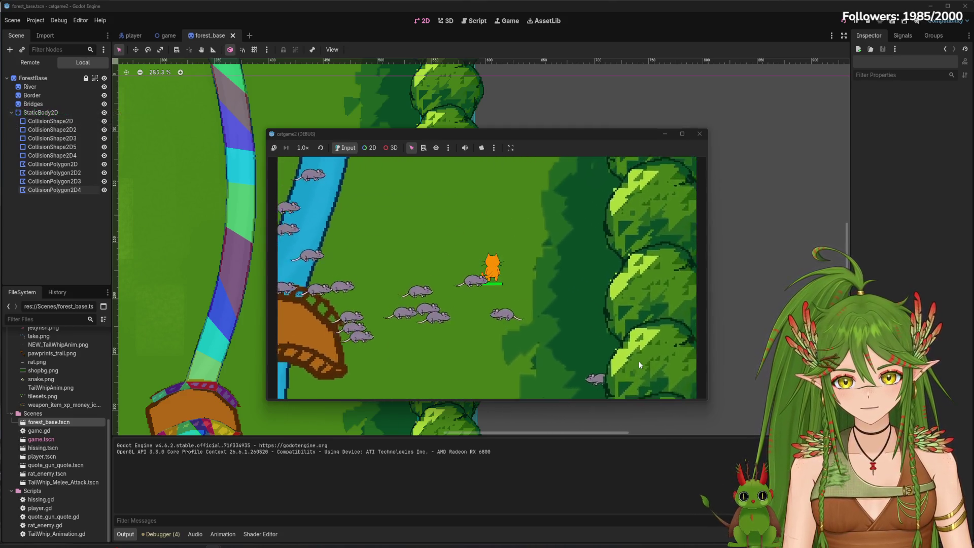
key(w)
key(d)
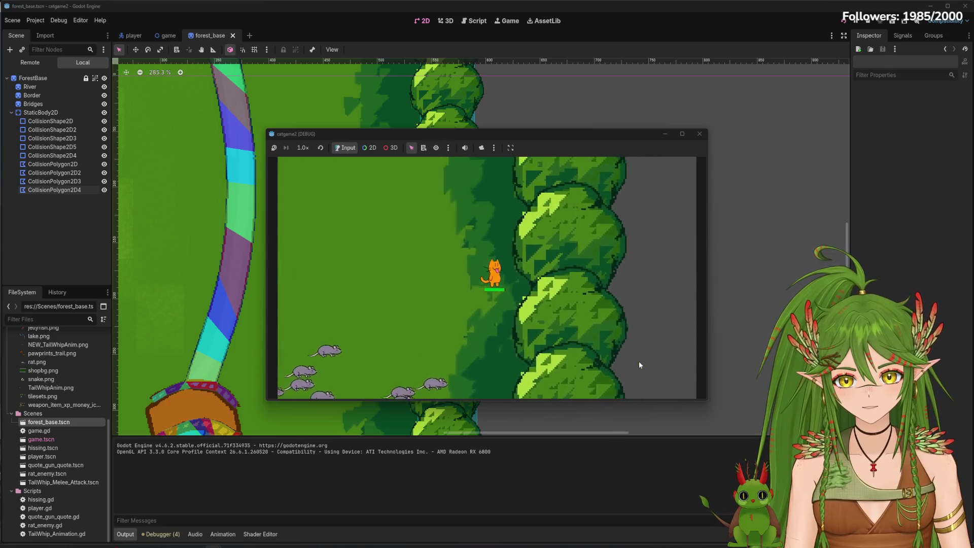
key(d)
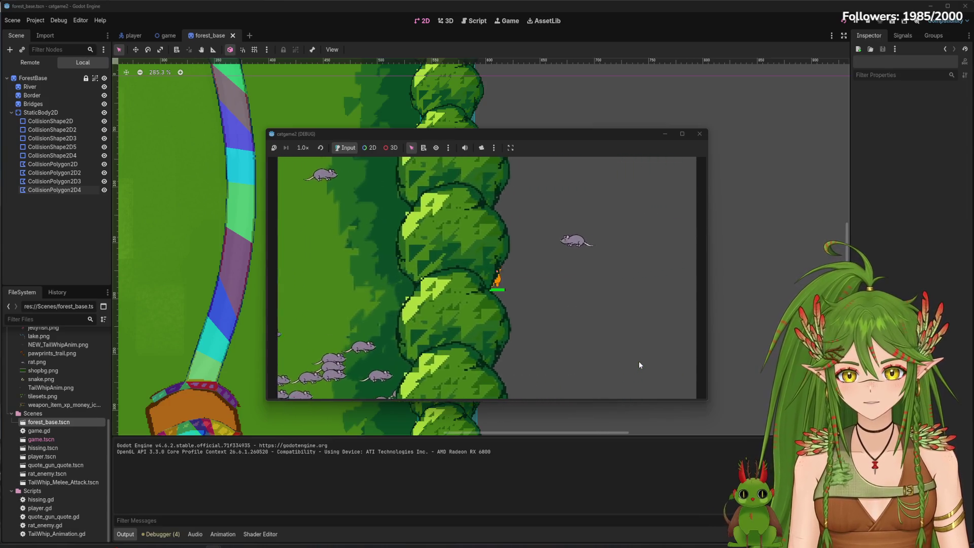
key(d)
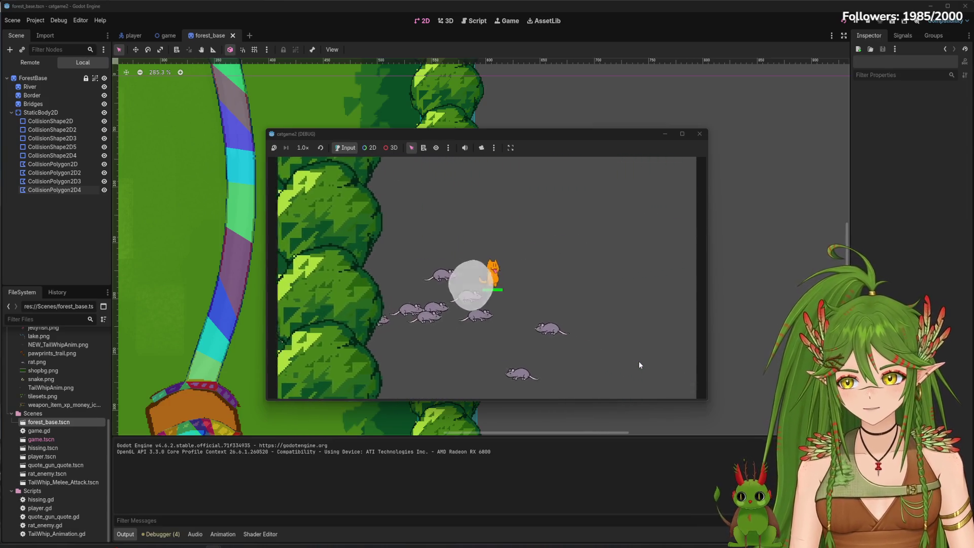
Walk the cat back left over the bridge and down past the rocks.
key(w)
key(s)
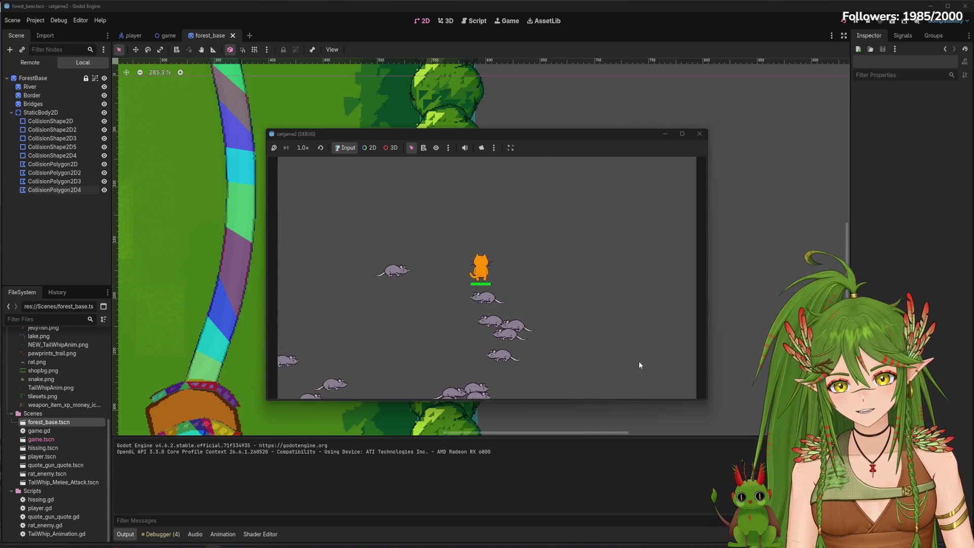
key(a)
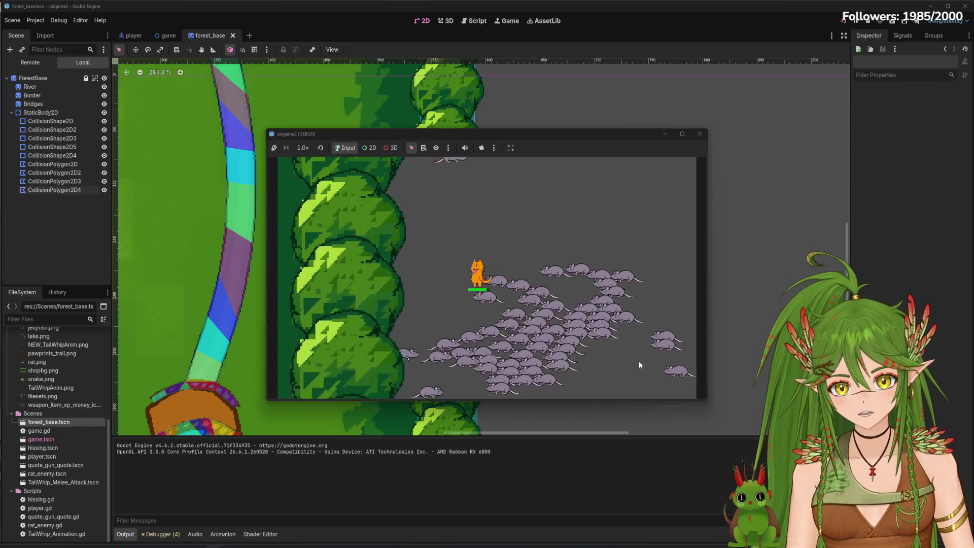
key(a)
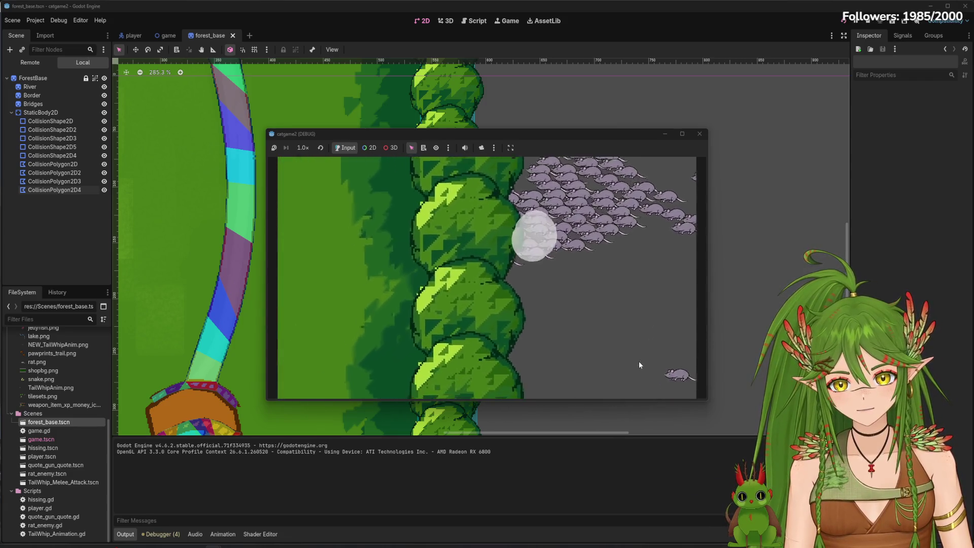
key(a)
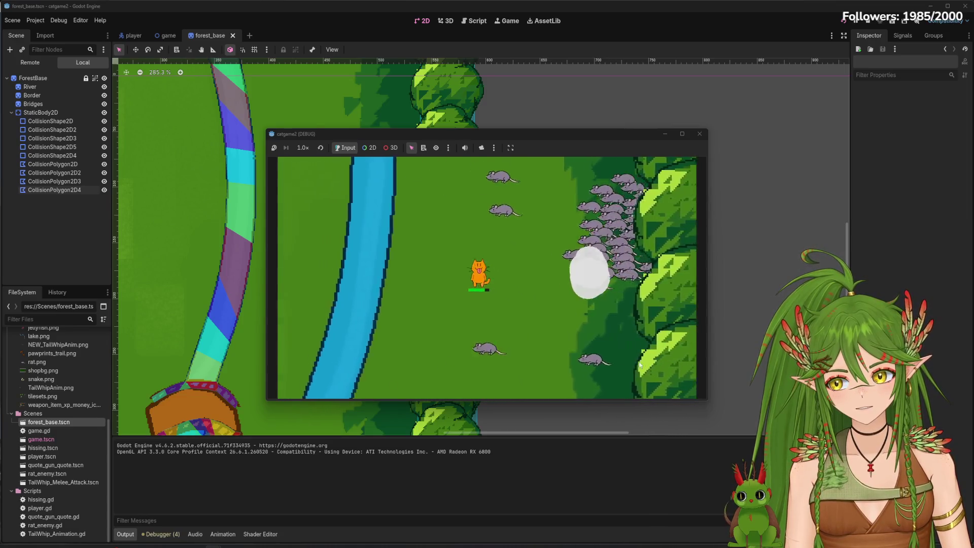
key(s)
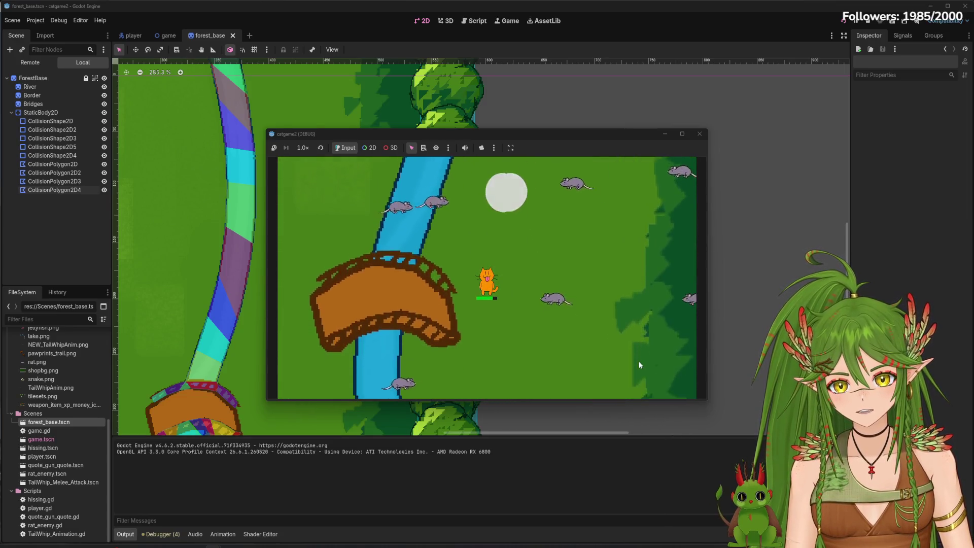
key(a)
key(a)
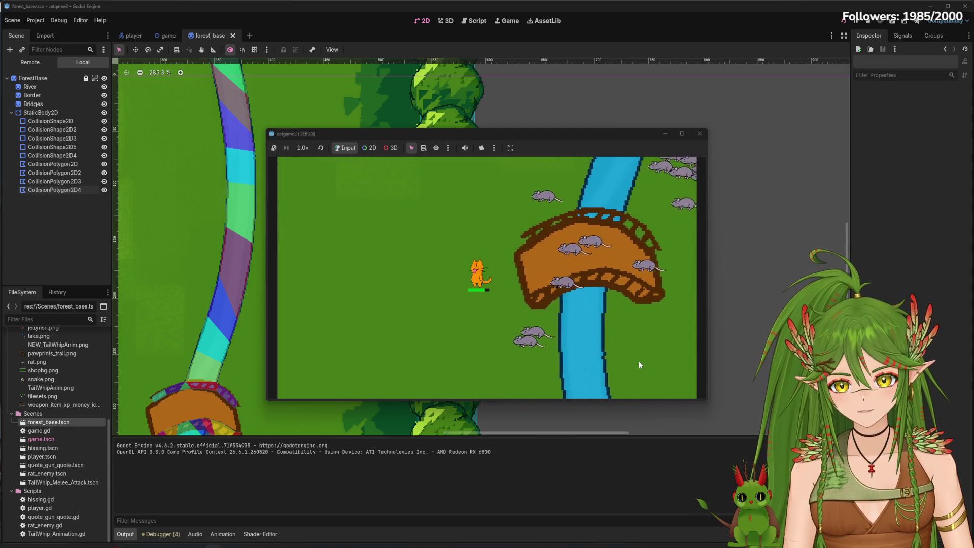
key(a)
key(w)
key(w)
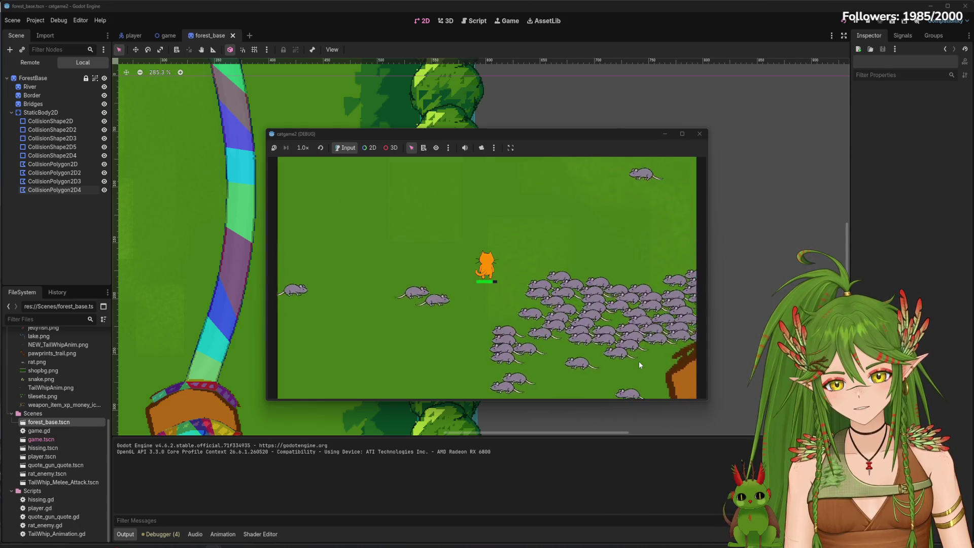
key(s)
key(d)
key(w)
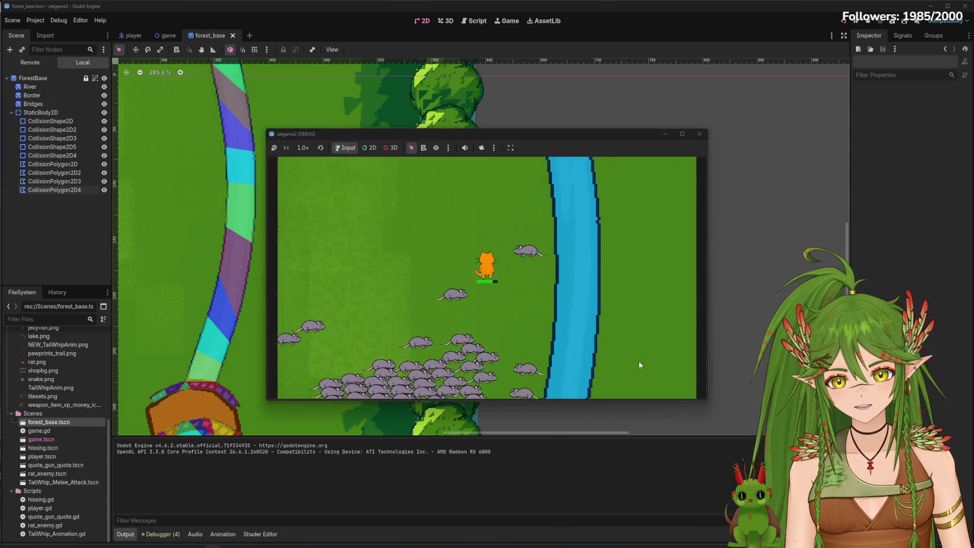
key(a)
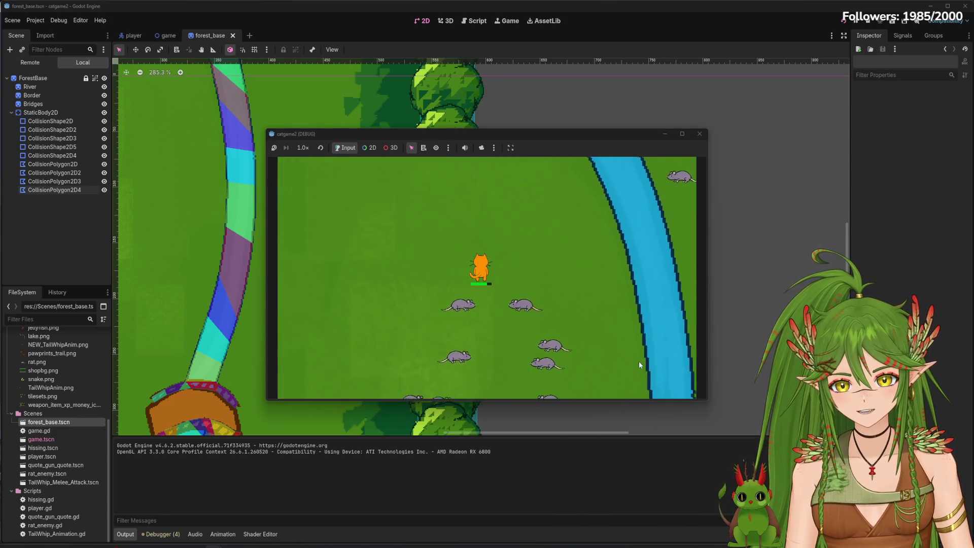
key(s)
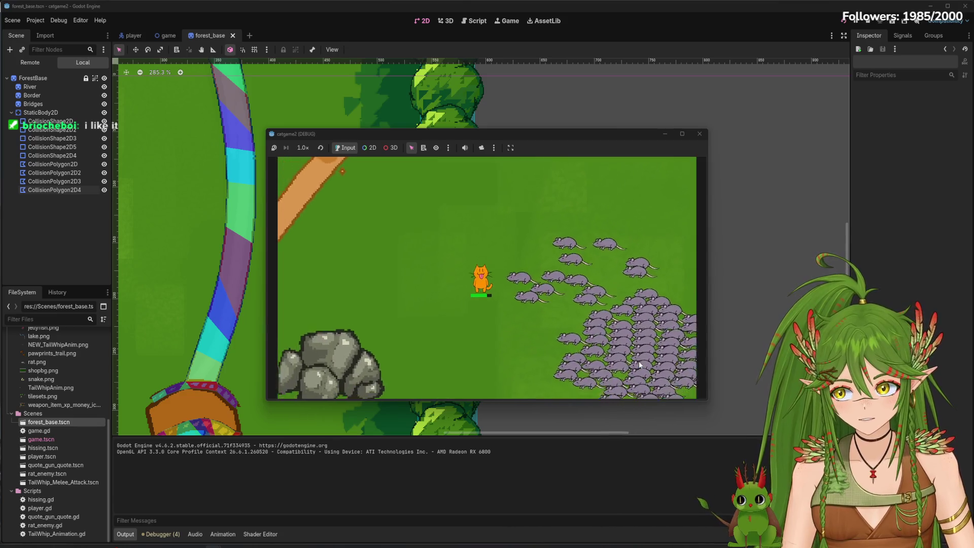
key(s)
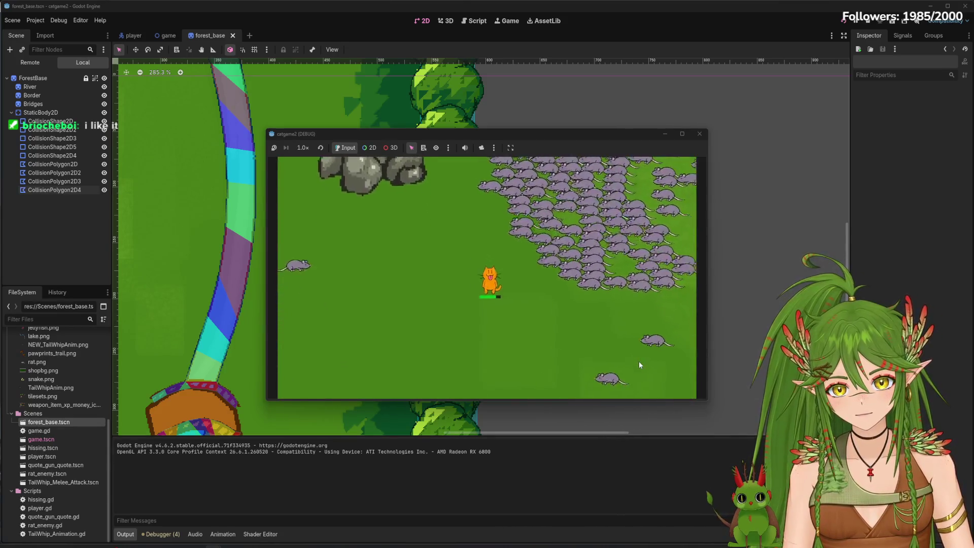
key(d)
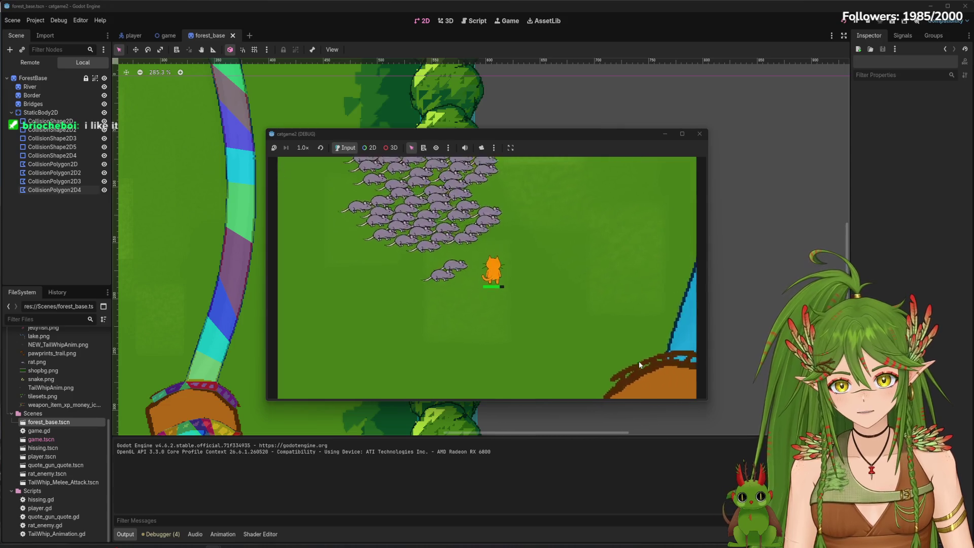
key(s)
key(d)
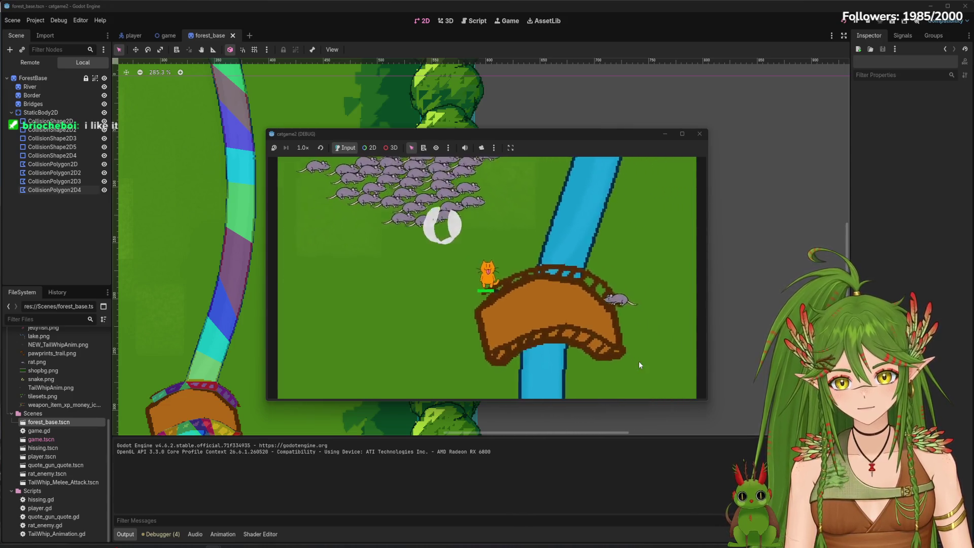
key(s)
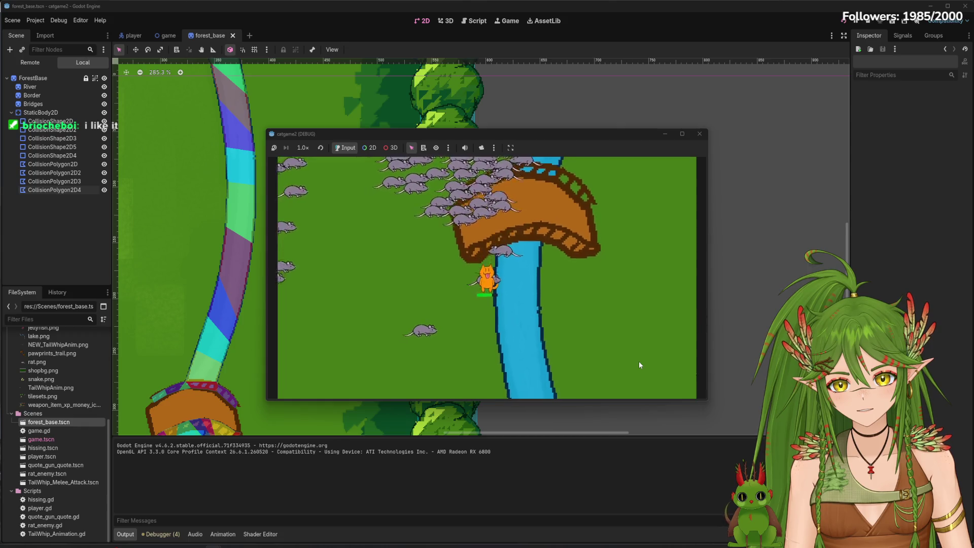
key(s)
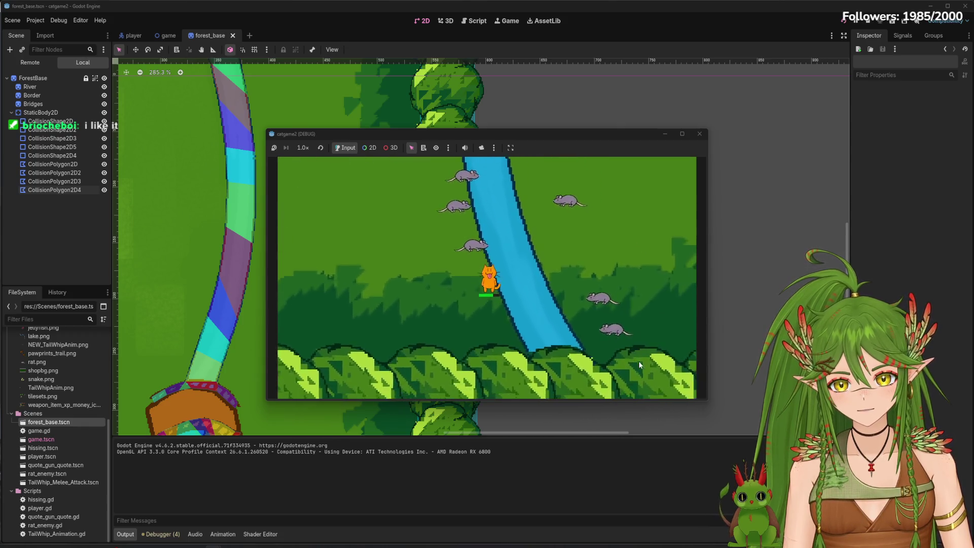
Lead the cat back across the bridge and right into the rats until it dies.
key(w)
key(a)
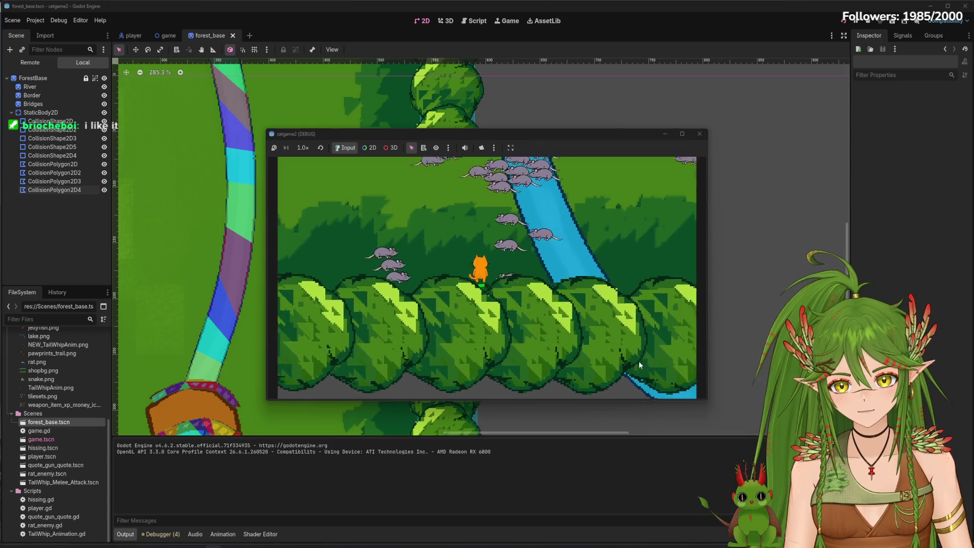
key(w)
key(a)
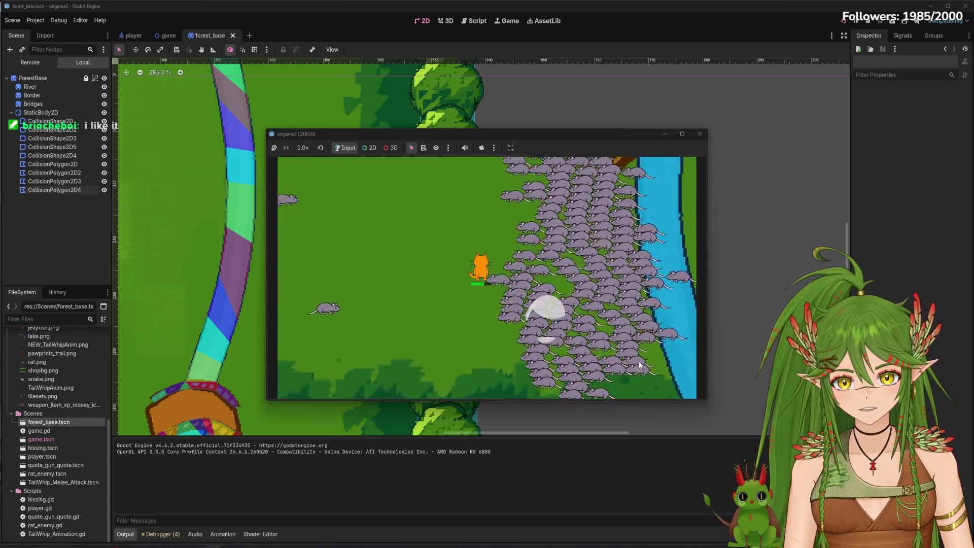
key(w)
key(d)
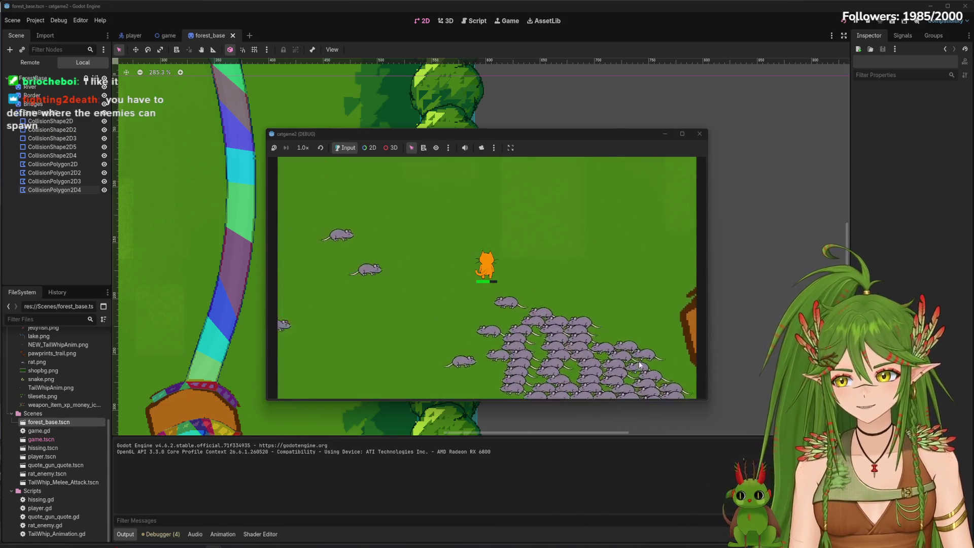
key(w)
key(d)
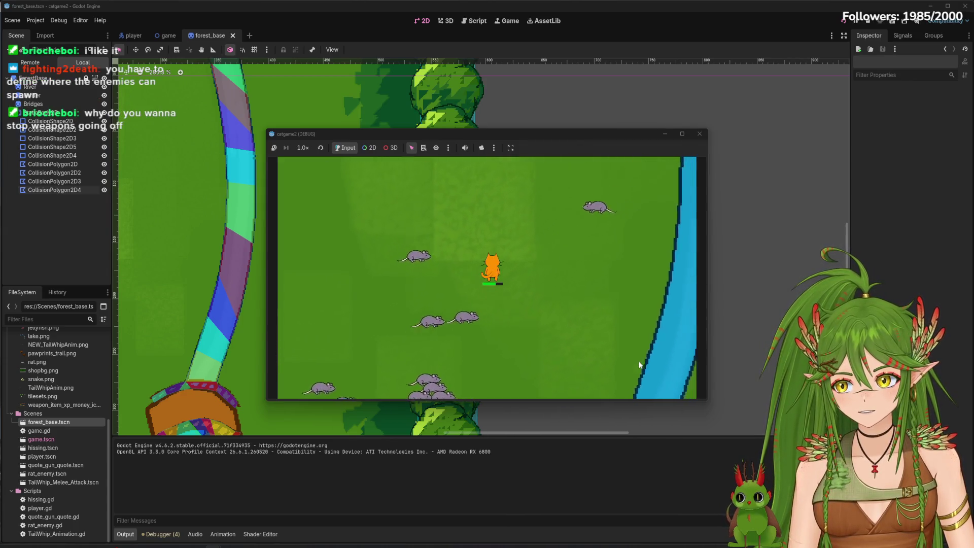
key(d)
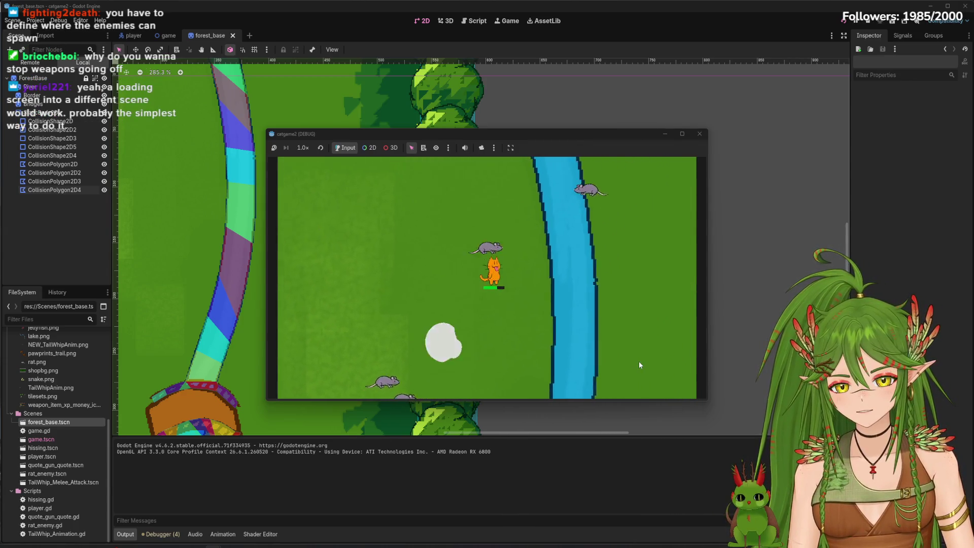
key(a)
key(s)
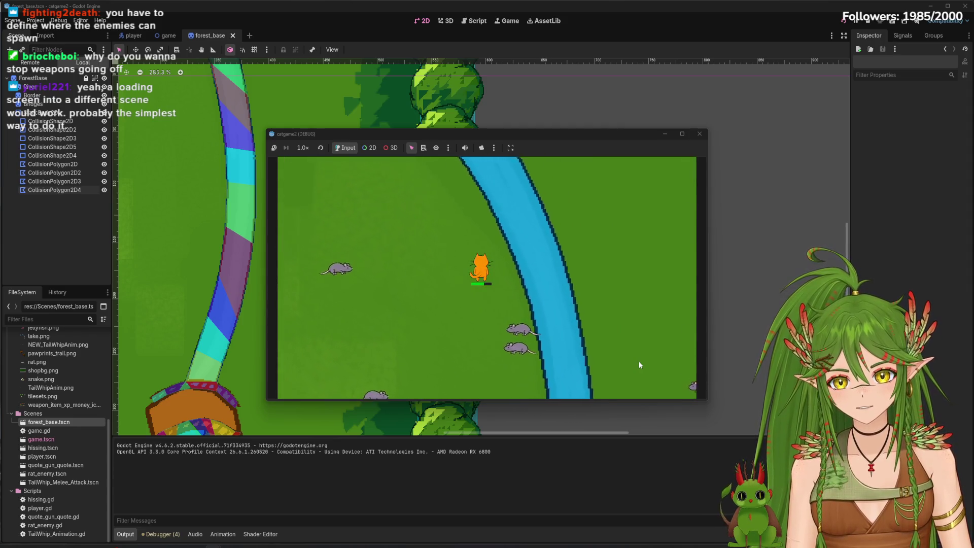
key(w)
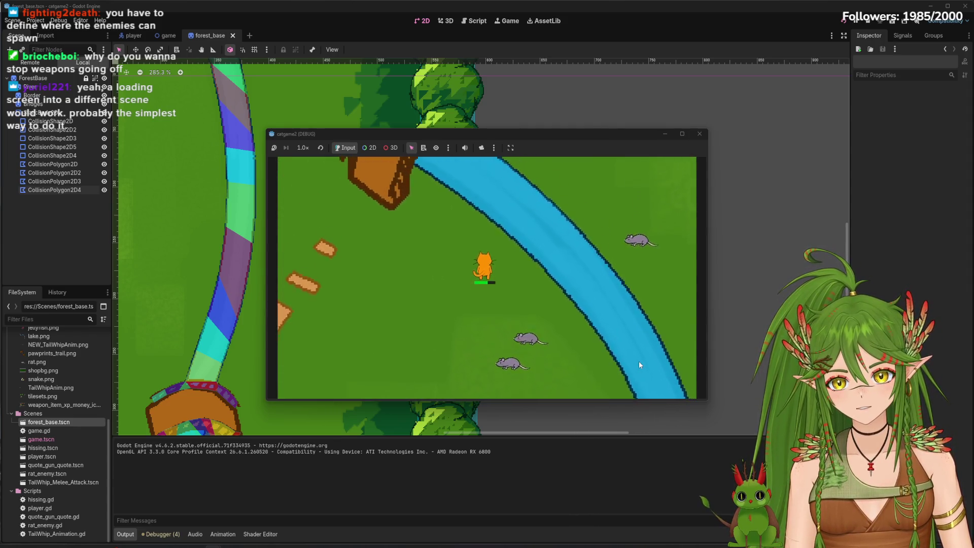
key(w)
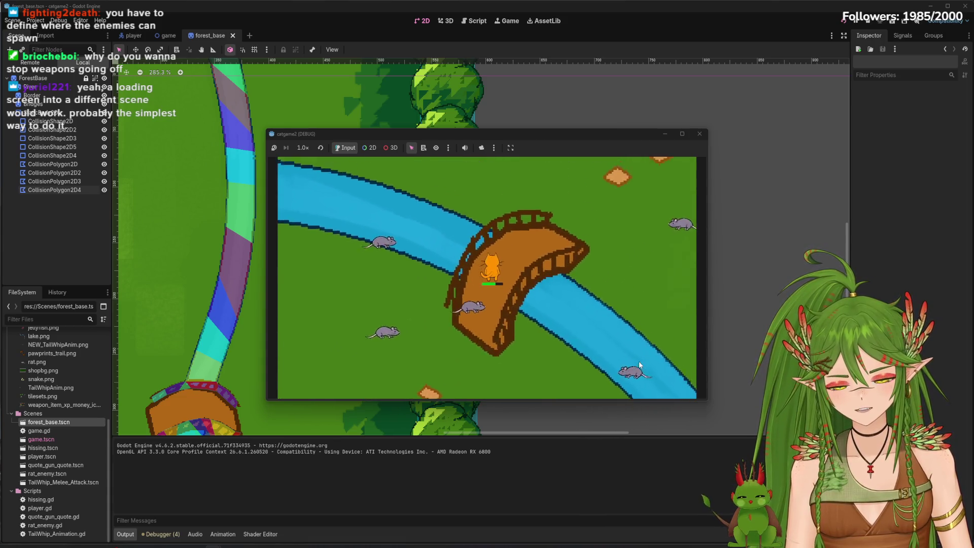
key(d)
key(d)
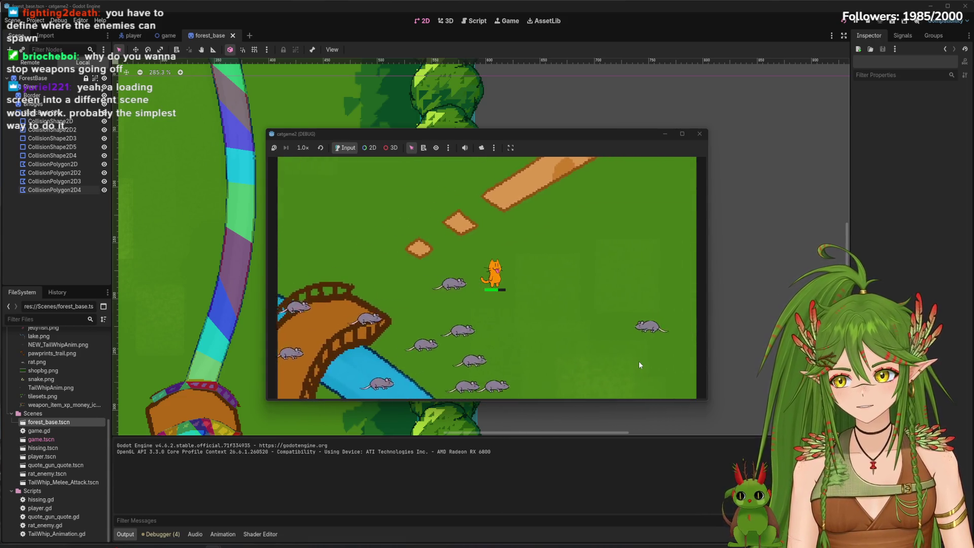
key(d)
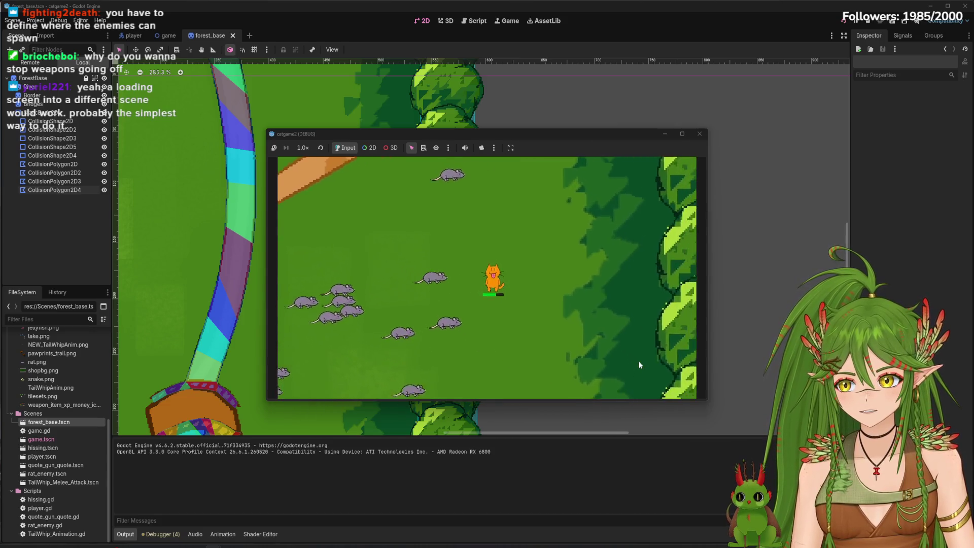
key(d)
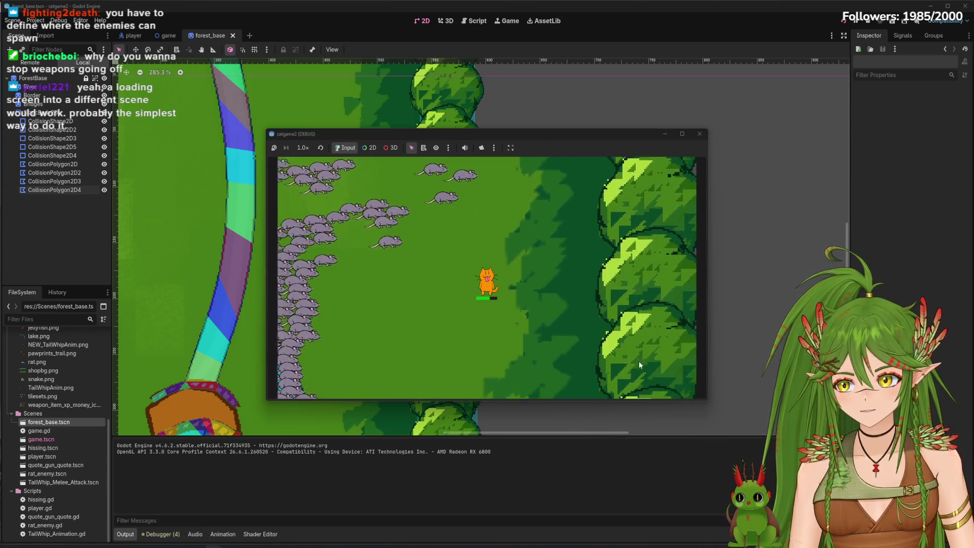
key(d)
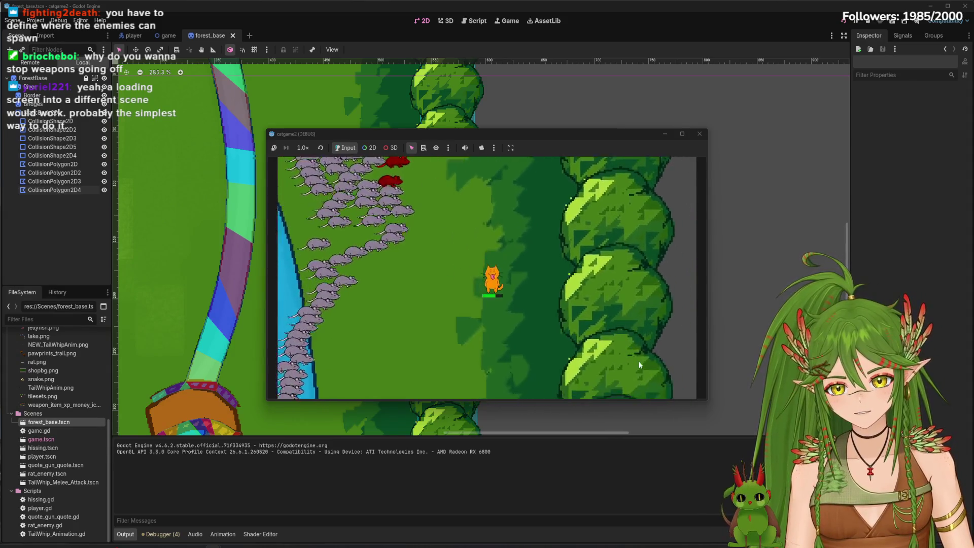
key(d)
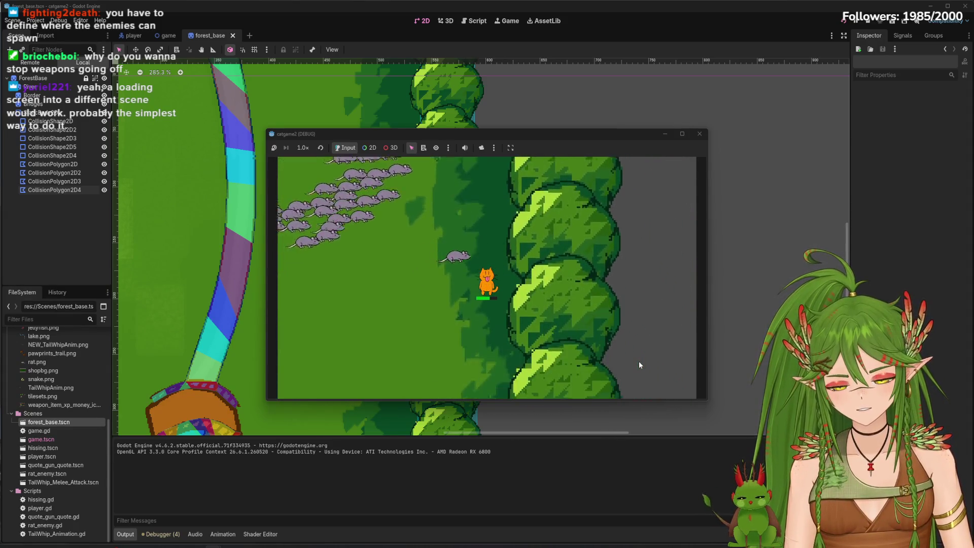
key(d)
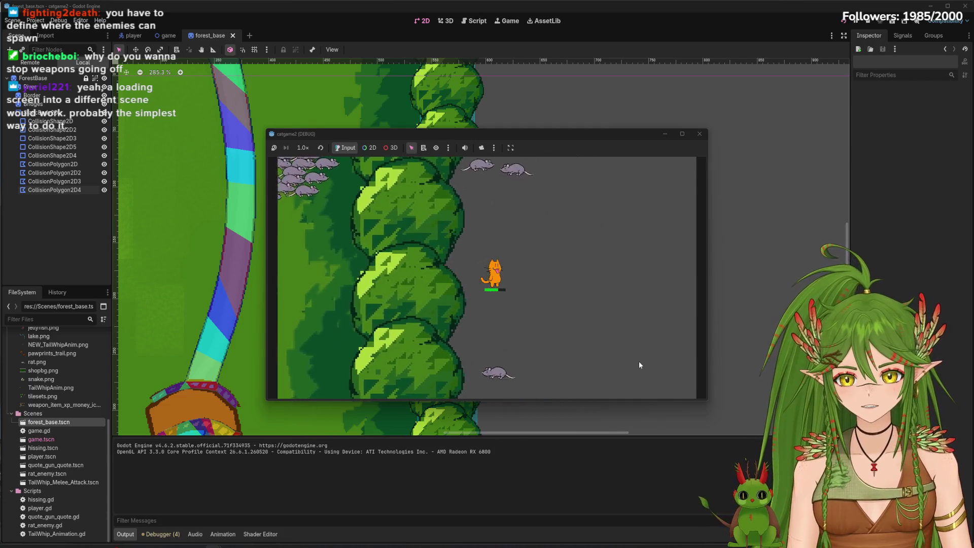
key(d)
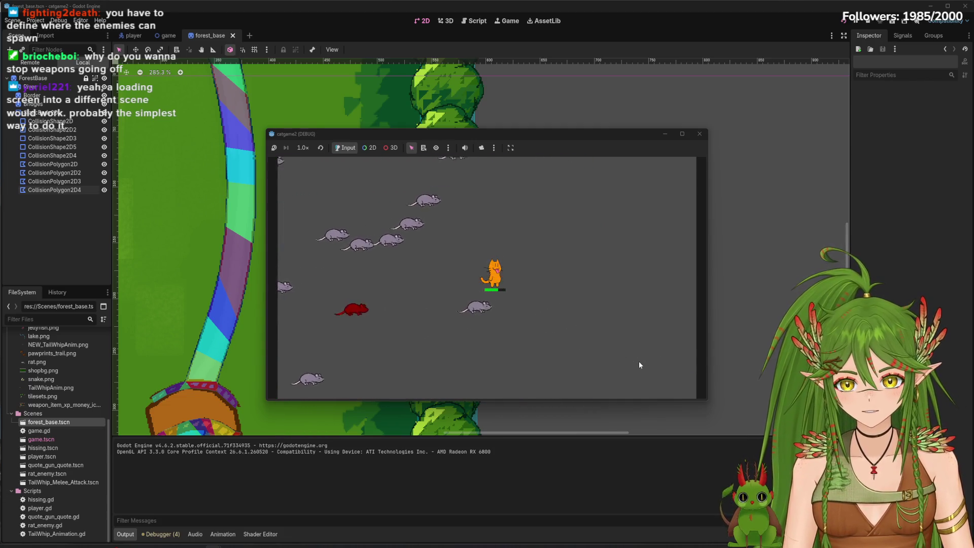
key(d)
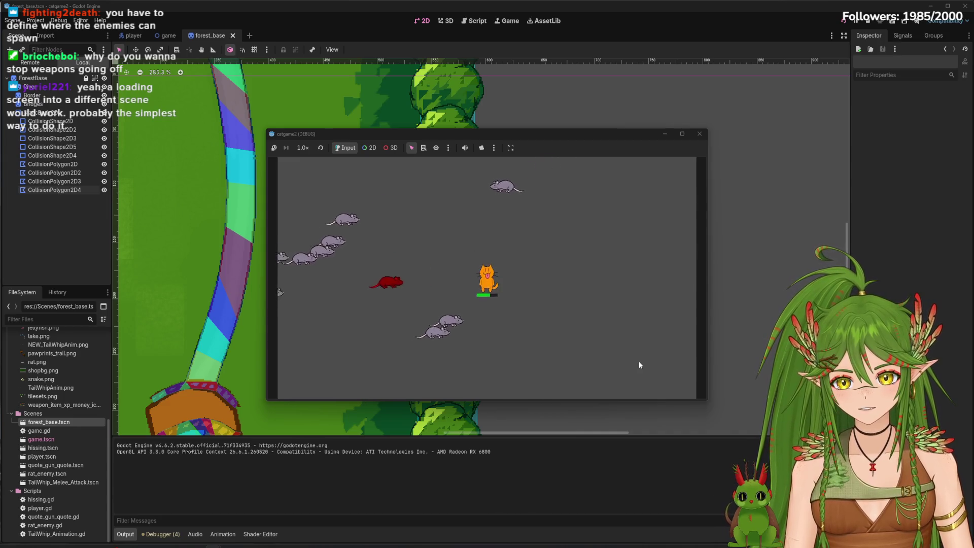
key(a)
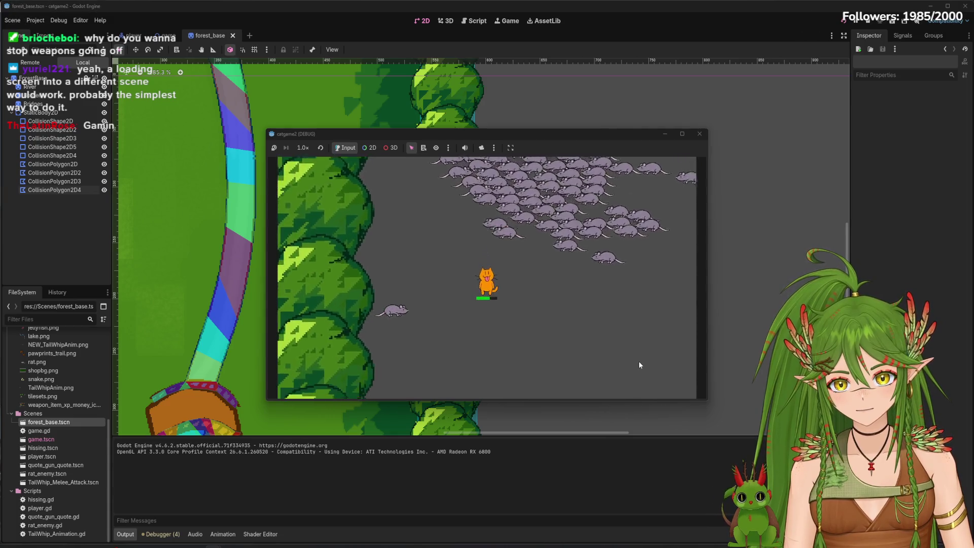
key(d)
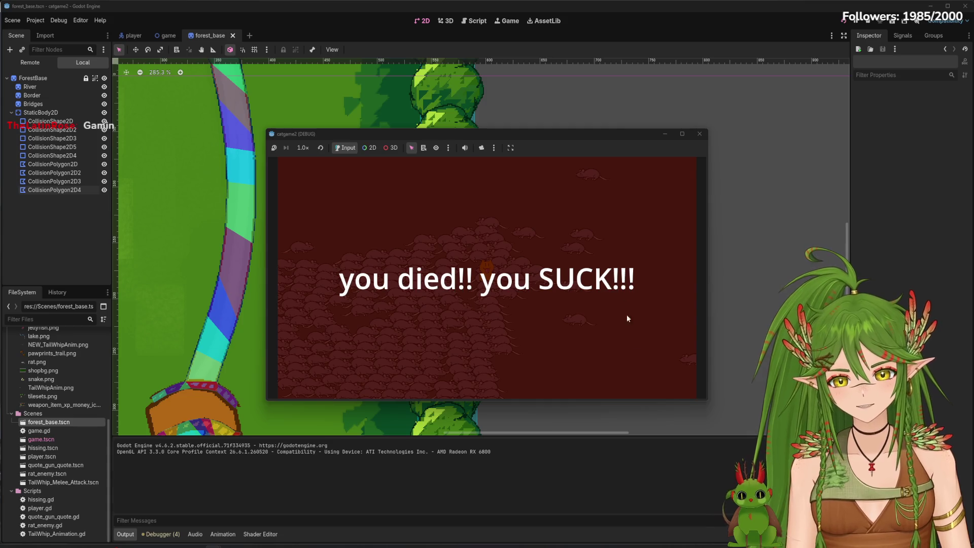
Stop the debug run, save forest_base, and switch to the game scene.
click(699, 134)
scroll(386, 289, down, 7)
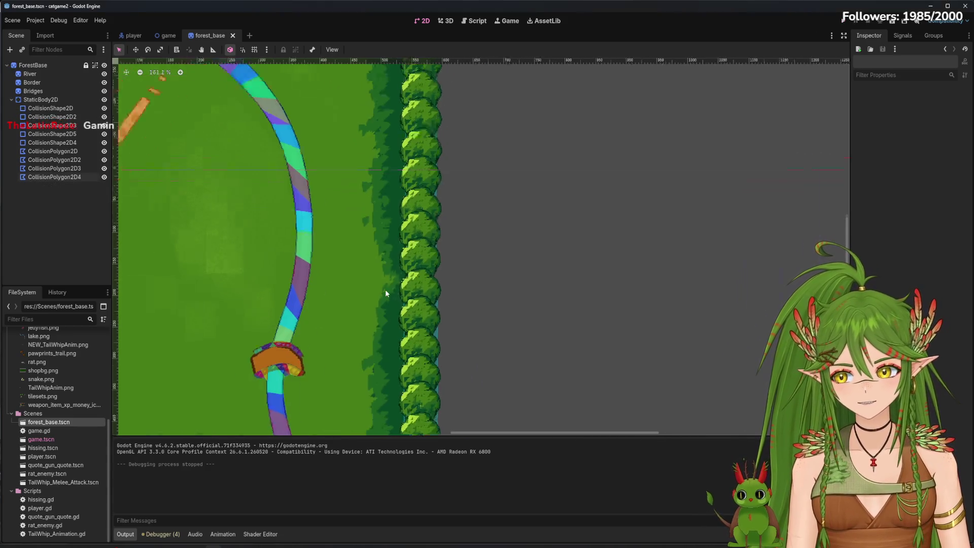
scroll(358, 283, up, 4)
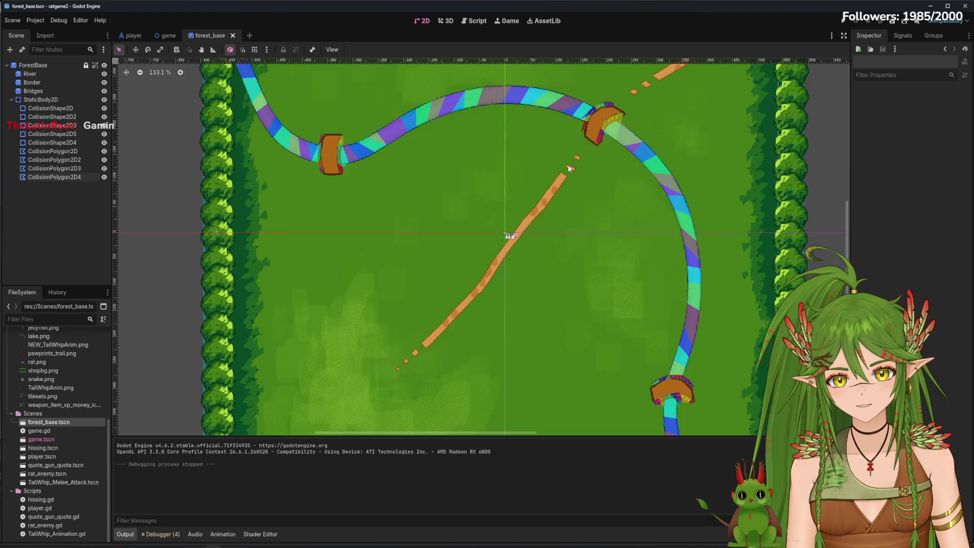
scroll(495, 187, up, 9)
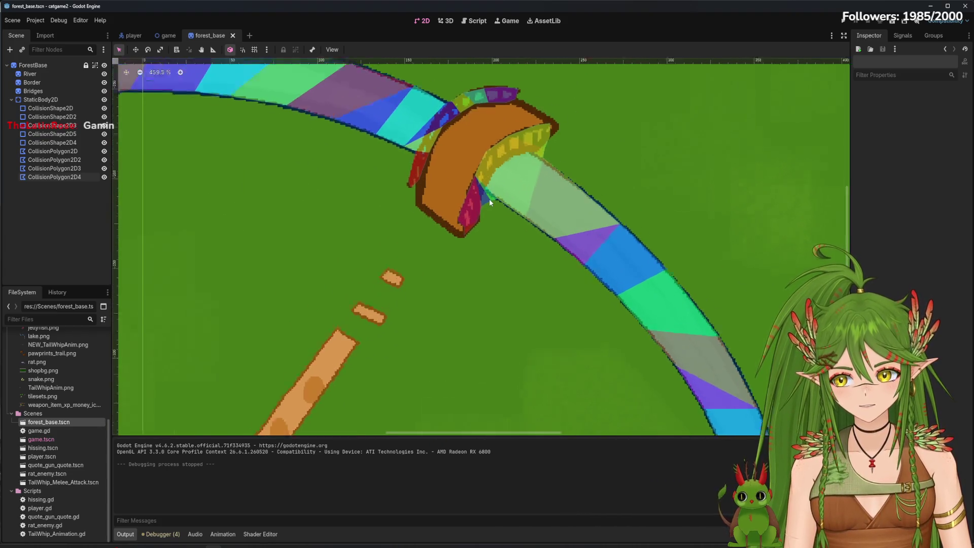
scroll(496, 181, down, 8)
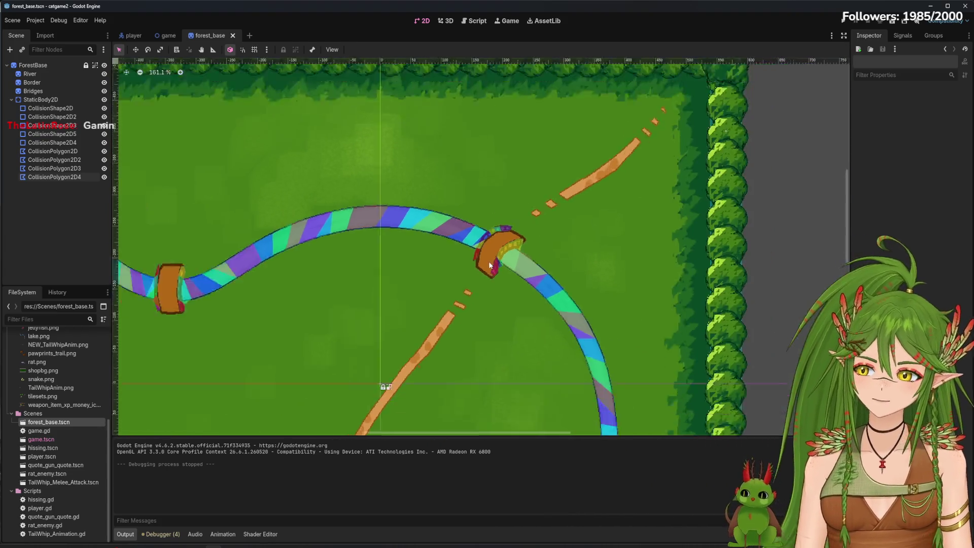
scroll(458, 234, down, 2)
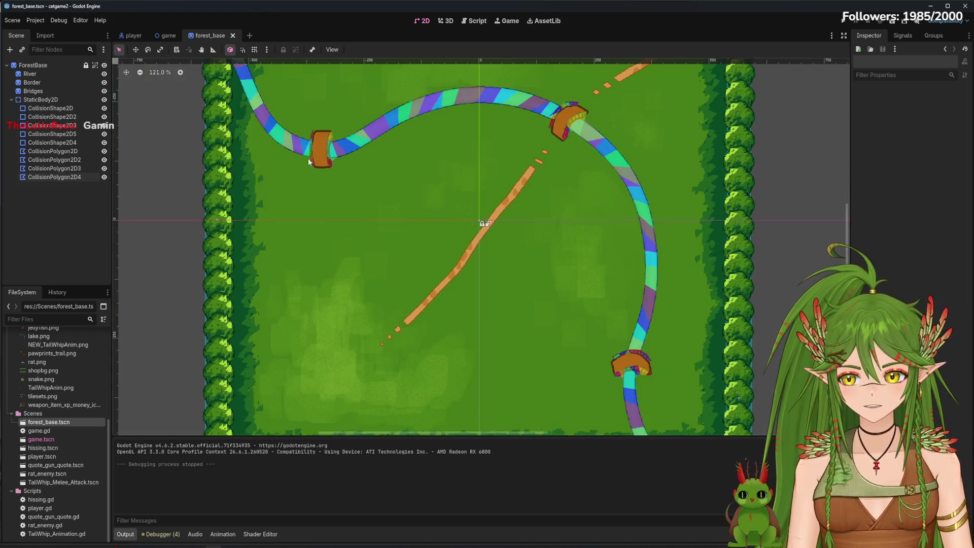
key(ctrl+s)
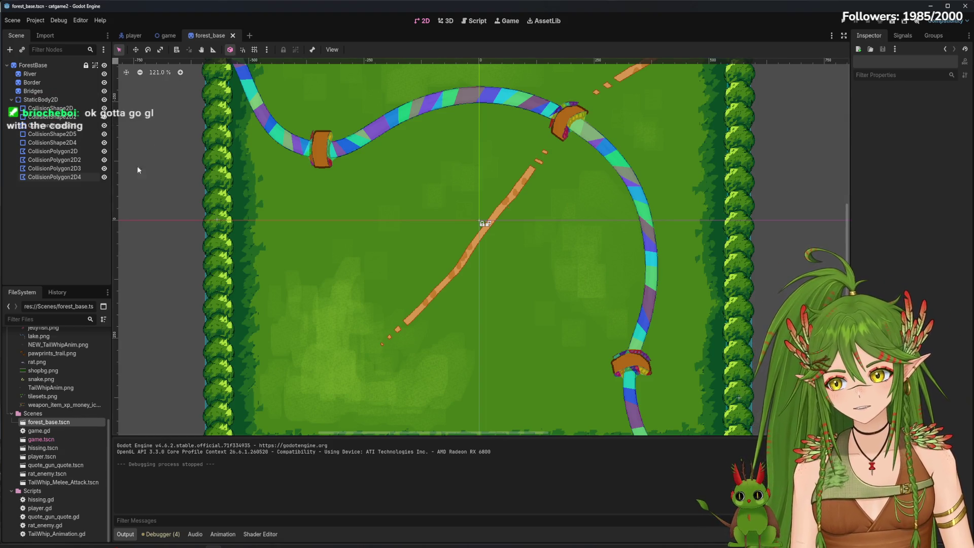
click(170, 36)
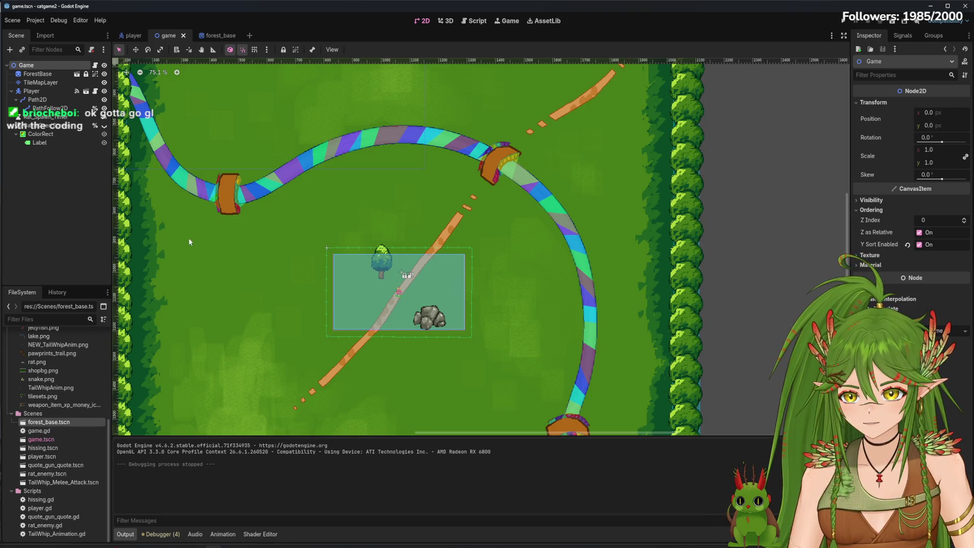
Discard a new empty scene, open hissing.tscn centred on the hiss sprite, and run the game.
click(251, 35)
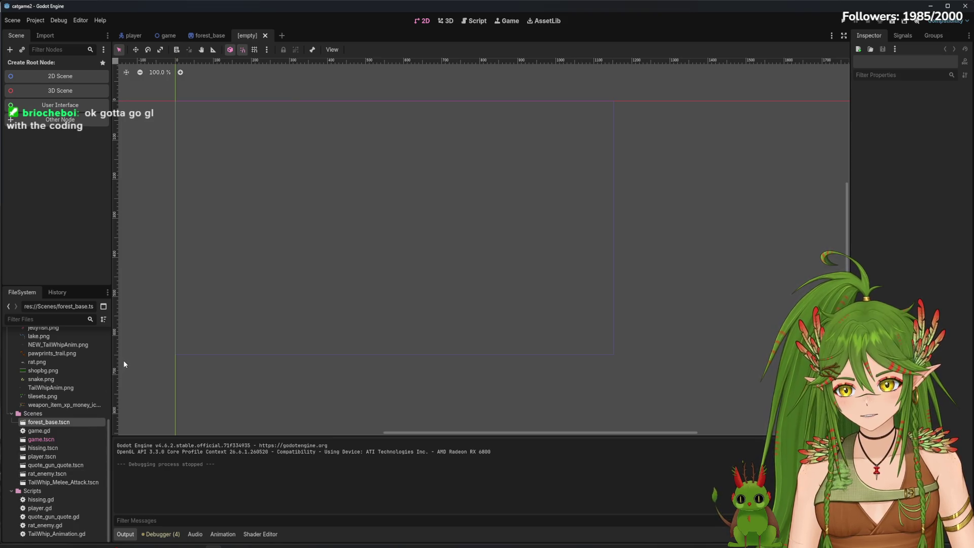
click(264, 36)
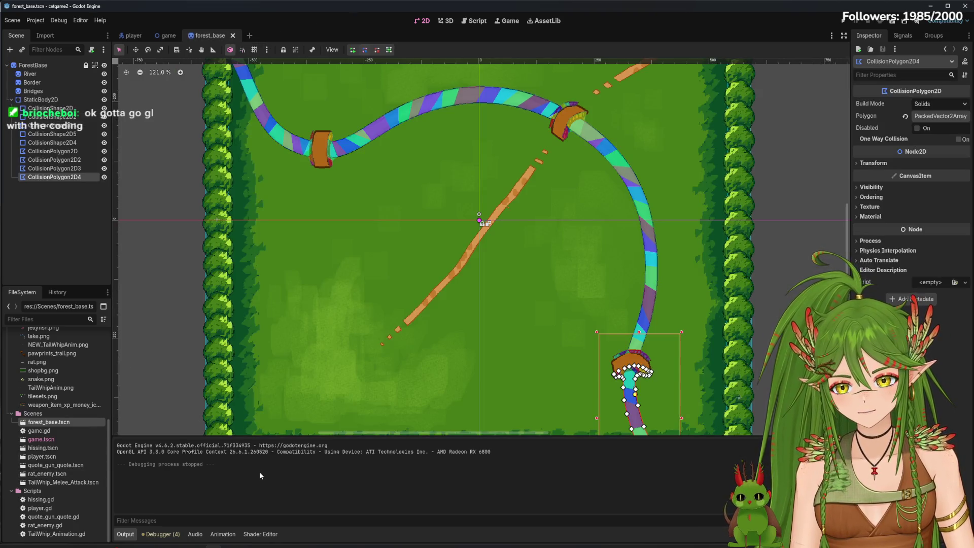
double_click(43, 447)
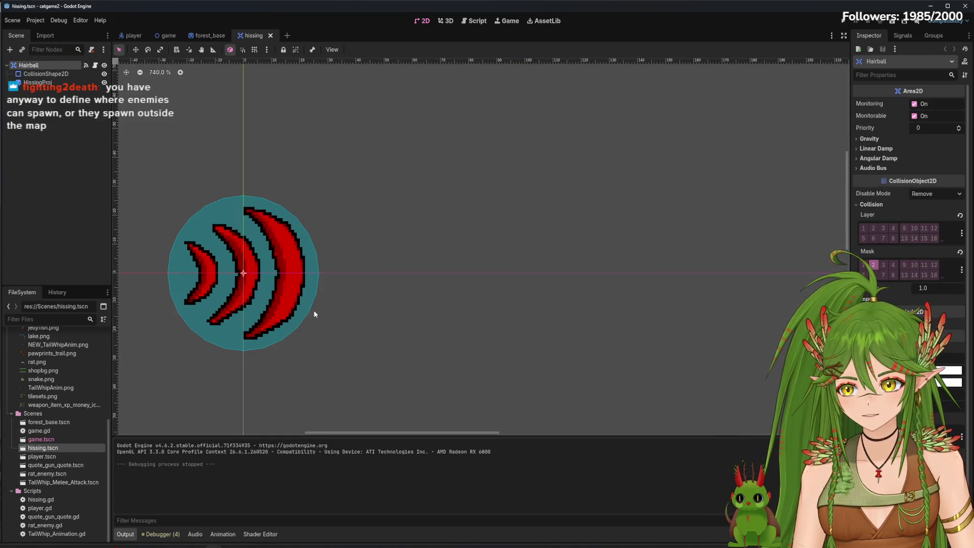
scroll(310, 313, down, 1)
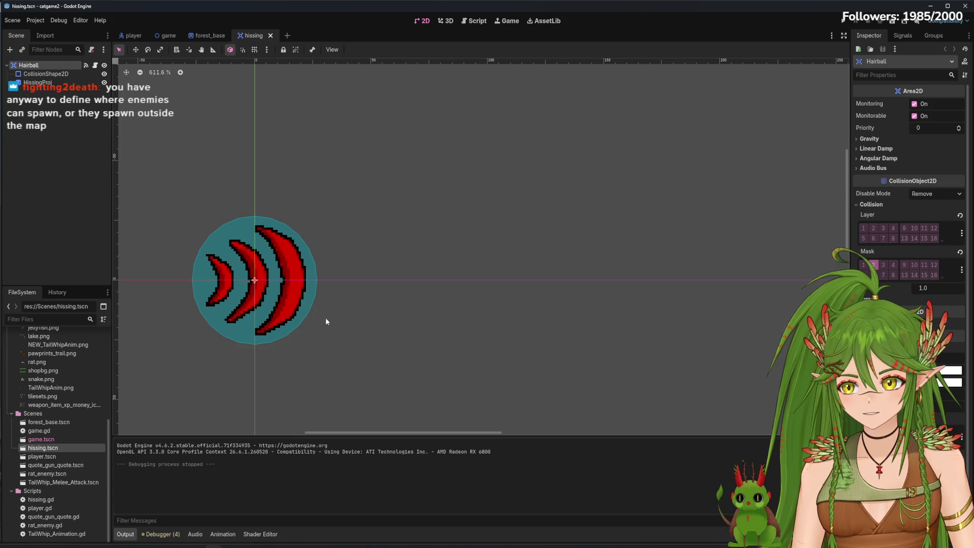
drag(324, 318, 443, 340)
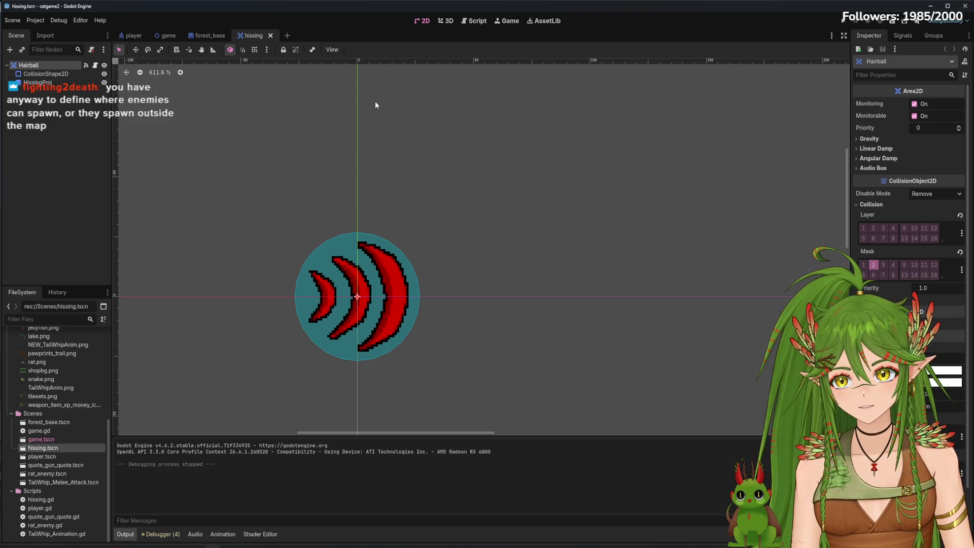
click(847, 23)
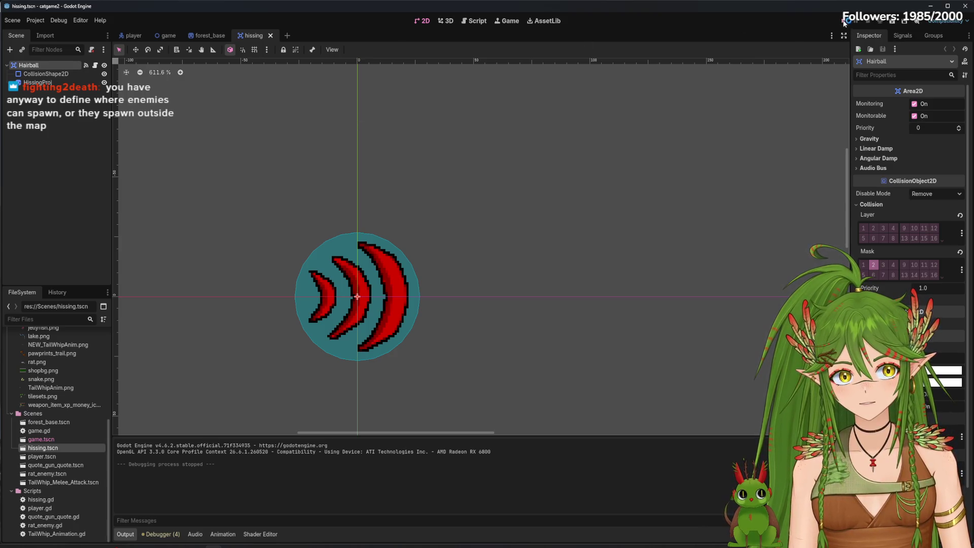
Walk the cat down-left off the path into the bushes.
key(a)
key(s)
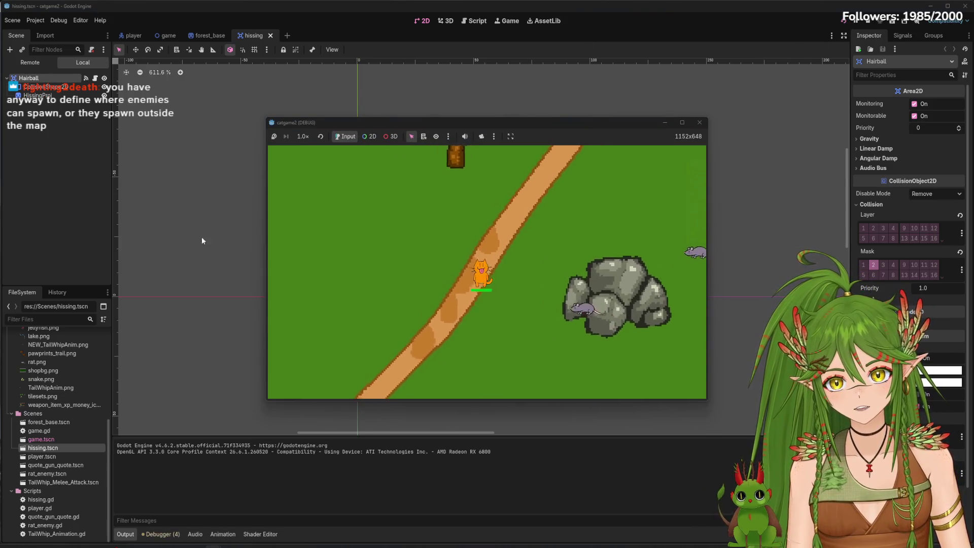
key(a)
key(s)
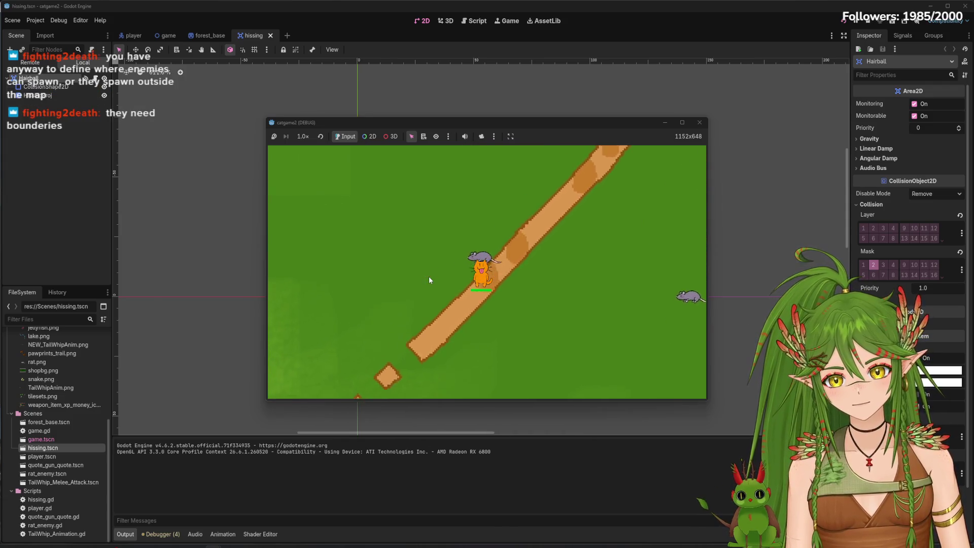
key(a)
key(s)
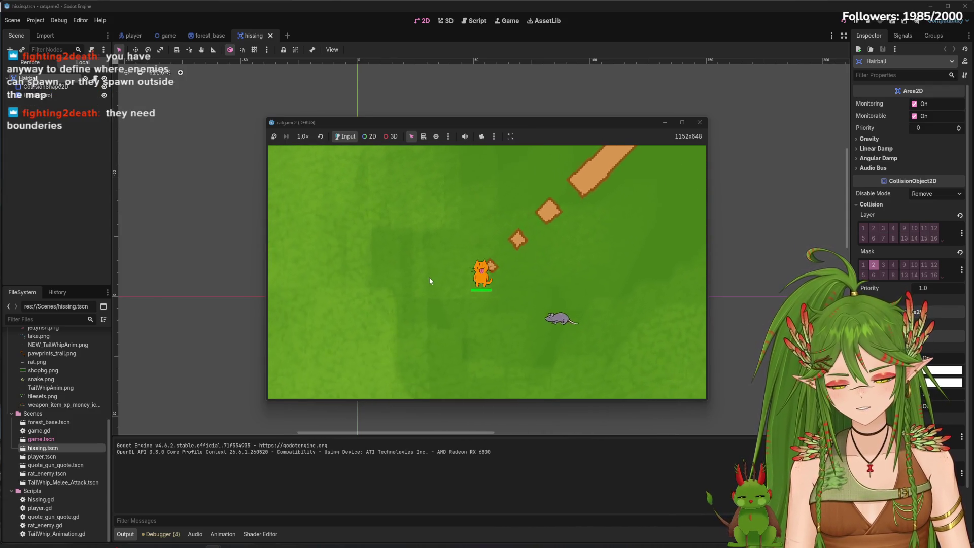
key(a)
key(s)
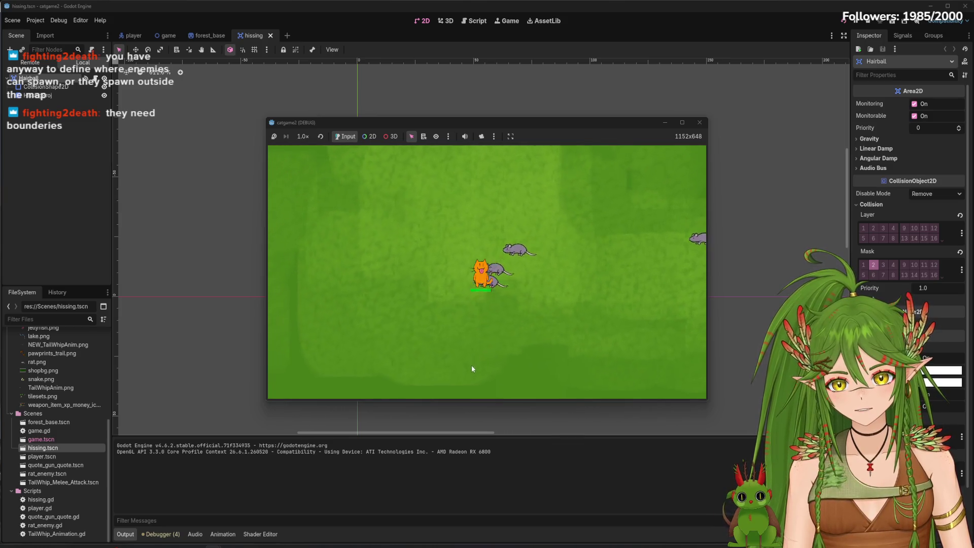
key(s)
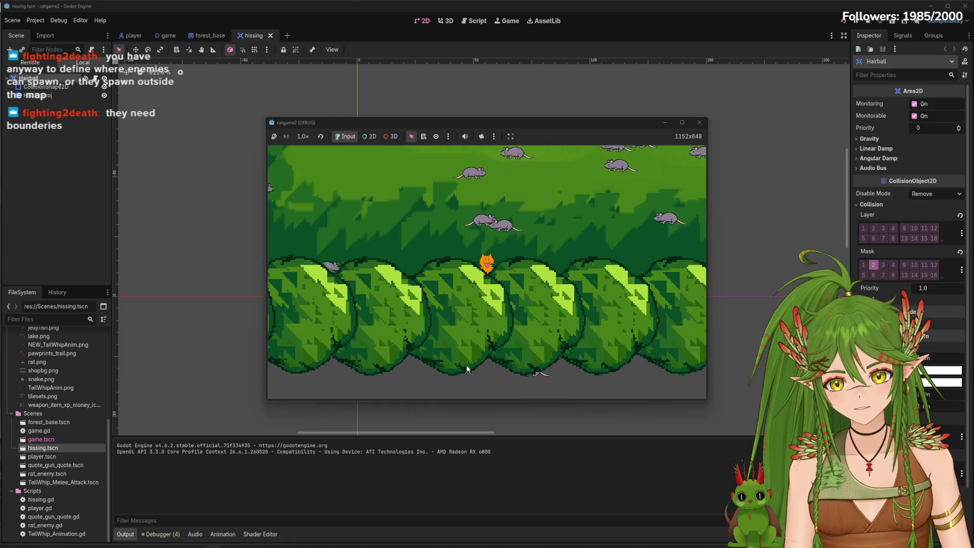
key(a)
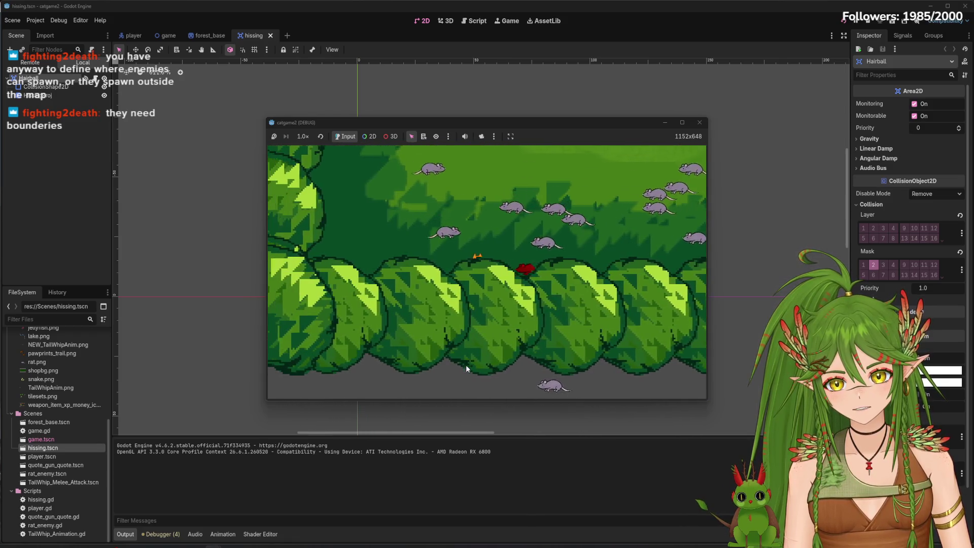
Move the cat up-right and back down, then stop the test run.
key(w)
key(a)
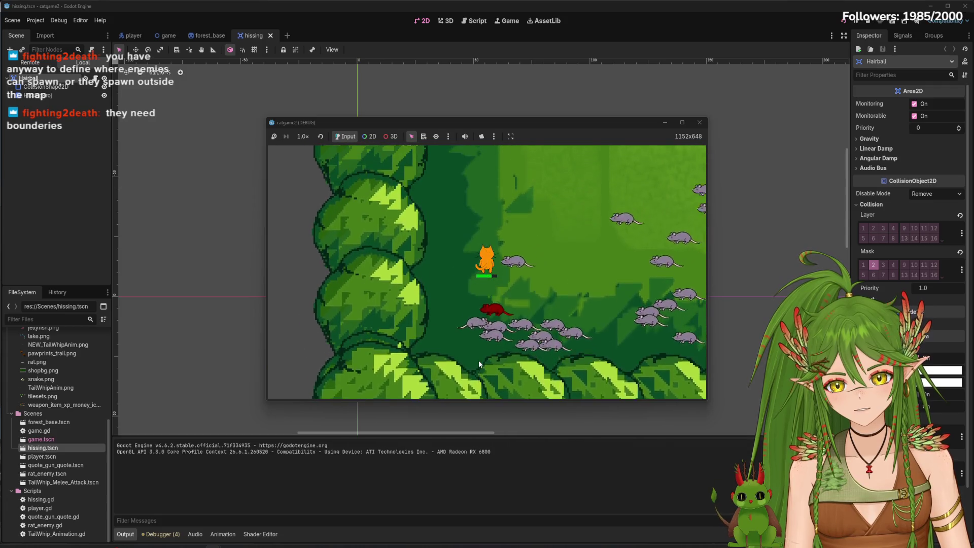
key(d)
key(w)
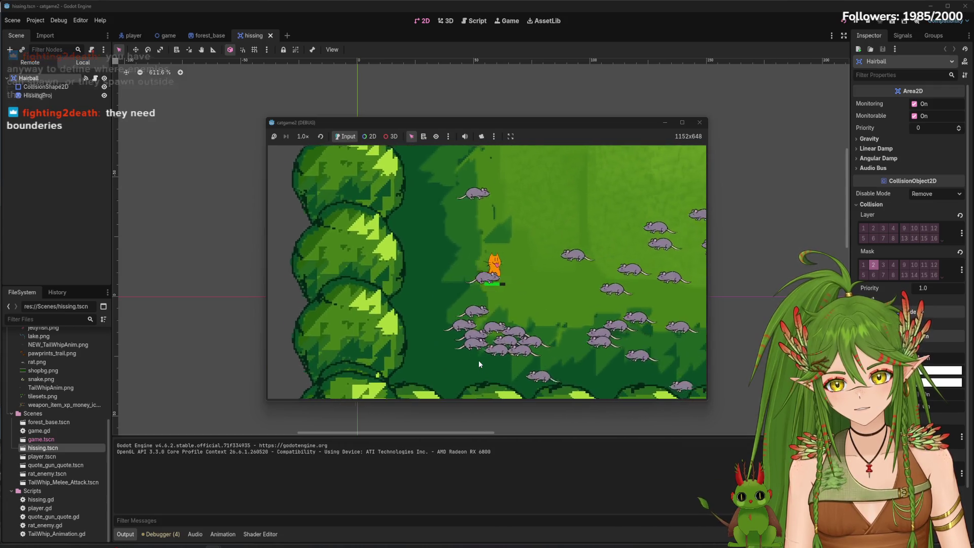
key(d)
key(w)
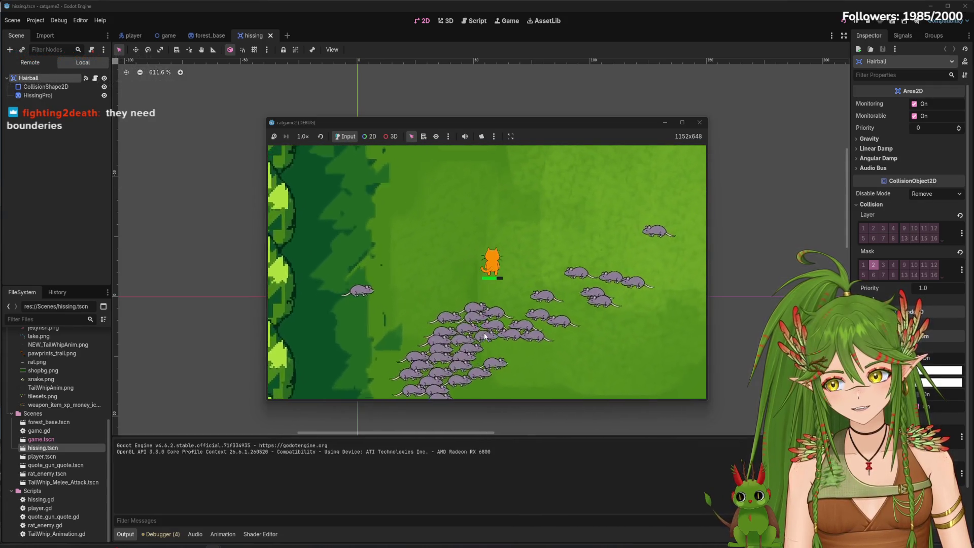
key(s)
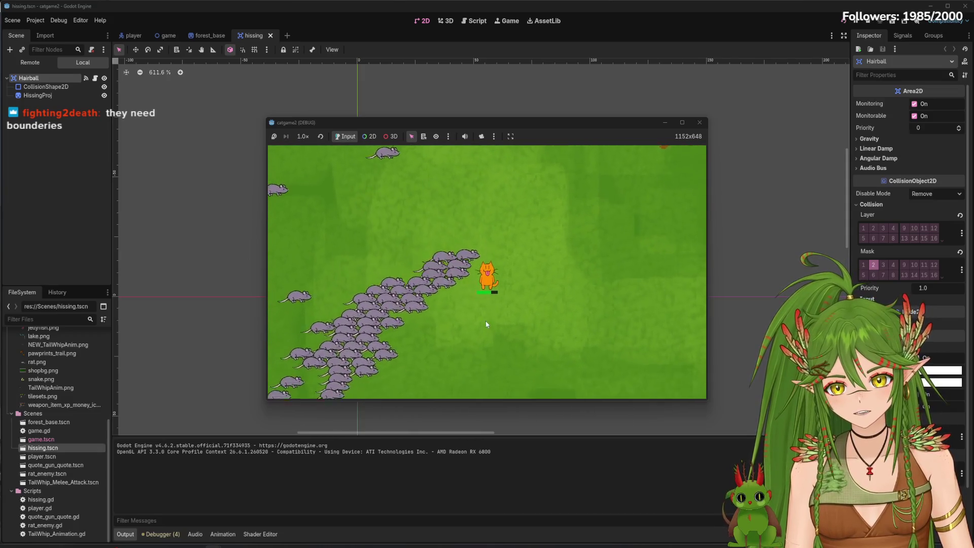
key(s)
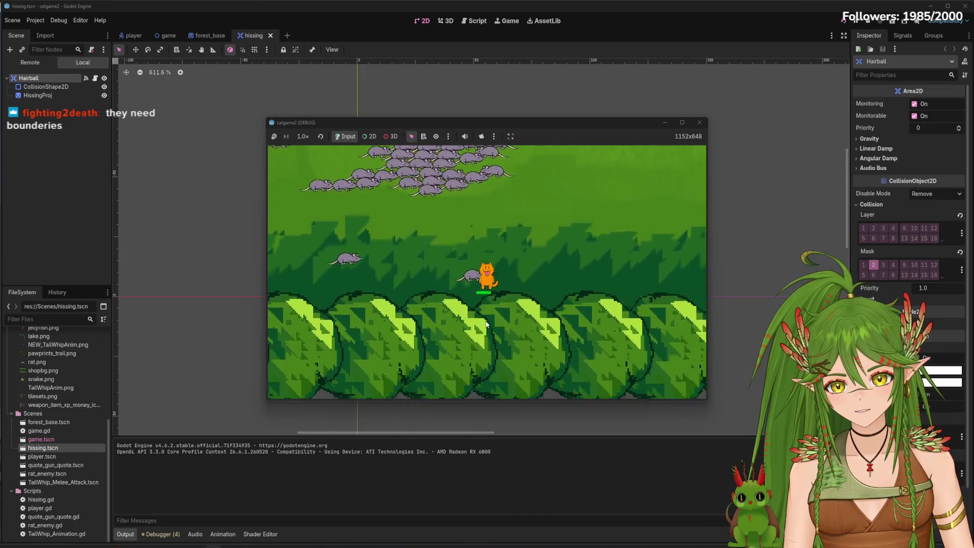
key(w)
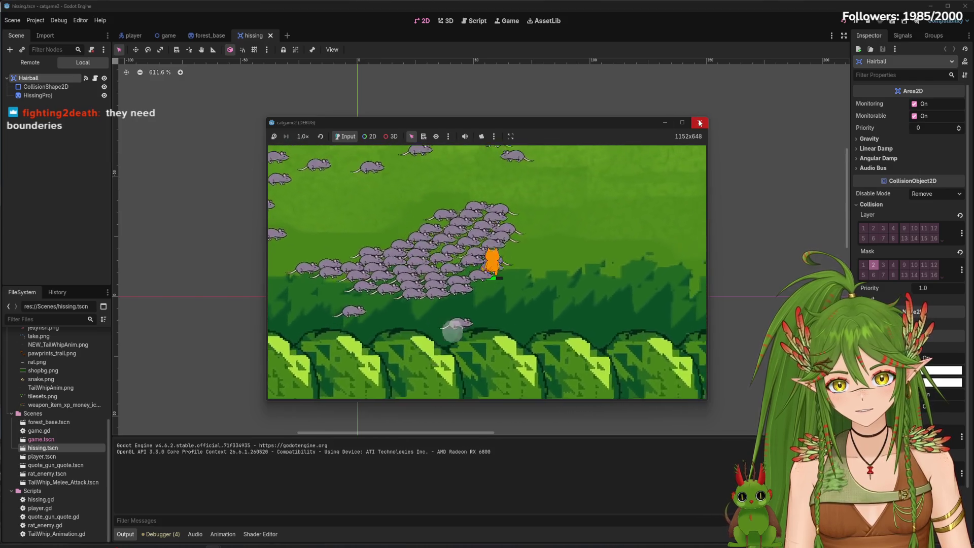
key(s)
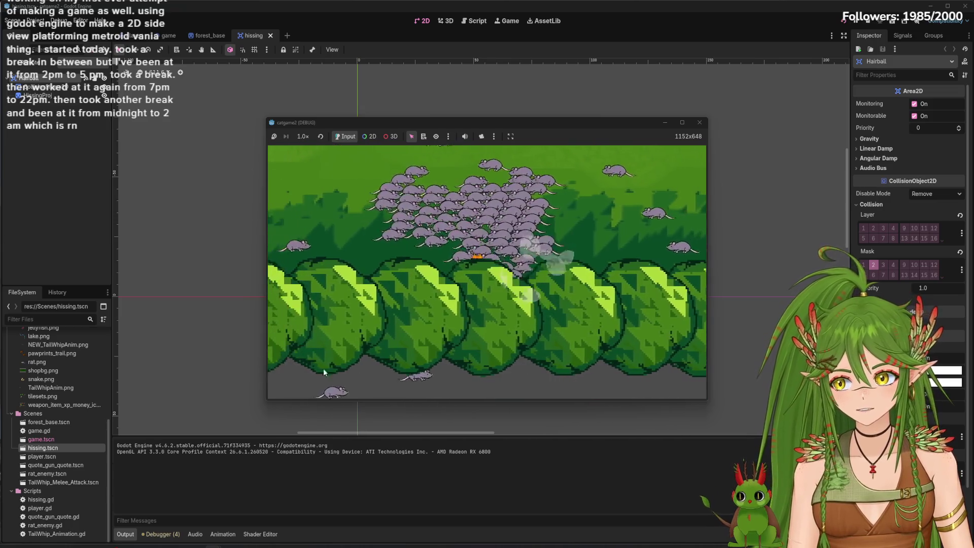
click(700, 122)
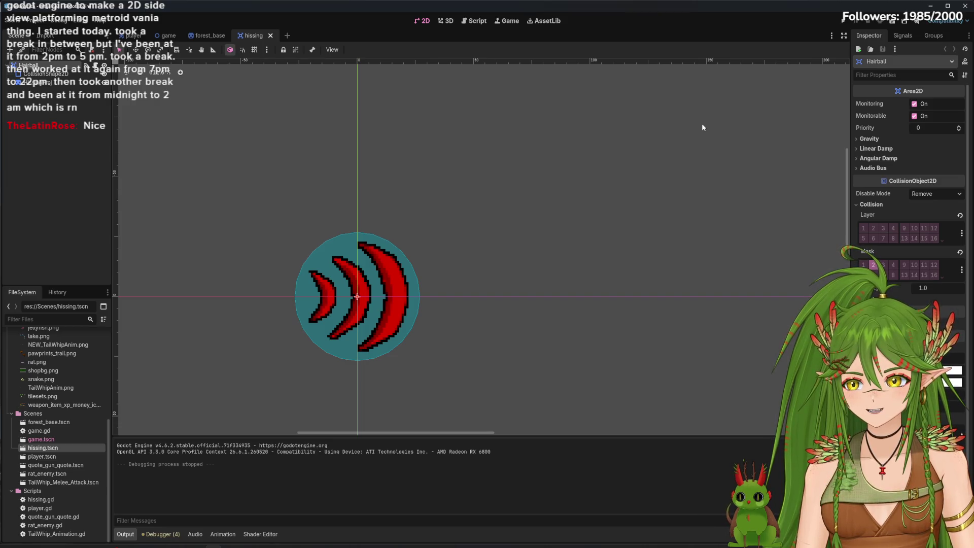
Zoom and pan around the hiss sprite, then bring up the hissing tab's context menu.
scroll(553, 337, down, 6)
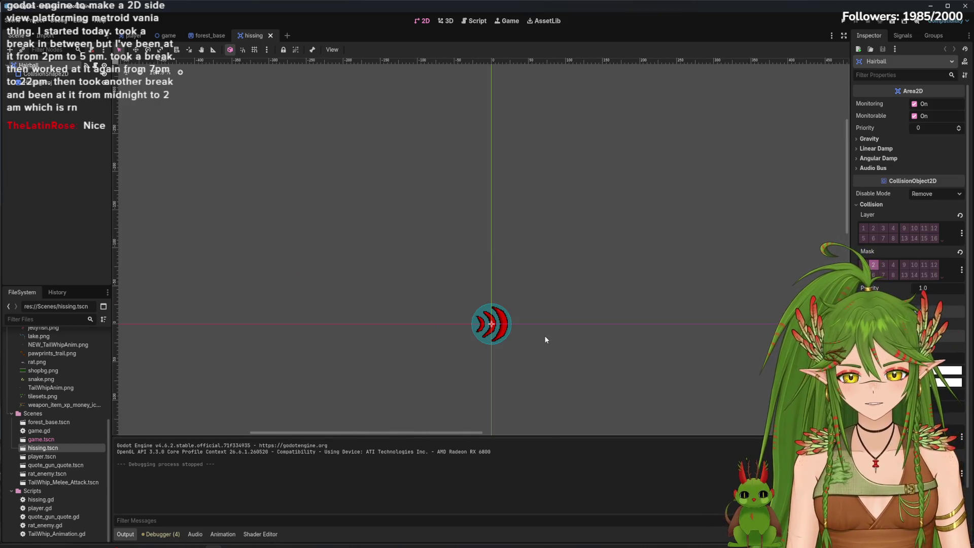
scroll(502, 244, right, 2)
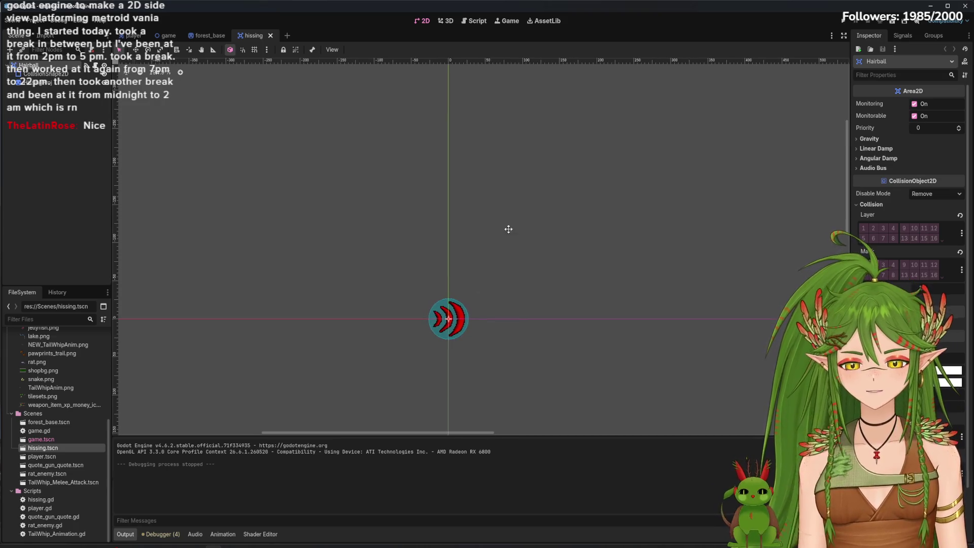
scroll(417, 250, right, 3)
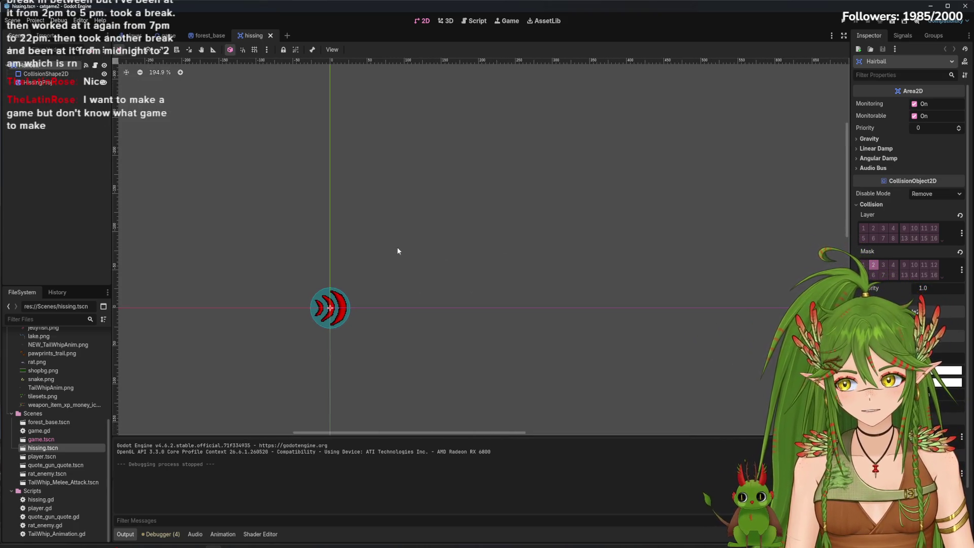
scroll(441, 245, left, 2)
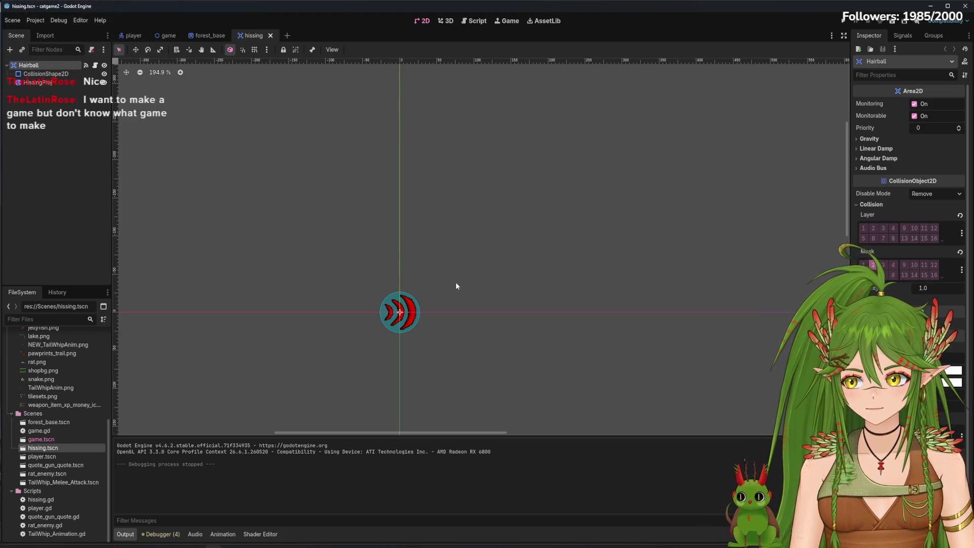
scroll(445, 312, up, 9)
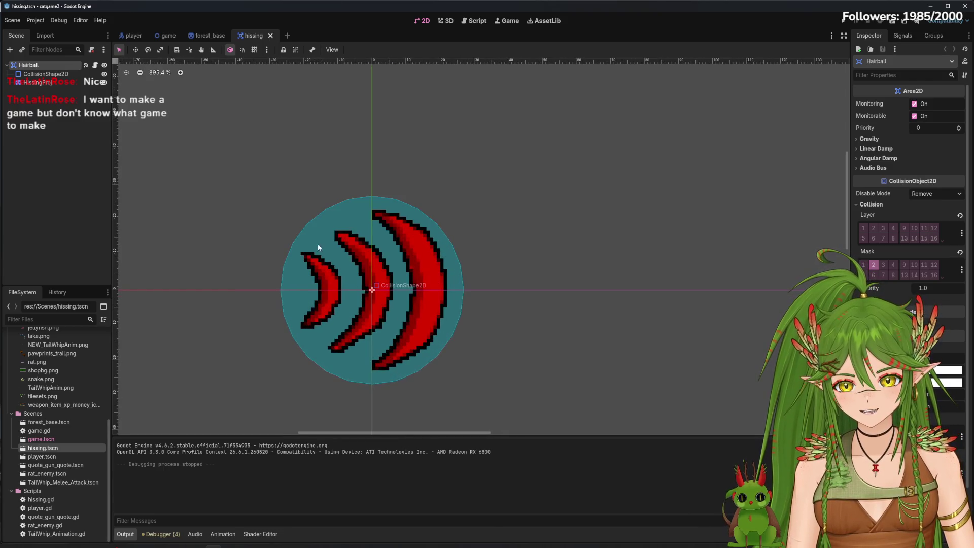
scroll(565, 294, down, 4)
scroll(566, 288, down, 3)
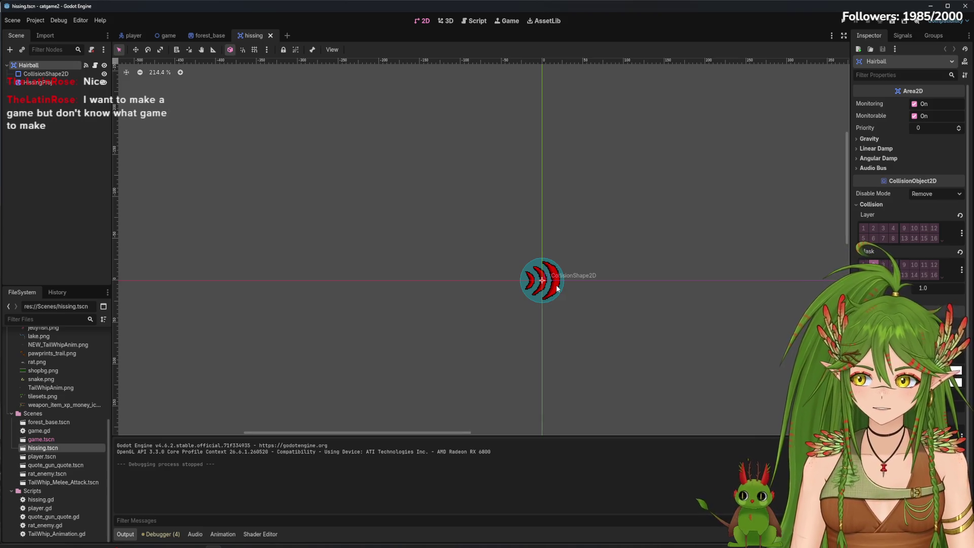
scroll(550, 274, right, 5)
scroll(431, 294, up, 5)
scroll(466, 265, left, 2)
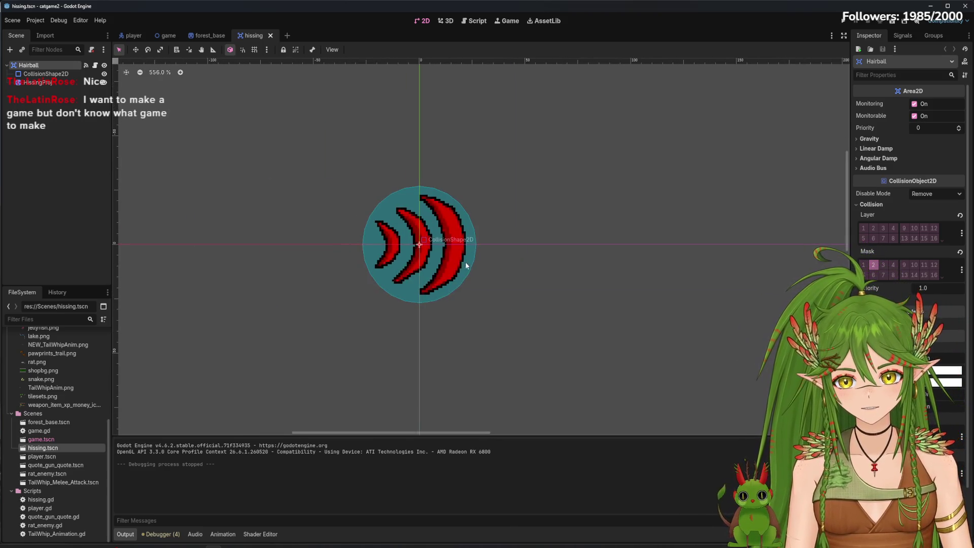
scroll(541, 281, down, 6)
scroll(558, 294, right, 3)
scroll(477, 269, left, 1)
scroll(473, 285, up, 4)
right_click(250, 34)
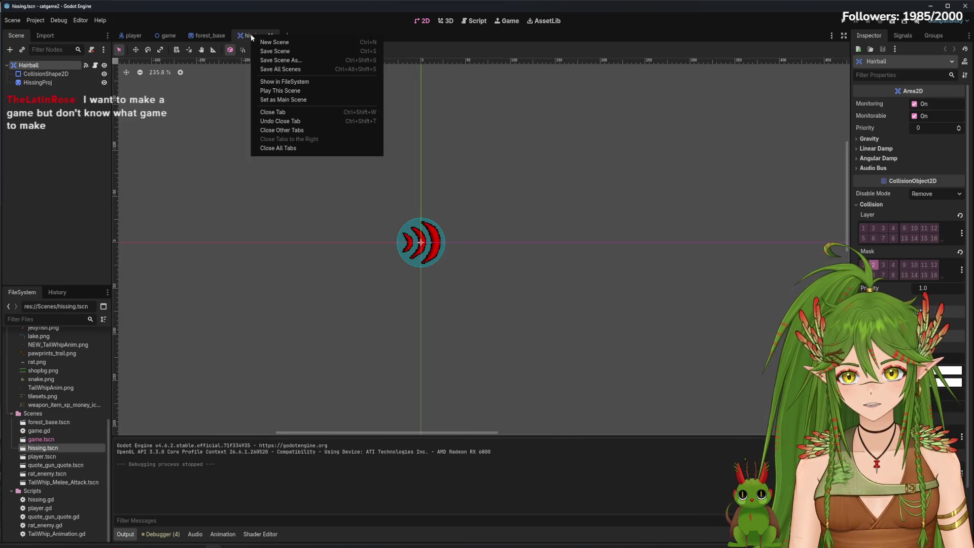
Duplicate hissing.tscn as hairball.tscn, open it, and select the HissingProj node.
right_click(51, 450)
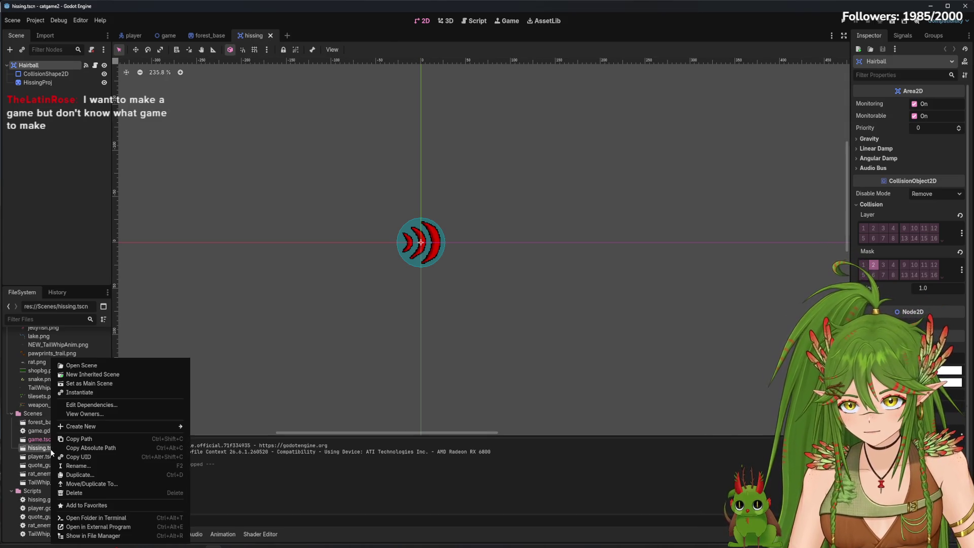
click(79, 475)
text(hairball.tscn)
click(433, 320)
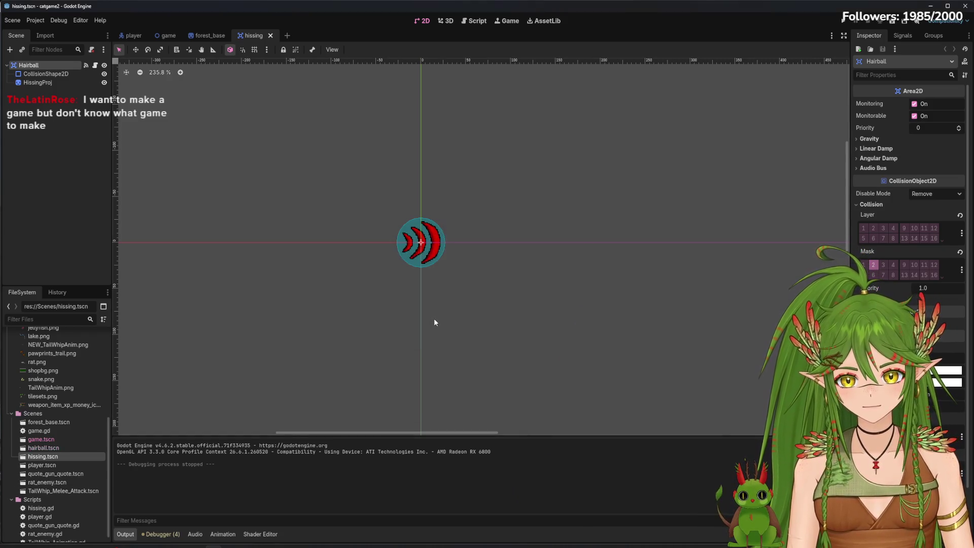
click(55, 450)
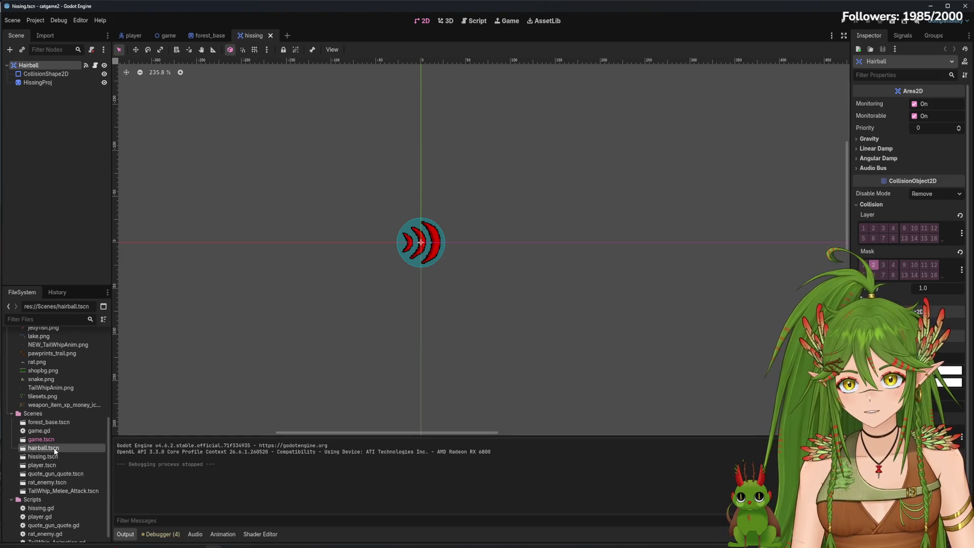
double_click(55, 449)
click(38, 82)
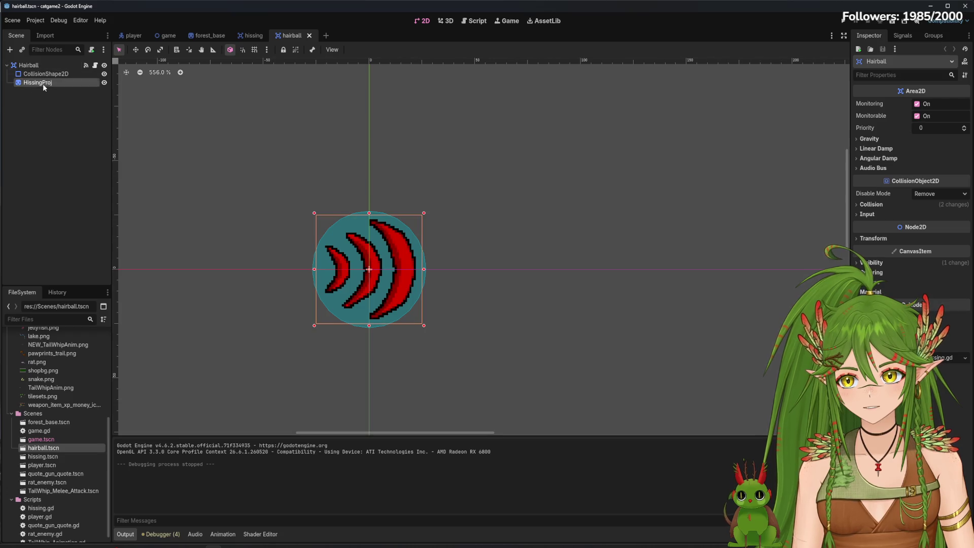
Set the HissingProj sprite's texture to hairball_proj.png.
click(28, 65)
click(34, 82)
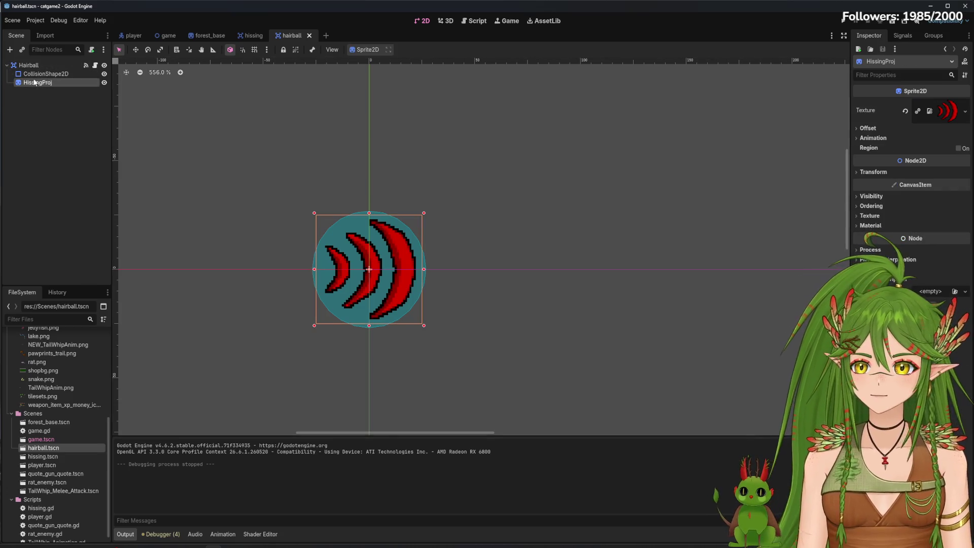
click(956, 112)
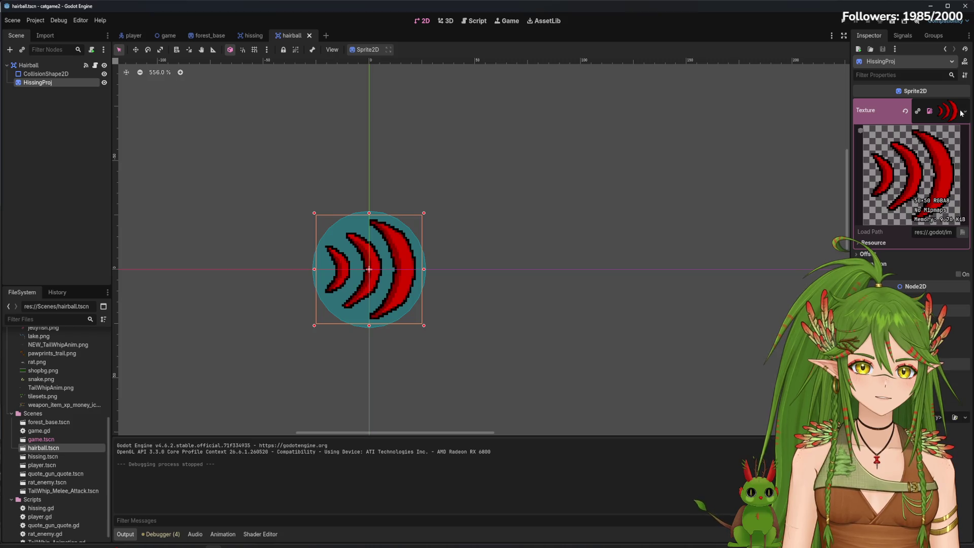
scroll(55, 446, up, 5)
mouse_move(49, 405)
mouse_down()
mouse_move(749, 192)
mouse_move(948, 112)
mouse_up()
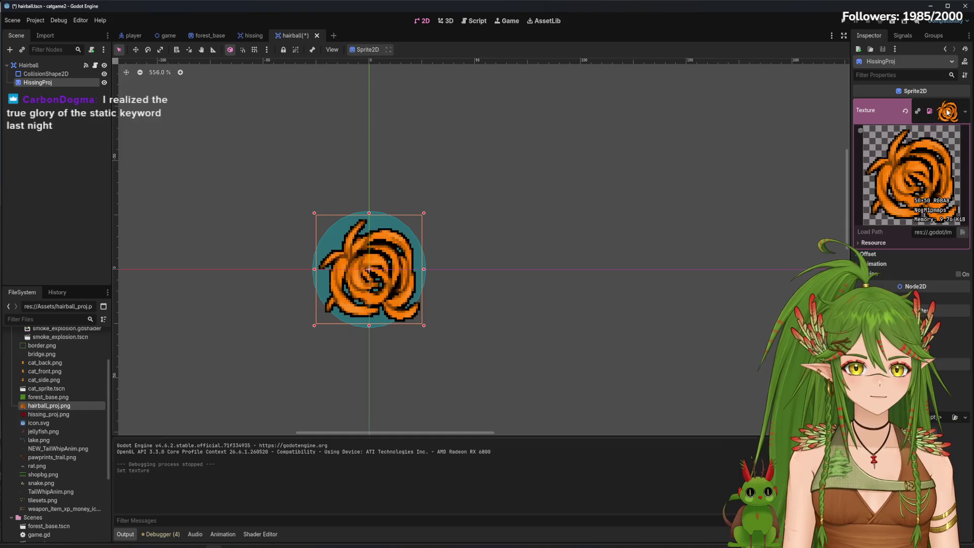
Nudge the hairball sprite up-left and shrink it to 0.86 scale.
drag(379, 276, 375, 270)
scroll(382, 369, up, 2)
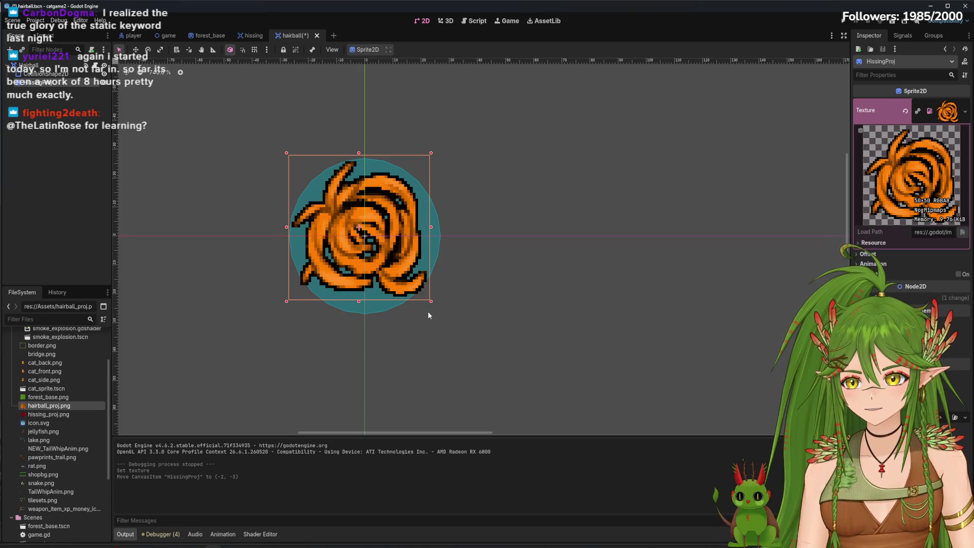
drag(457, 294, 528, 328)
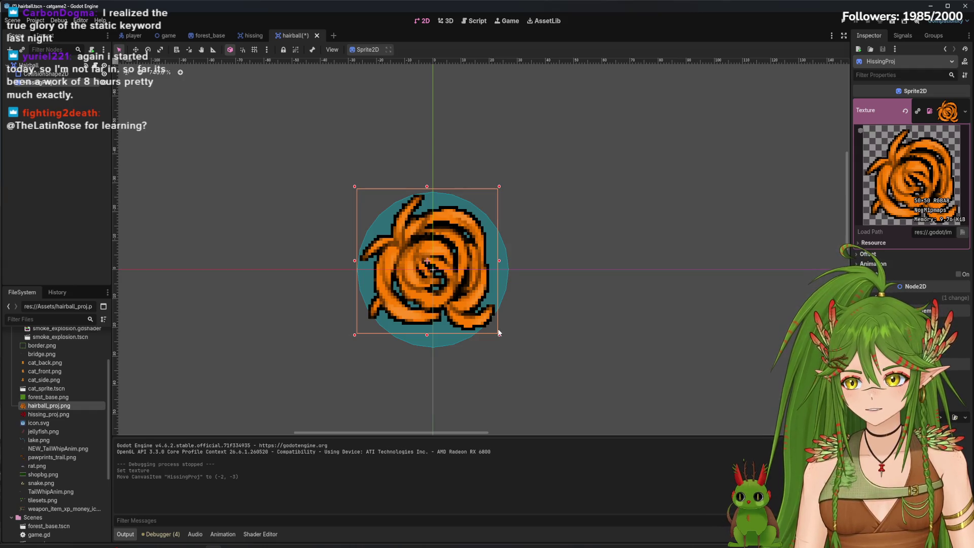
mouse_move(518, 318)
mouse_down()
mouse_move(538, 383)
mouse_move(515, 302)
mouse_move(510, 313)
mouse_move(460, 277)
mouse_up()
mouse_move(432, 254)
mouse_down()
mouse_move(473, 293)
mouse_move(434, 266)
mouse_up()
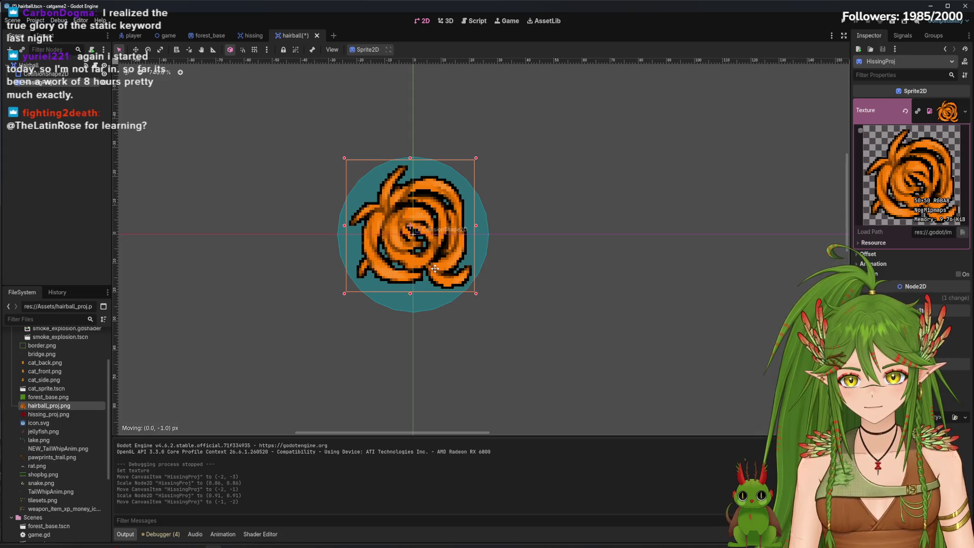
Reposition the collision circle so it is centred over the hairball sprite.
click(44, 74)
mouse_move(333, 216)
mouse_down()
mouse_move(467, 237)
mouse_move(471, 255)
mouse_up()
click(415, 235)
drag(545, 283, 469, 274)
click(550, 311)
scroll(550, 312, down, 7)
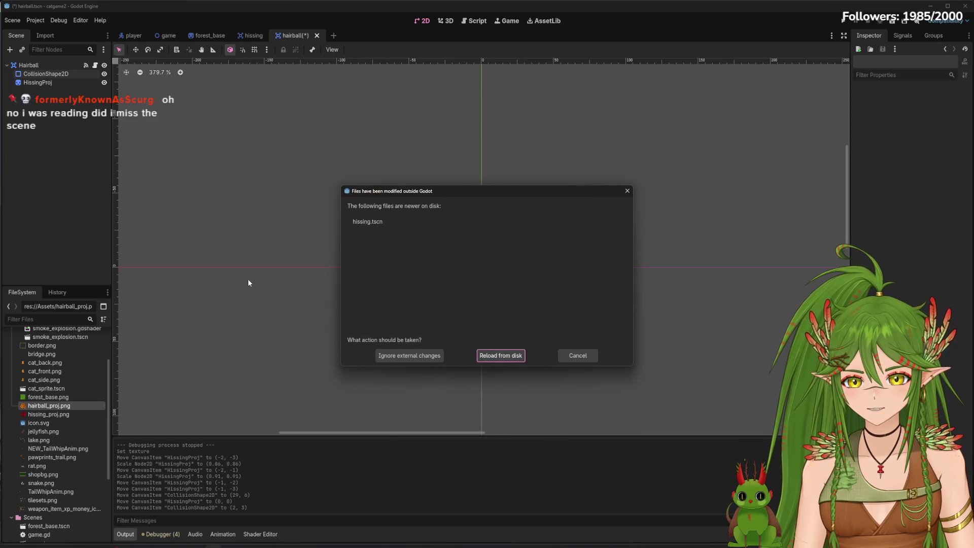
Dismiss the files-modified prompt, select the Hairball node, and view game.gd in the script editor.
key(Return)
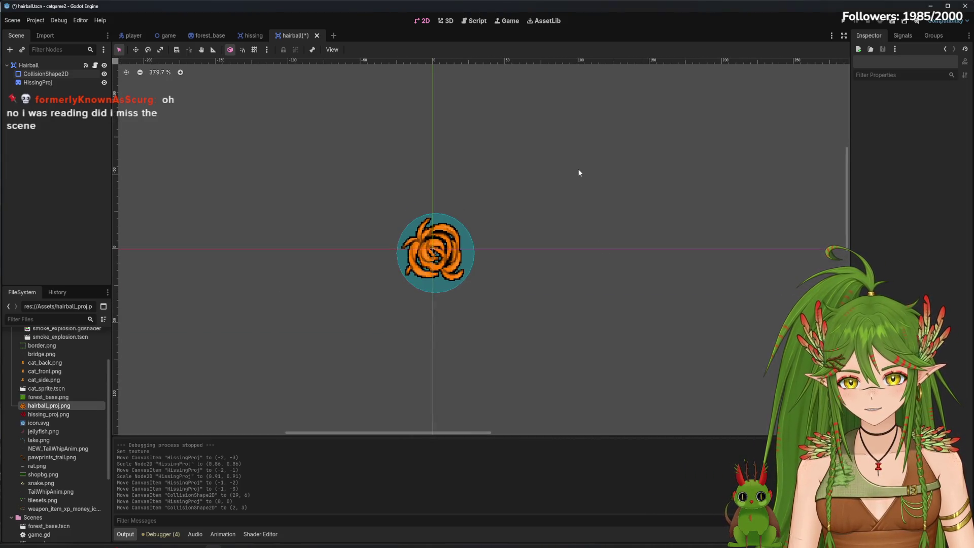
drag(510, 348, 576, 311)
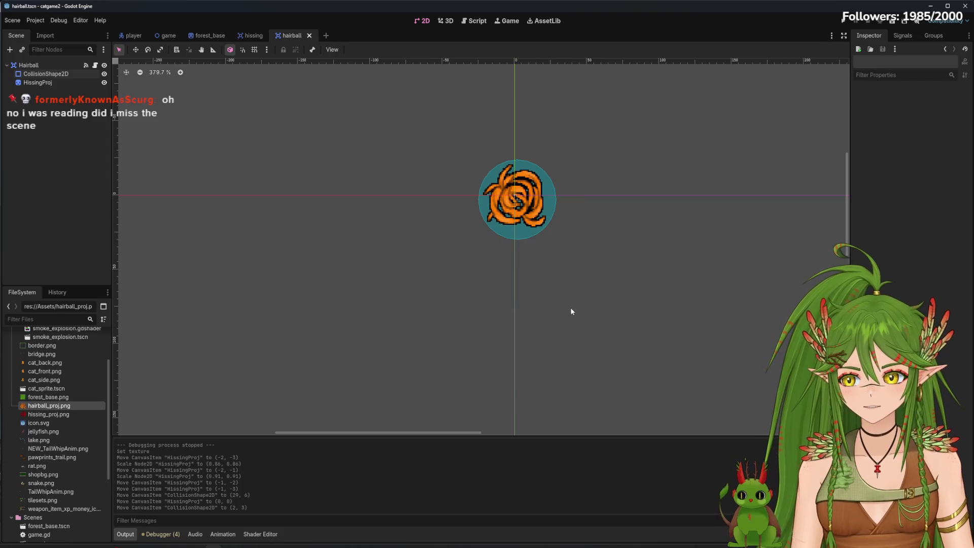
scroll(548, 270, up, 3)
scroll(548, 269, right, 2)
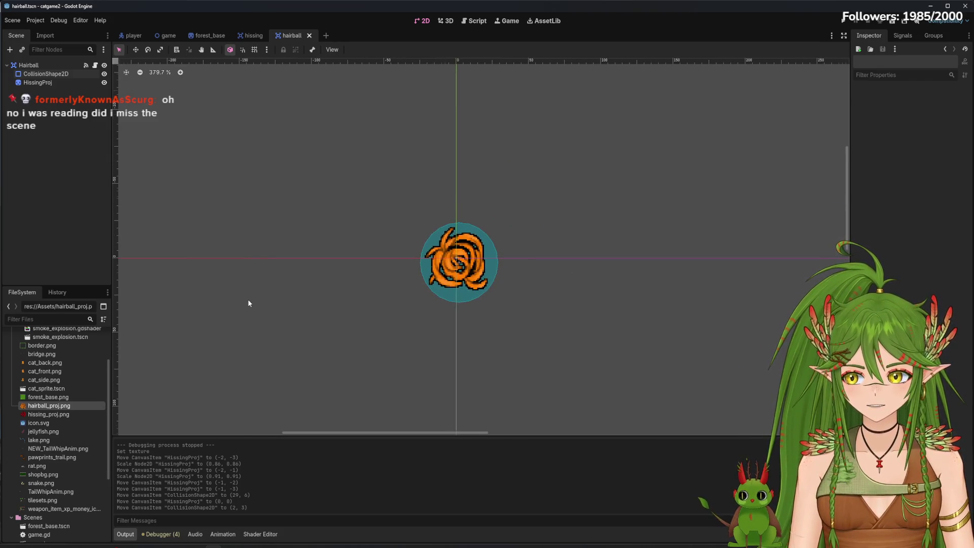
scroll(249, 304, up, 3)
scroll(269, 269, down, 2)
scroll(269, 269, right, 3)
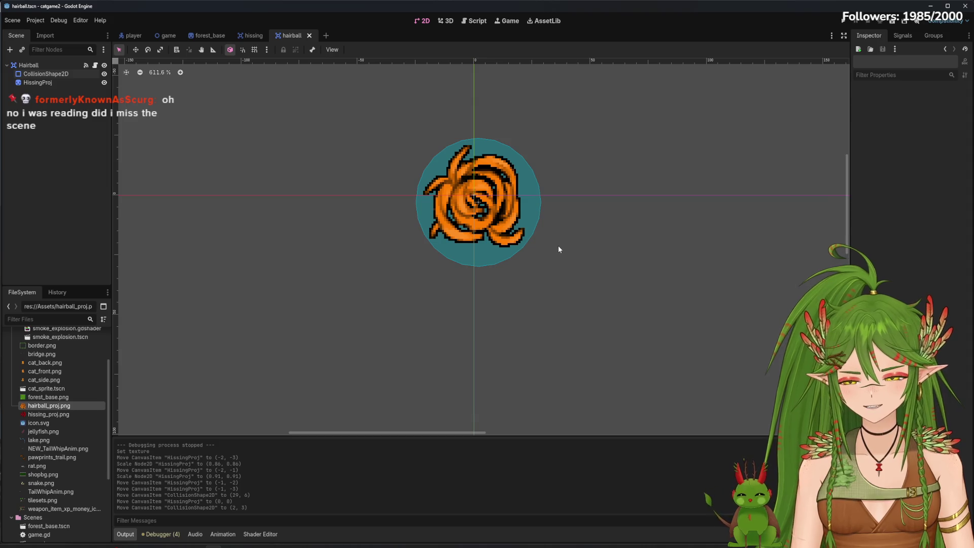
scroll(571, 258, up, 3)
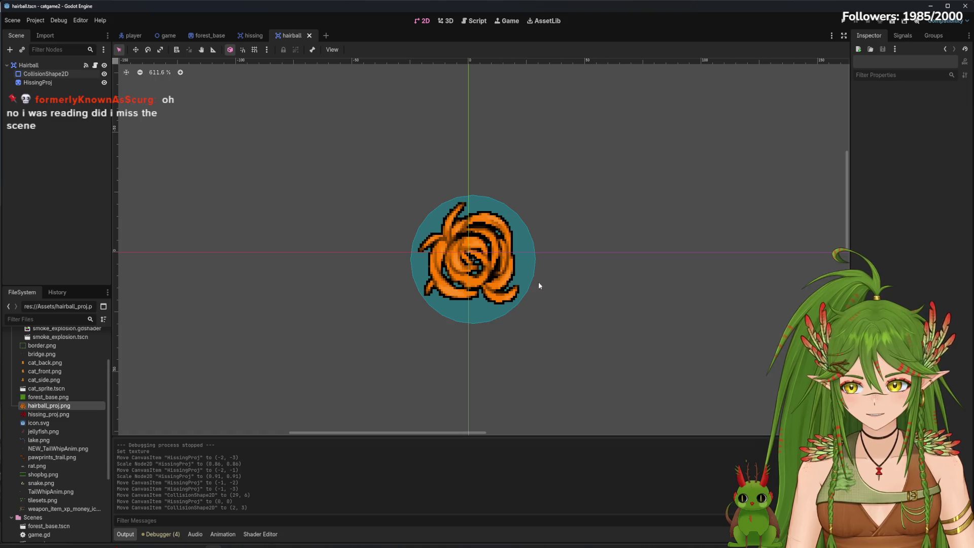
click(71, 65)
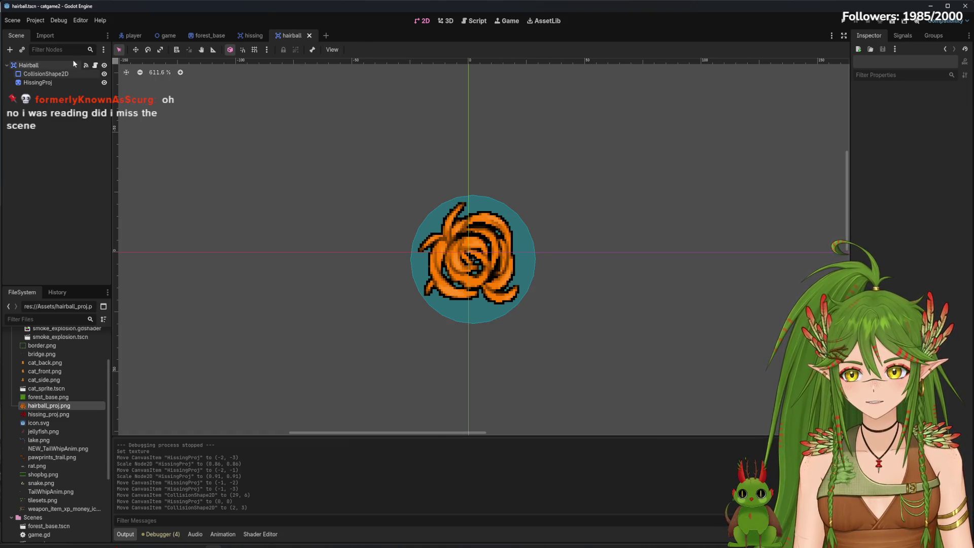
click(473, 21)
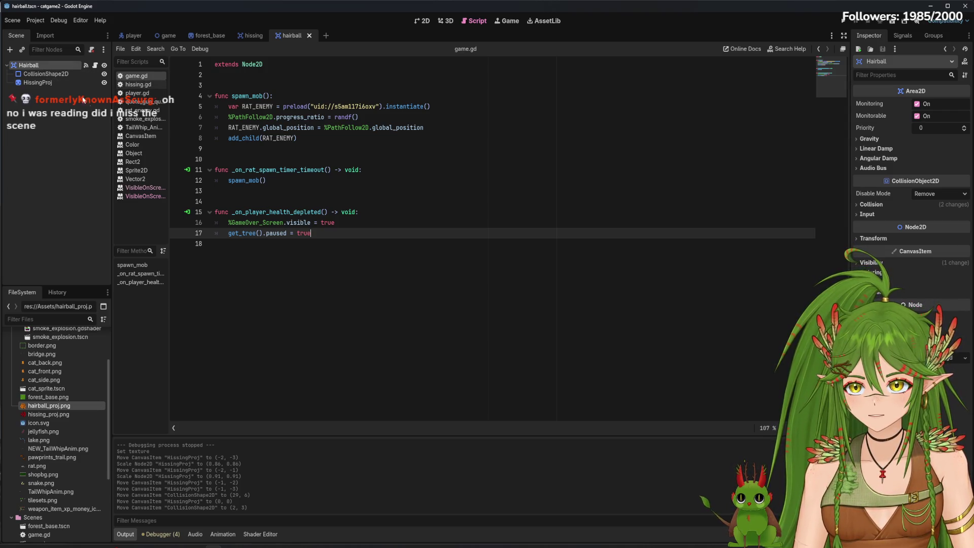
Open hissing.gd and flip between the hissing and hairball scene tabs.
click(137, 84)
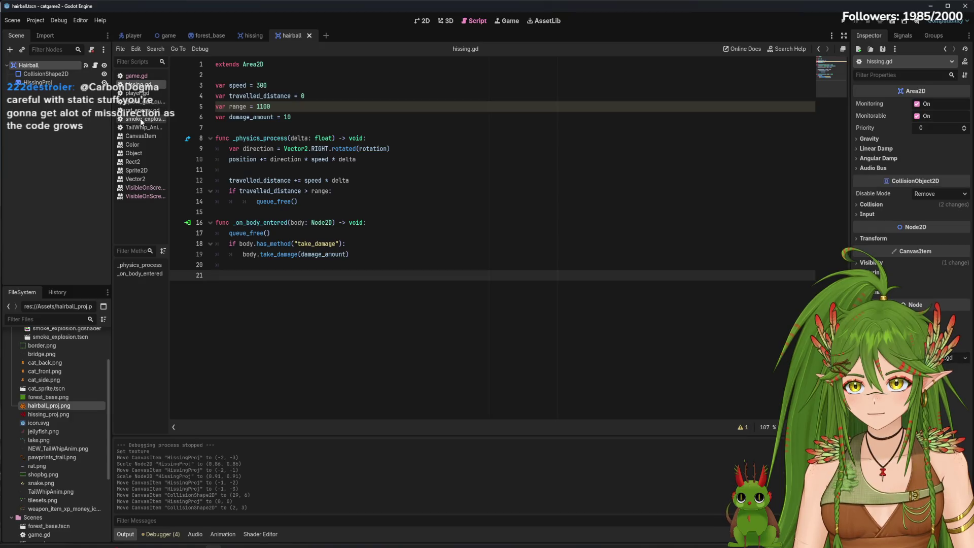
click(253, 36)
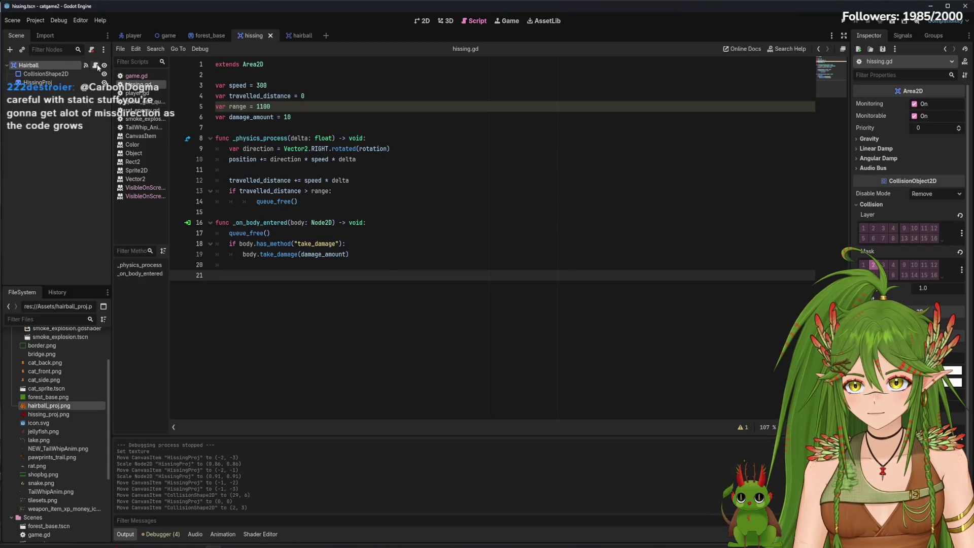
click(293, 36)
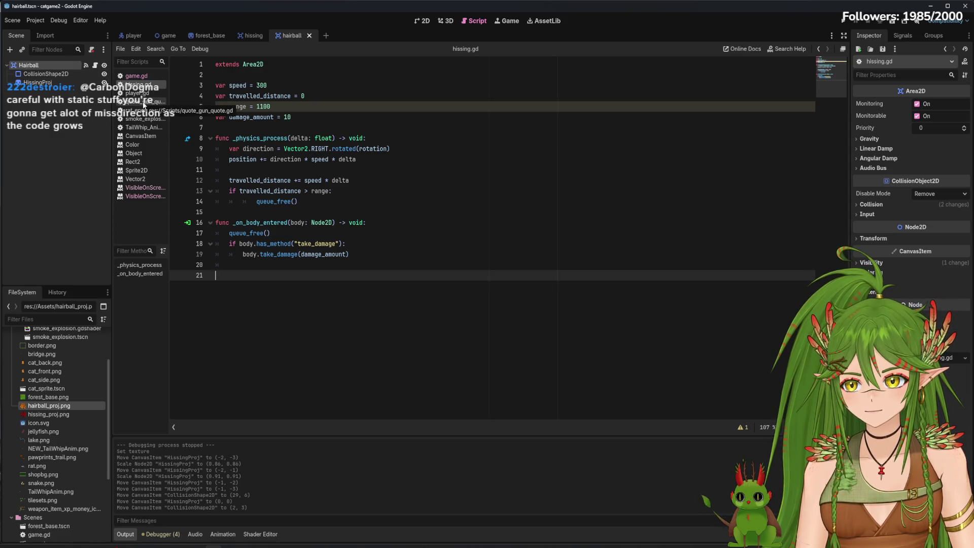
Glance at TailWhip_Animation.gd, return to hissing.gd, and run the game with F5.
click(145, 153)
click(144, 128)
click(144, 118)
click(138, 84)
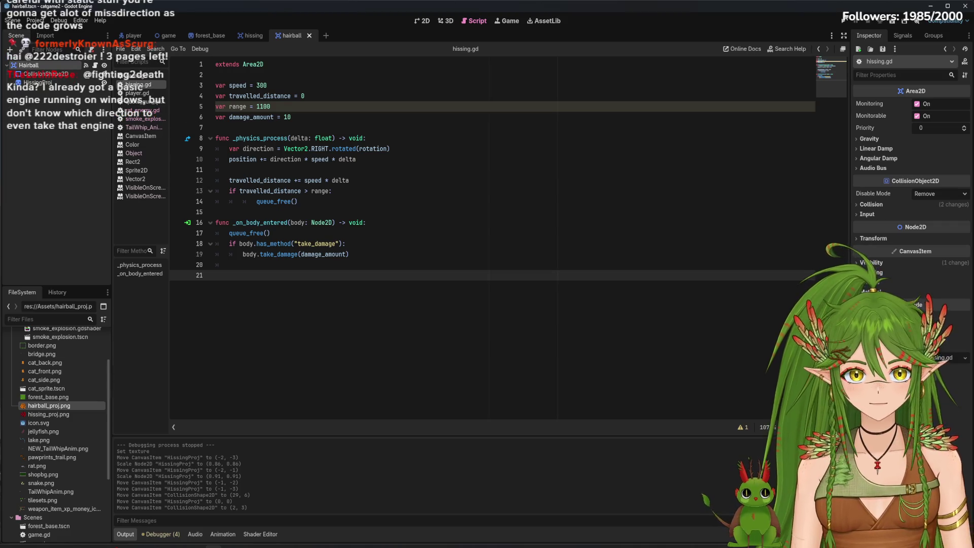
key(F5)
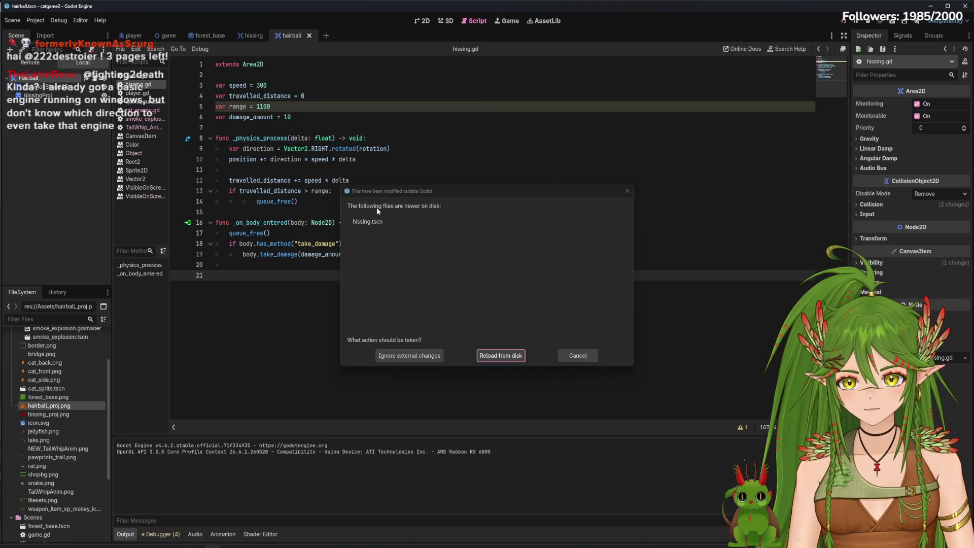
Dismiss the files-changed warning, then open hissing.tscn from FileSystem, ignoring external changes.
click(590, 357)
scroll(105, 406, down, 3)
drag(107, 409, 107, 439)
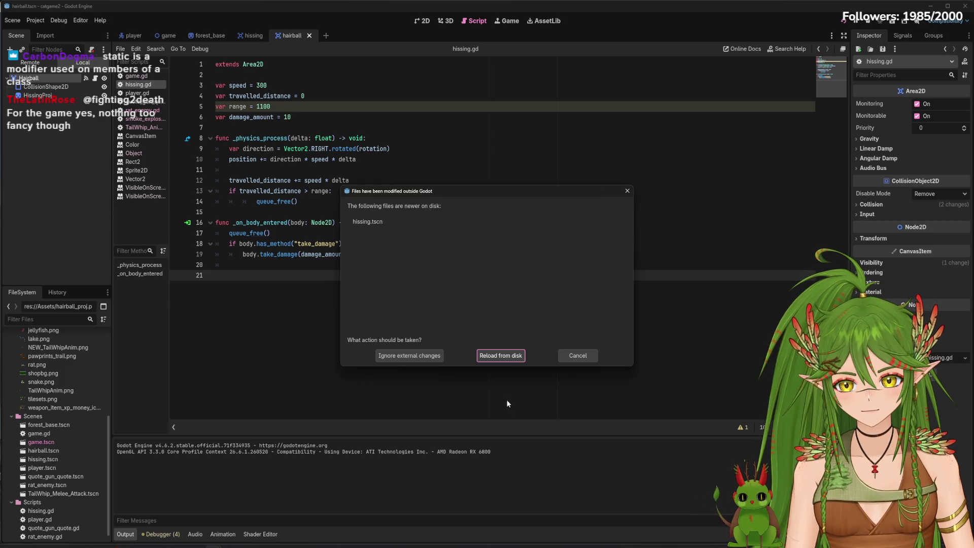
click(426, 355)
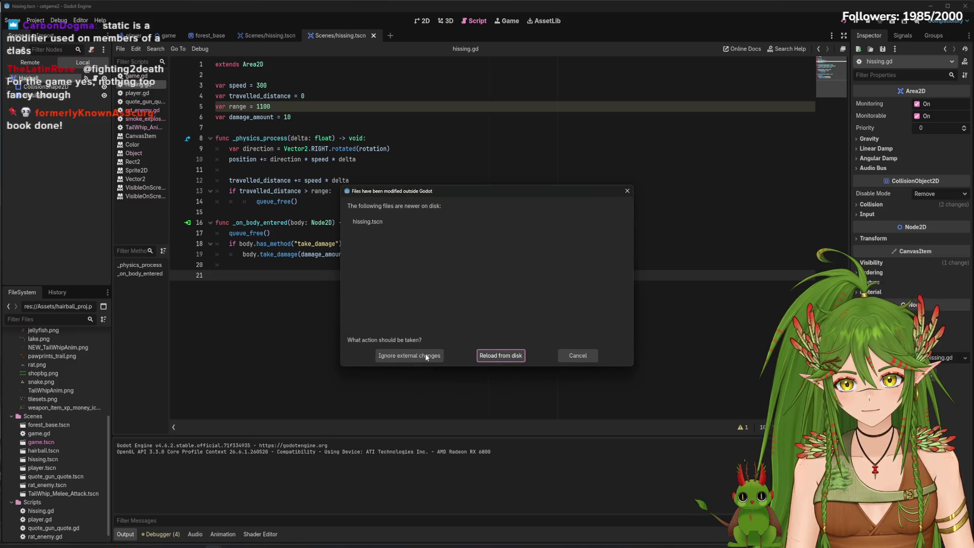
click(430, 358)
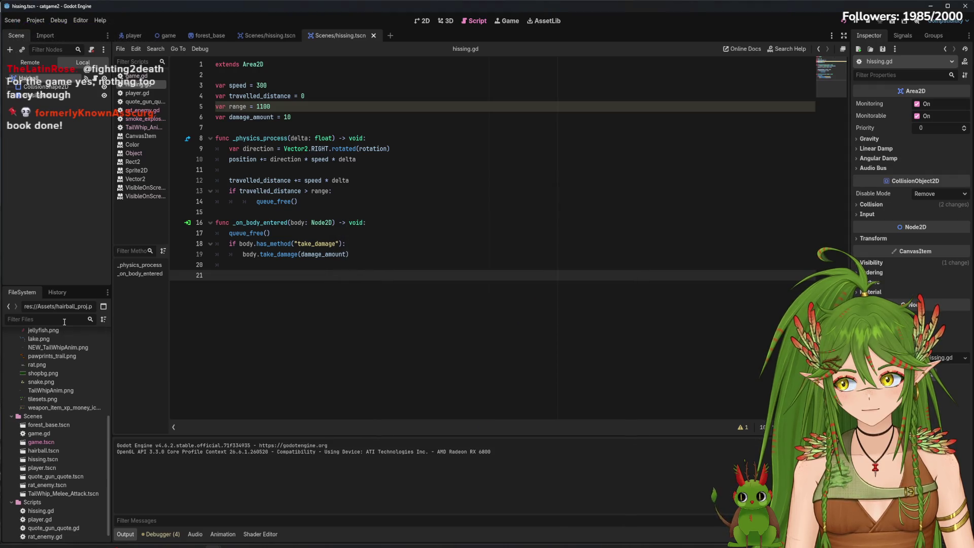
Return to hissing.gd and reload hissing.tscn from disk.
click(146, 91)
click(138, 85)
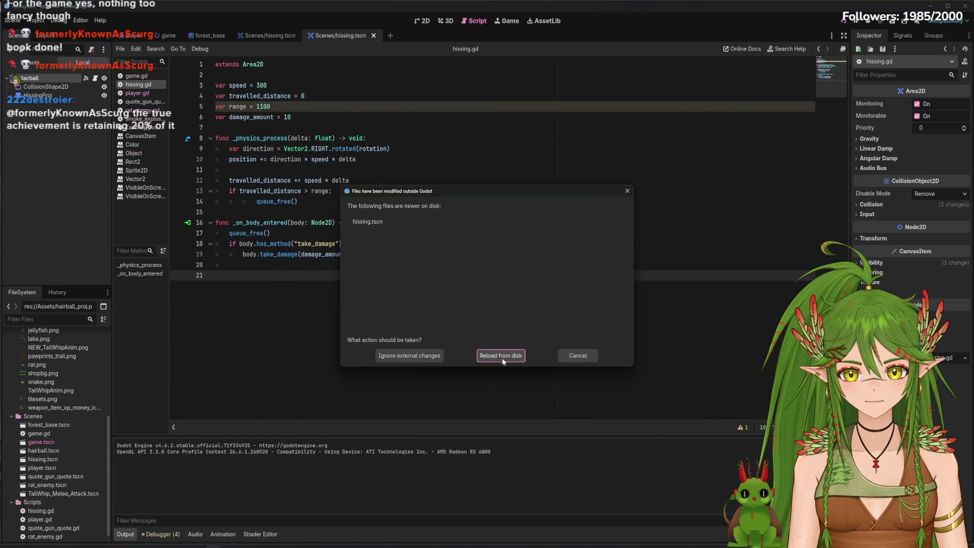
click(493, 358)
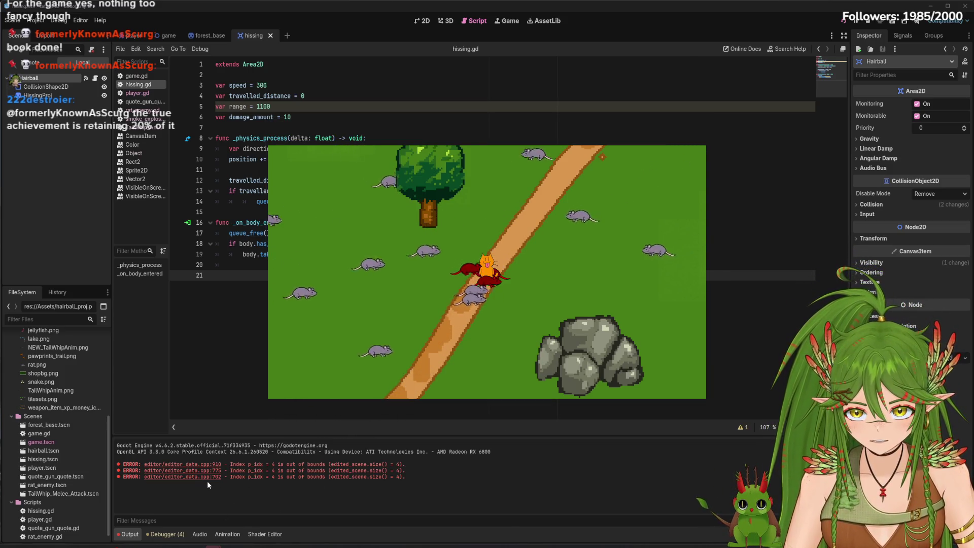
Walk the cat right and down in the running game, then stop it.
key(d)
key(s)
key(s)
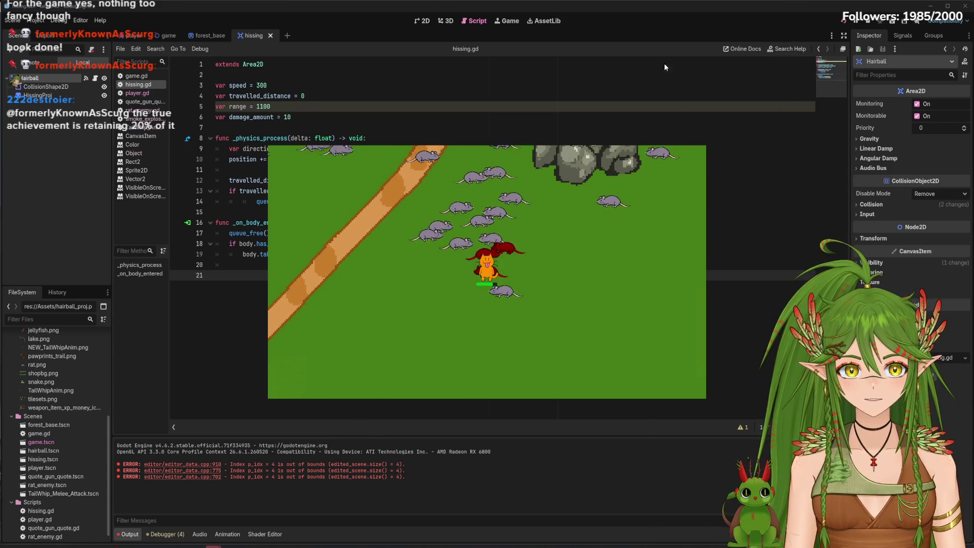
key(s)
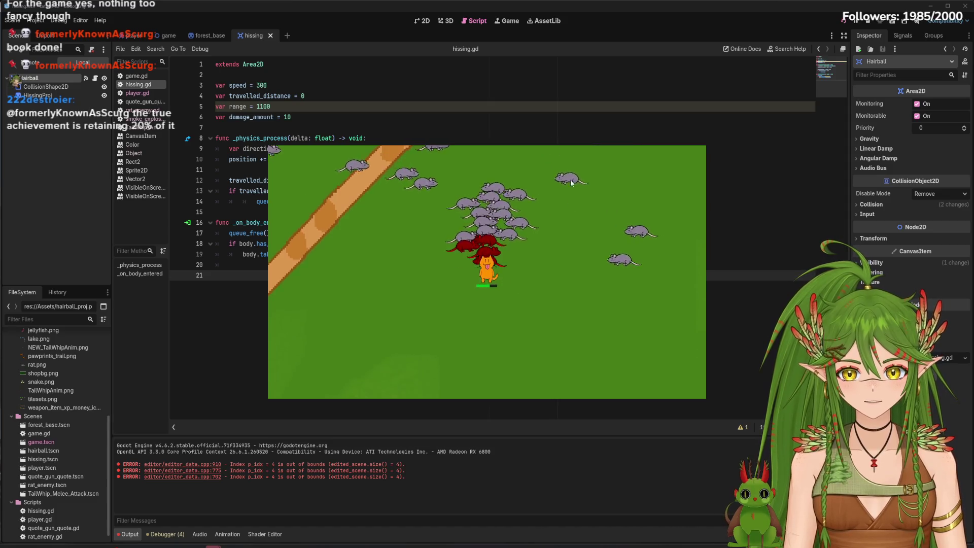
click(872, 22)
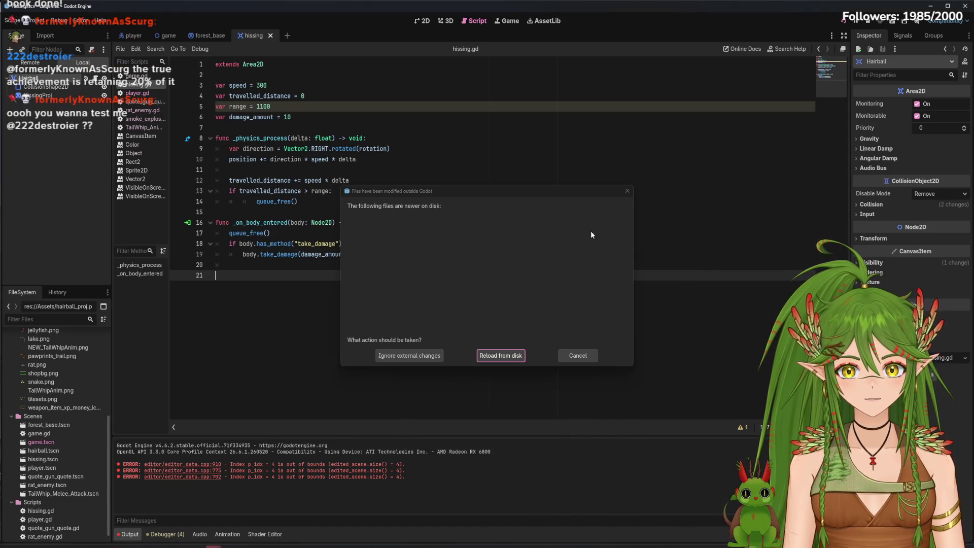
Dismiss the warning and remove the stray 's' typed on line 21 of hissing.gd.
click(574, 354)
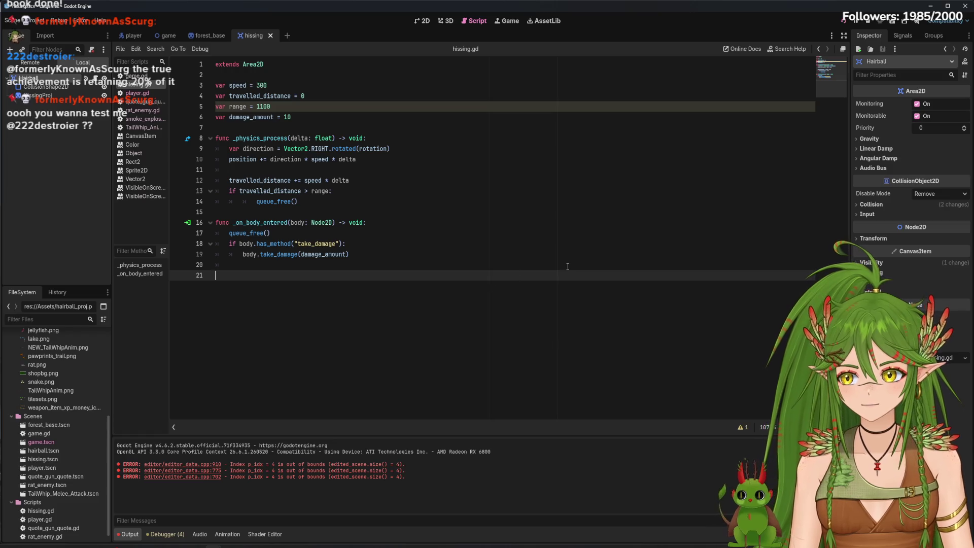
text(s)
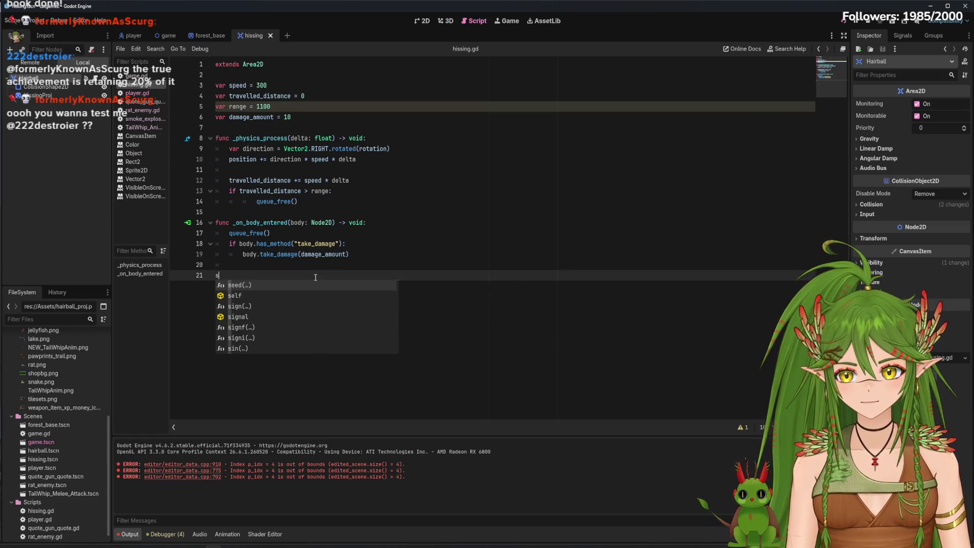
key(Escape)
key(BackSpace)
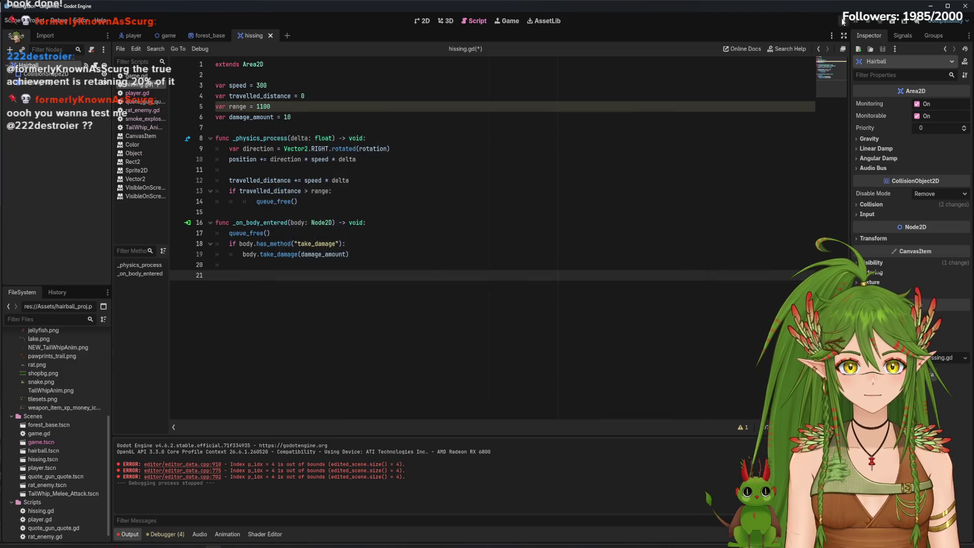
Save and run the game, walk the cat up and right, then close the game window.
click(842, 21)
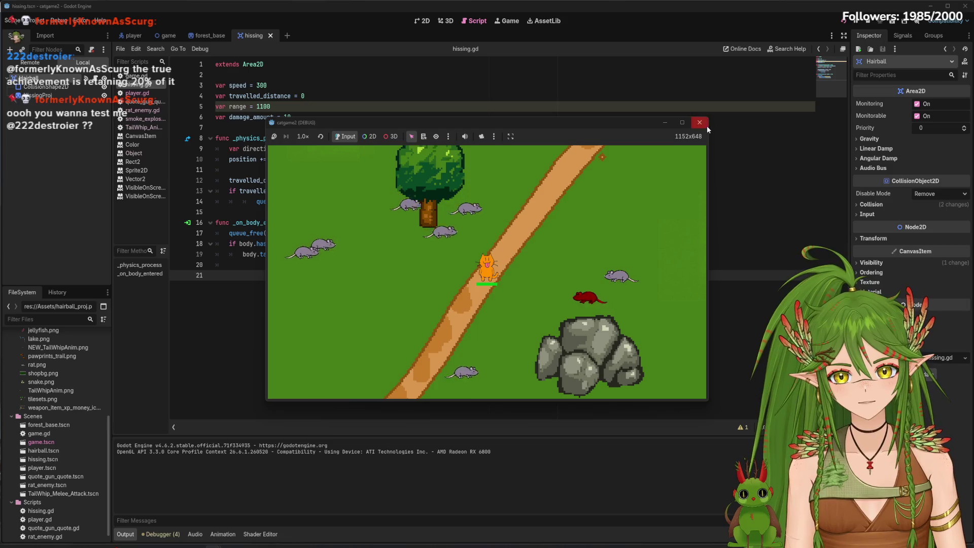
key(w+d)
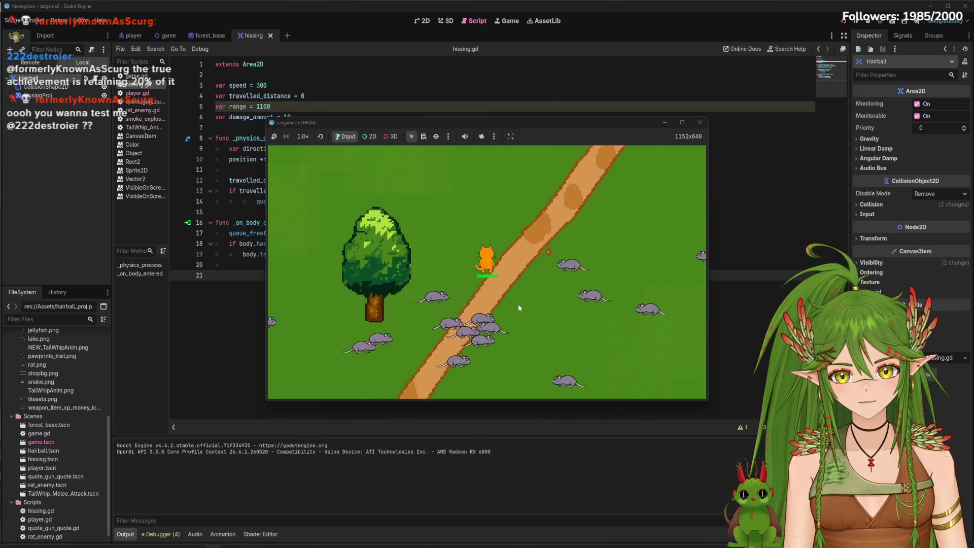
click(698, 123)
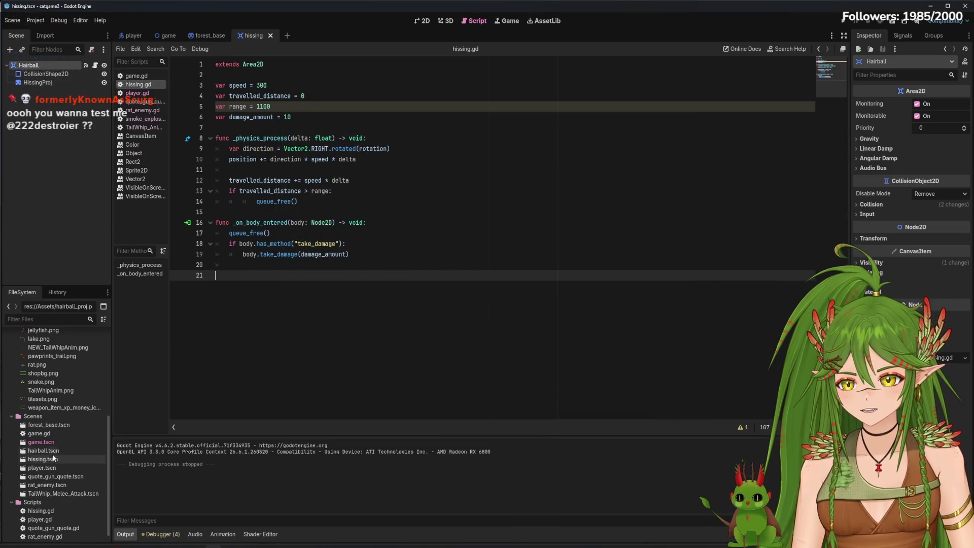
Undo the sprite's moves, rescaling and texture change to restore the red hissing waves, then save.
click(425, 20)
key(ctrl+z)
key(ctrl+z)
key(ctrl+z)
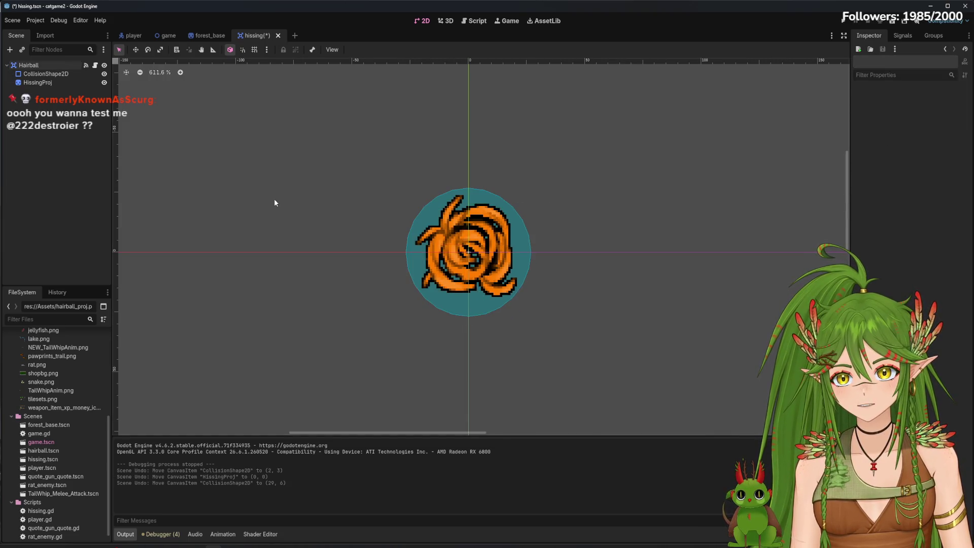
key(ctrl+z)
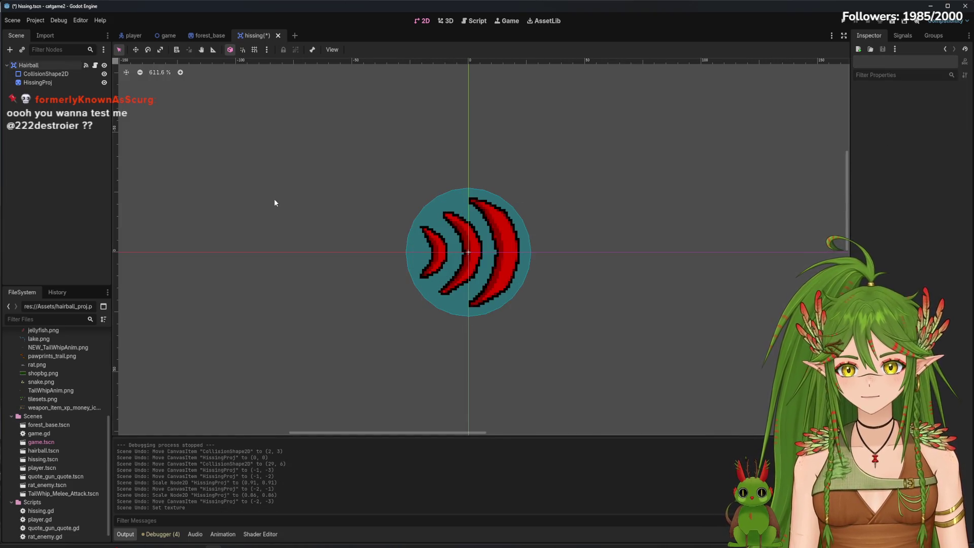
key(ctrl+s)
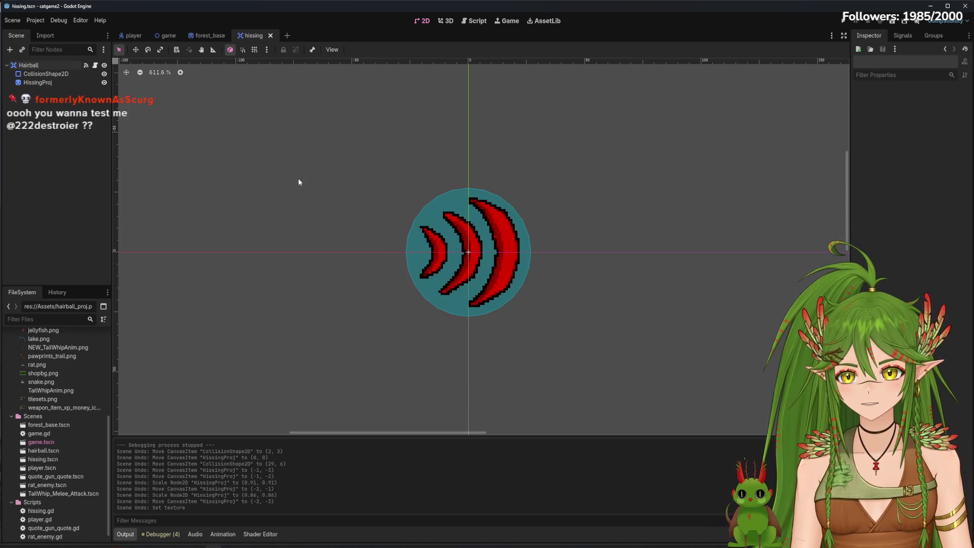
Open hairball.tscn, view the Hairball node's script, then return to the hissing 2D view.
double_click(43, 451)
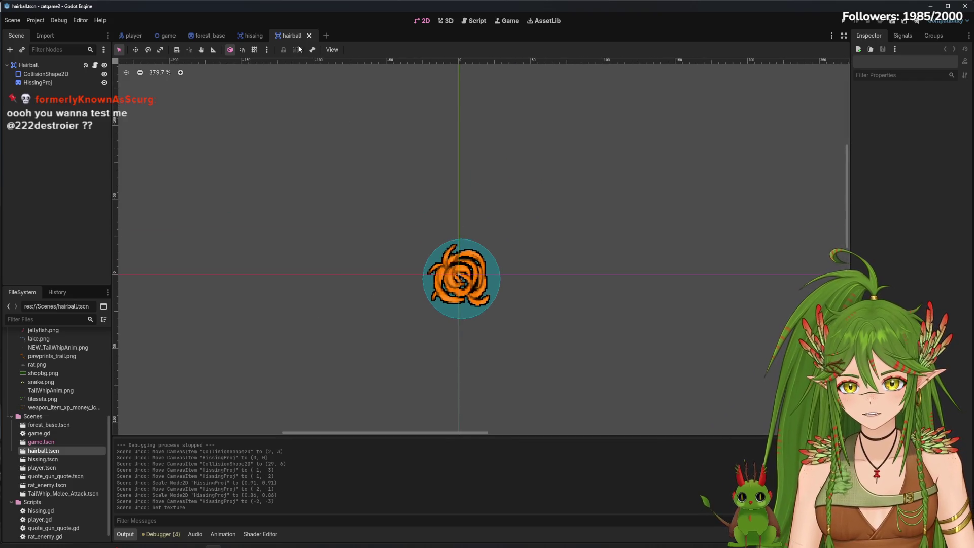
click(254, 36)
click(302, 35)
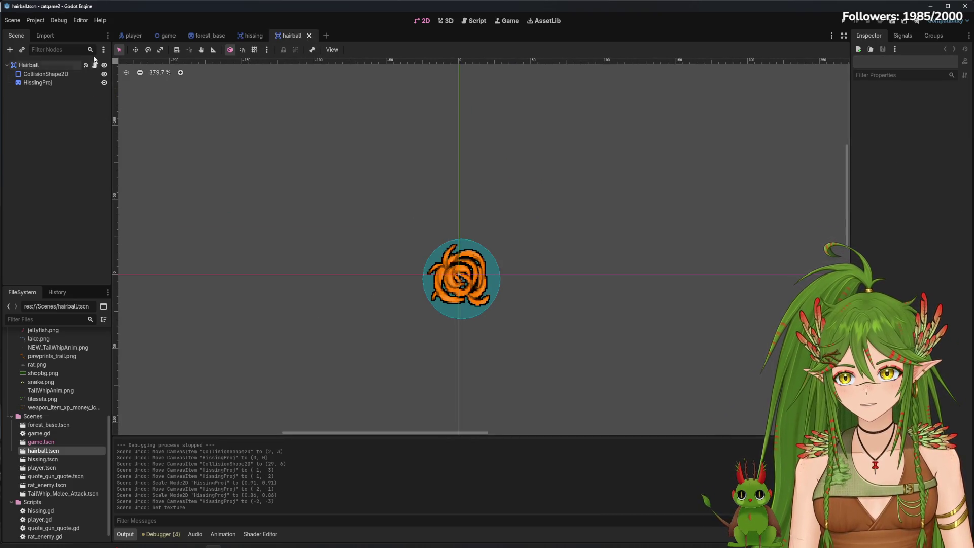
click(95, 65)
click(243, 35)
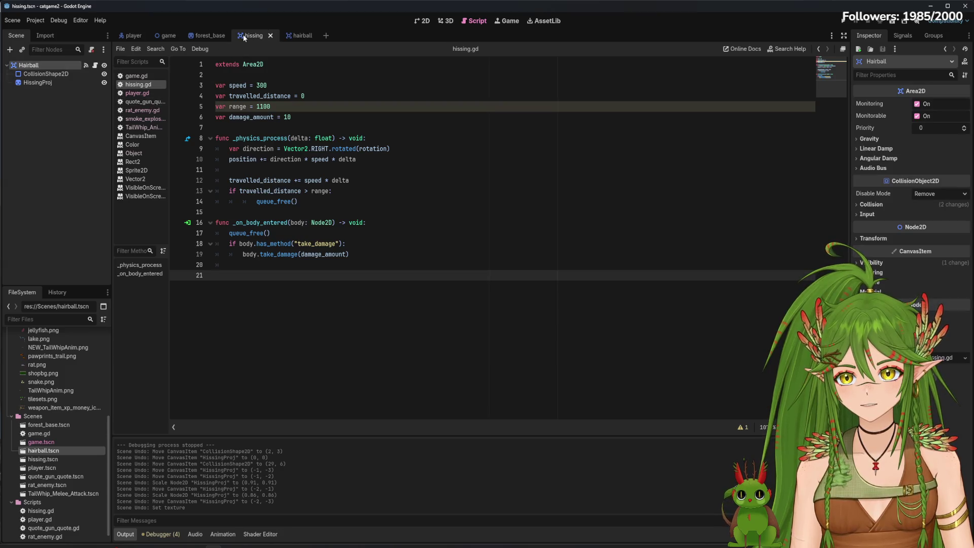
click(424, 22)
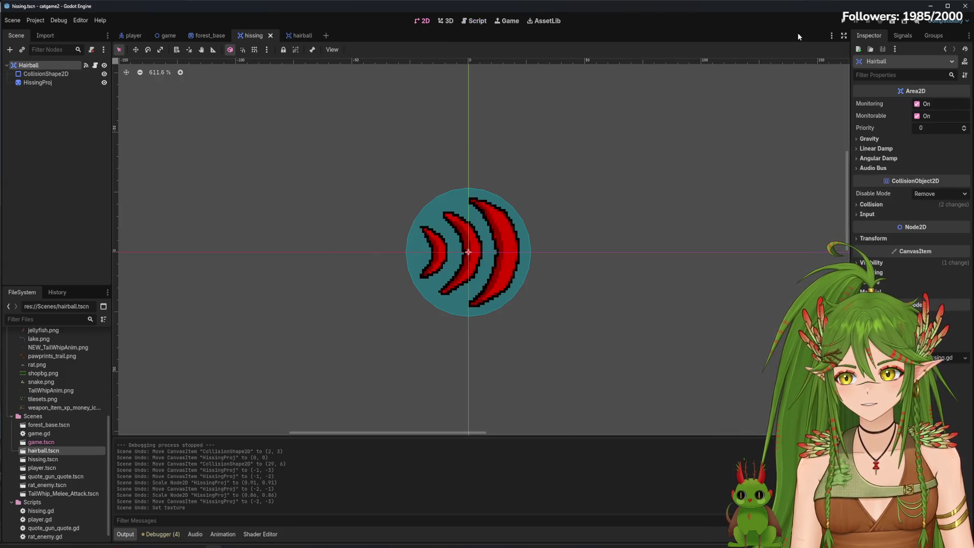
Test-run the hissing projectile by walking the cat right, then stop the game.
click(843, 20)
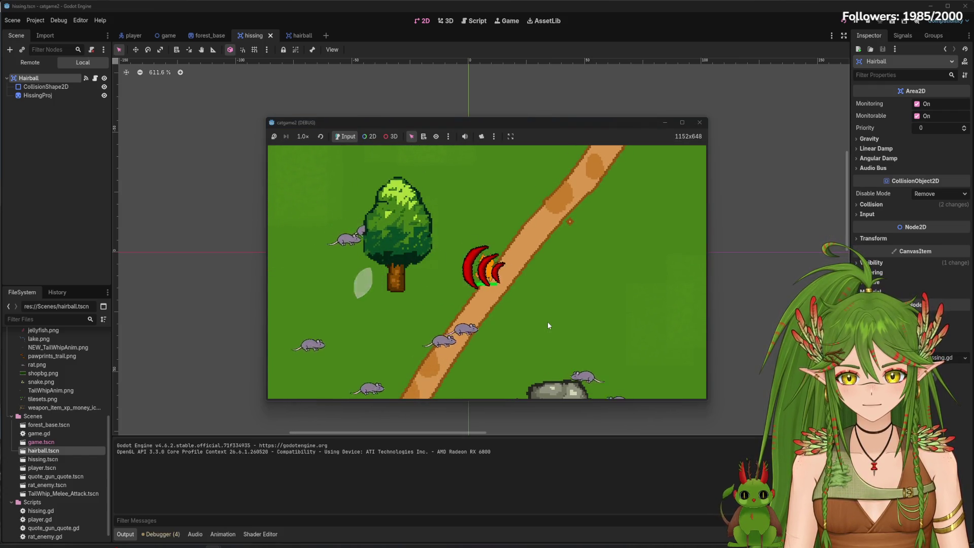
key(d)
click(699, 122)
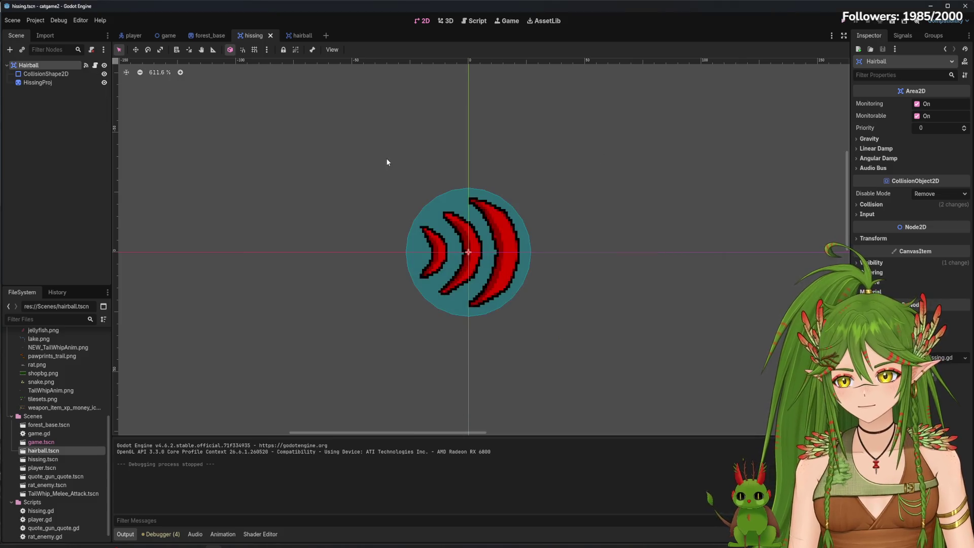
Reopen the Hairball node's attached script and switch between the hissing and hairball tabs.
click(303, 35)
click(95, 66)
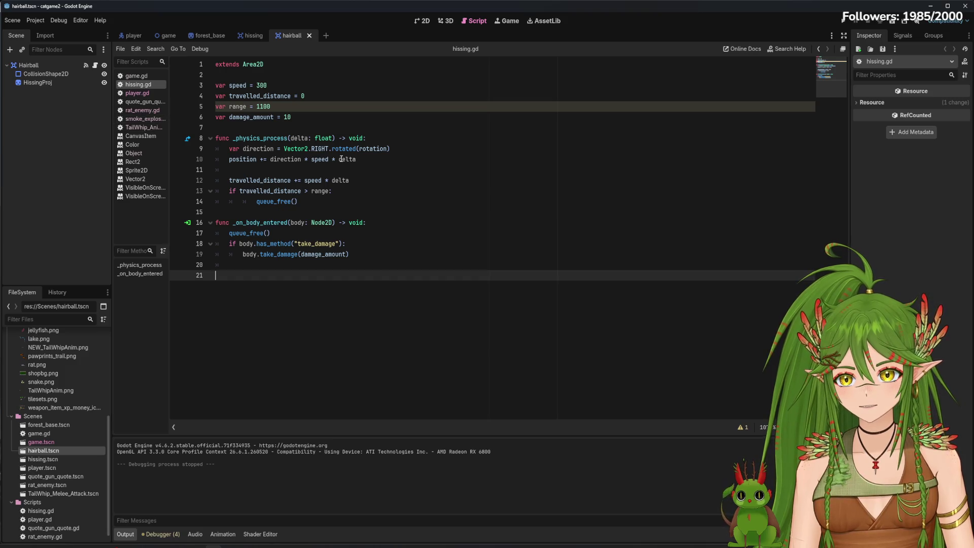
click(255, 38)
click(303, 35)
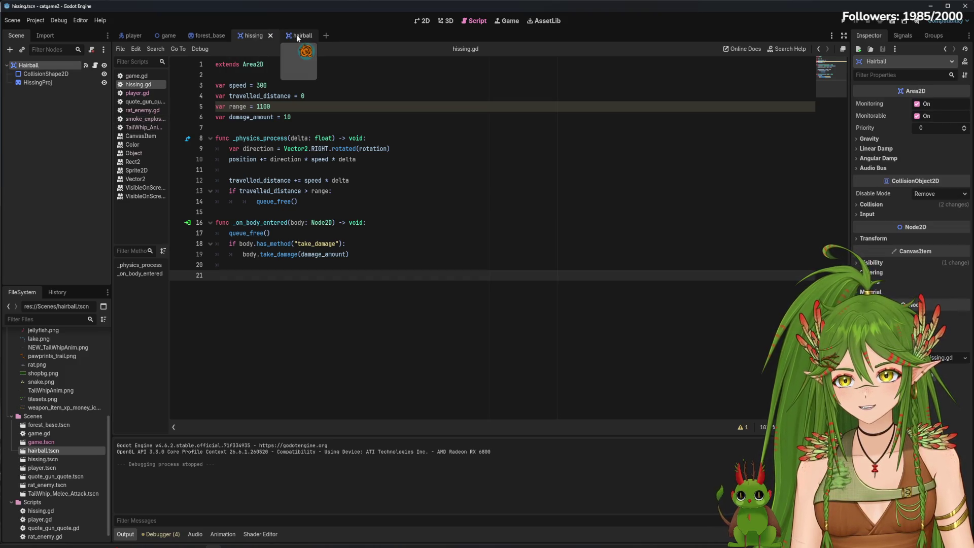
Delete hairball.tscn from the project and close its tab without saving.
right_click(70, 451)
click(100, 492)
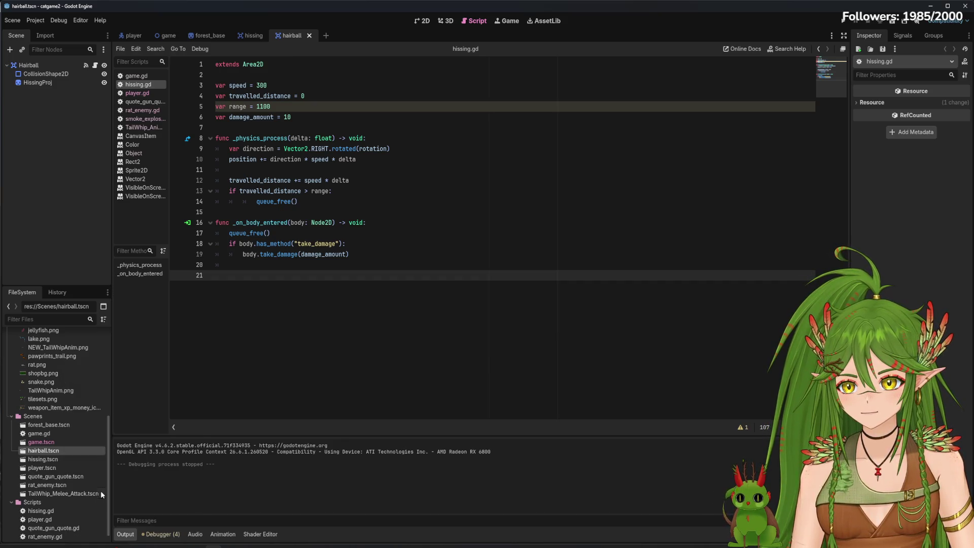
click(430, 319)
click(317, 36)
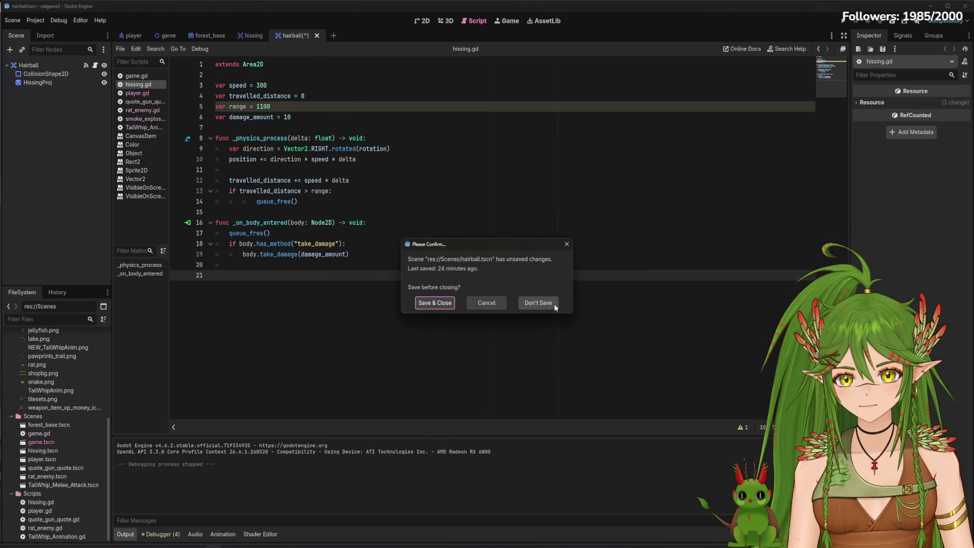
click(538, 303)
Test-run the game moving the cat up, stop it, and return to the hissing scene.
click(887, 24)
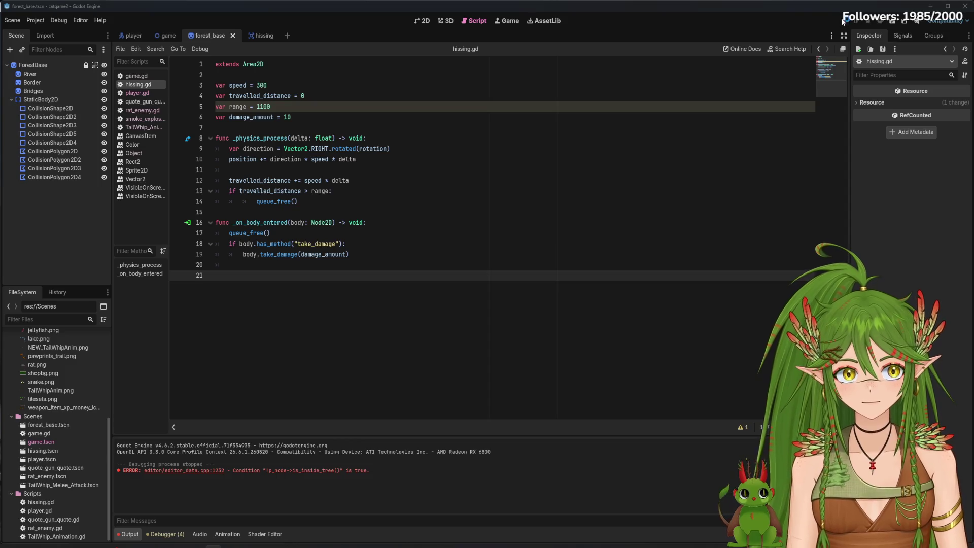
key(Up)
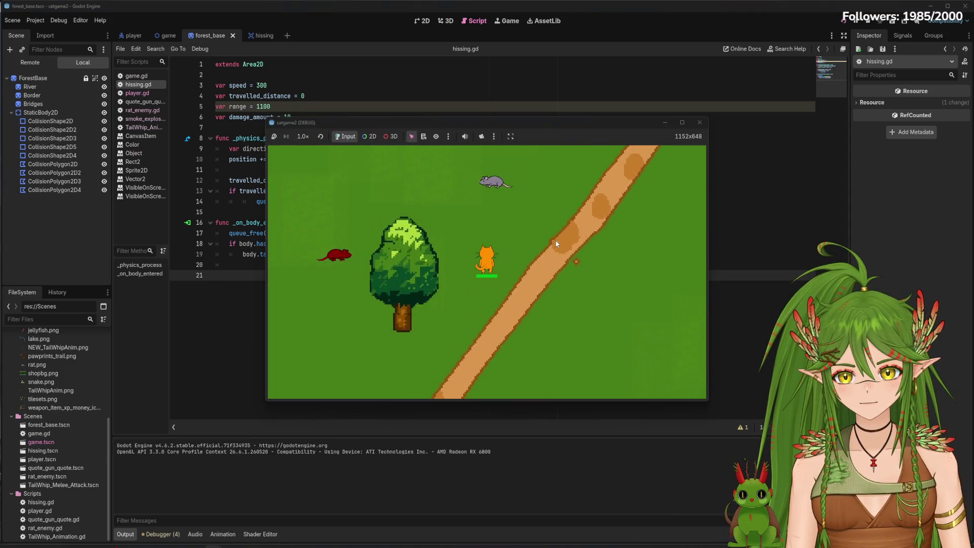
key(Up)
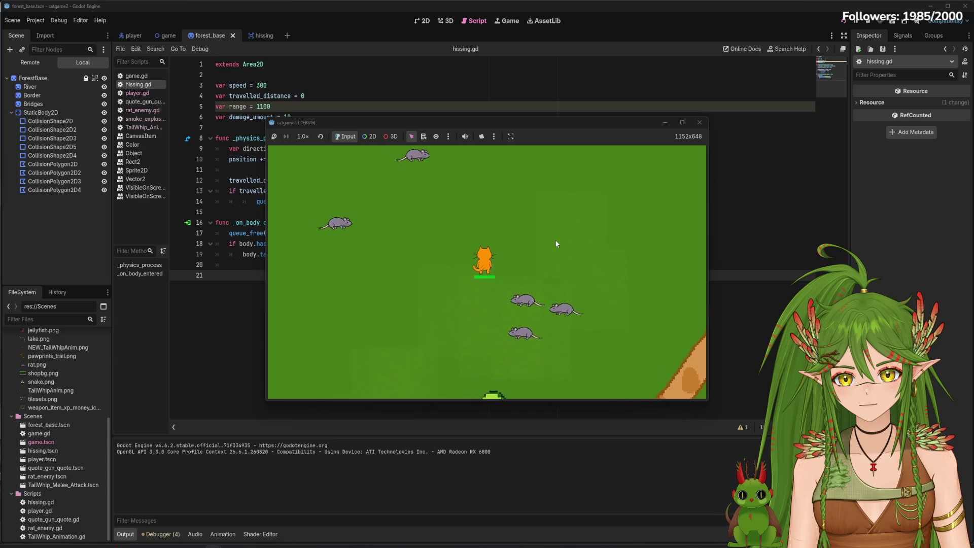
click(700, 122)
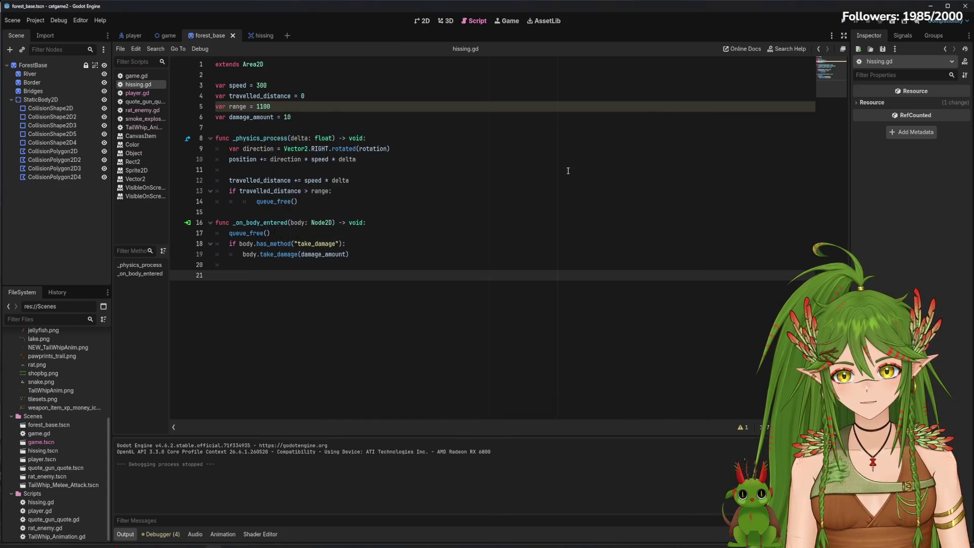
click(263, 35)
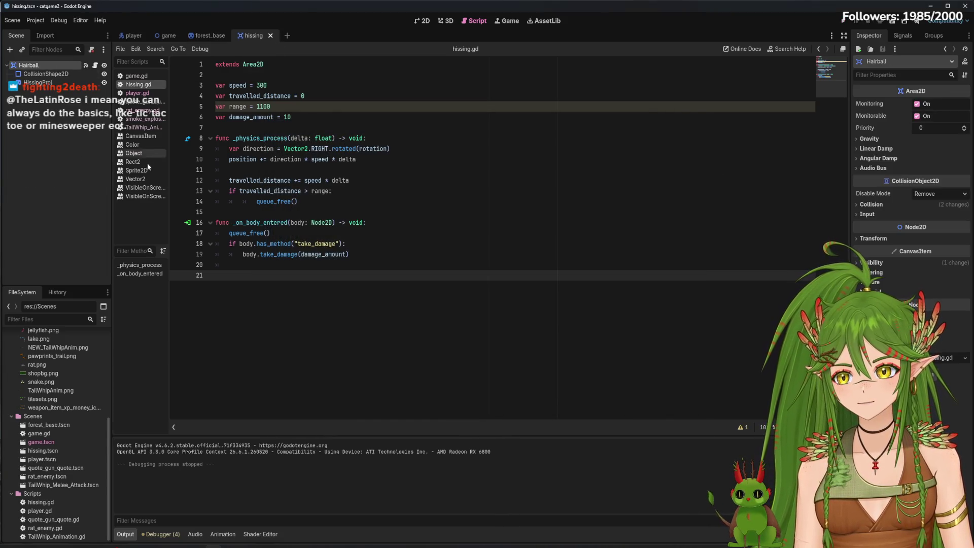
Open a new scene tab and inspect the Hairball node's context menu in the hissing scene.
right_click(36, 66)
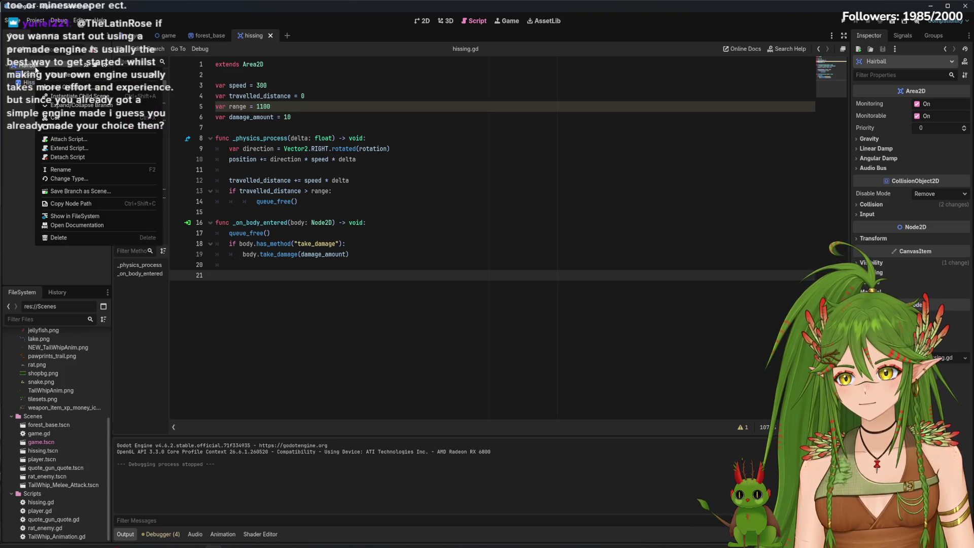
click(15, 118)
click(287, 35)
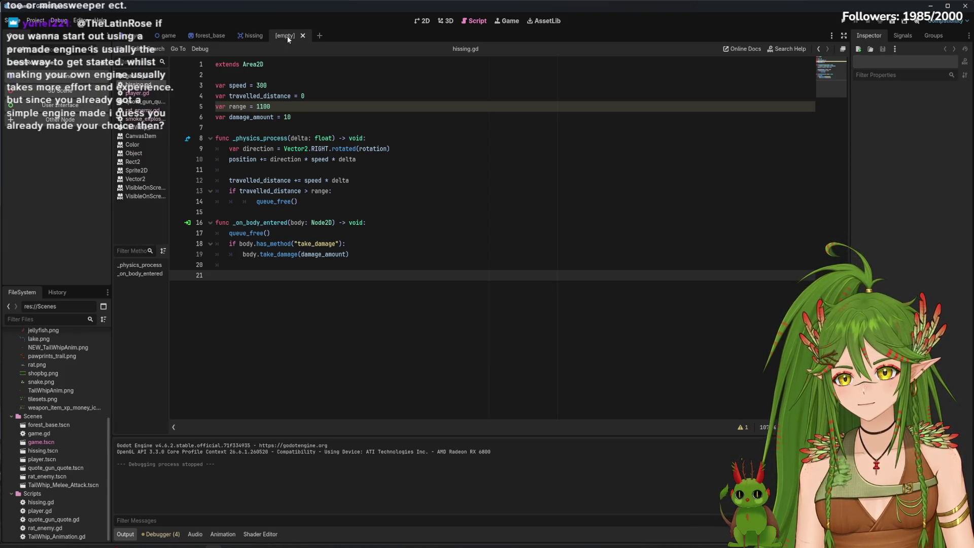
click(252, 35)
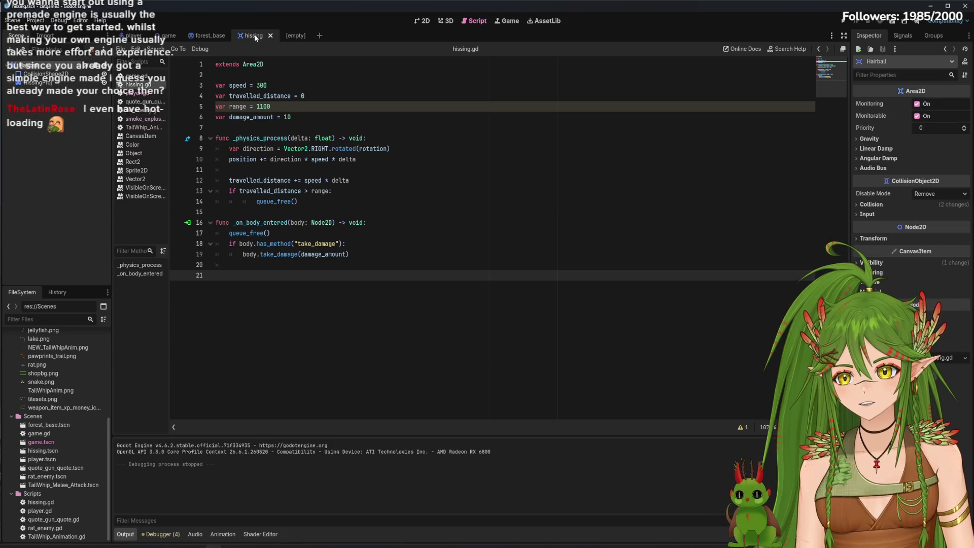
click(25, 66)
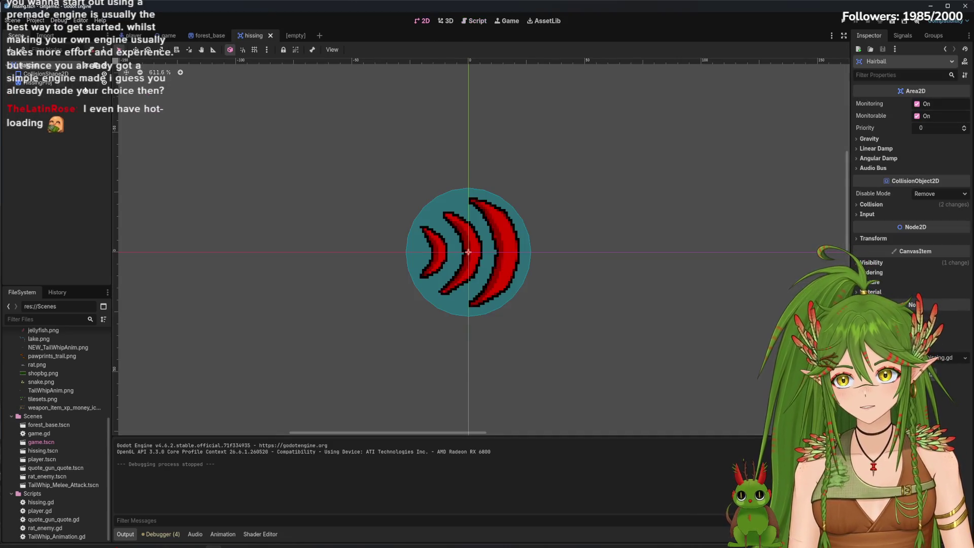
right_click(24, 67)
key(Escape)
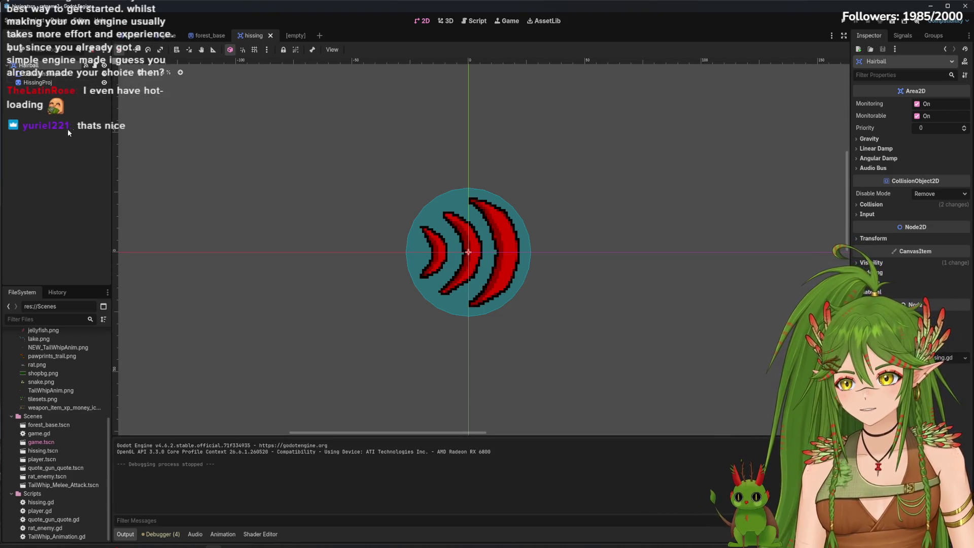
right_click(42, 66)
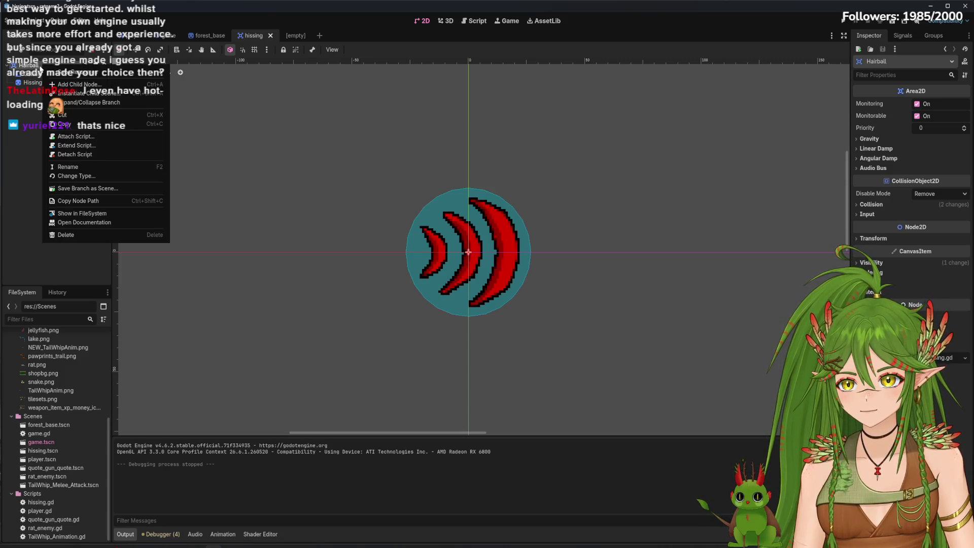
key(Escape)
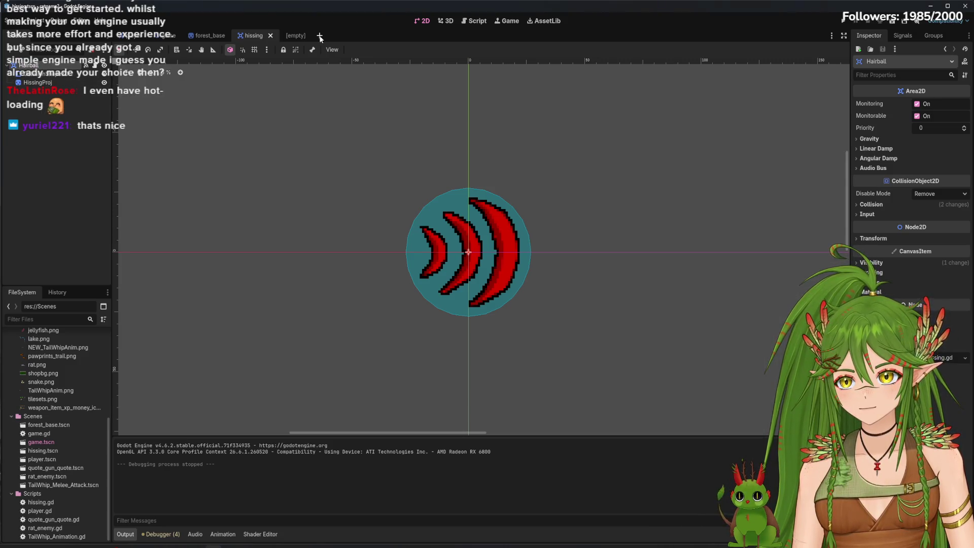
In a new empty scene, browse root node types (searching 'collis', Node2D) and cancel.
click(320, 36)
click(60, 119)
text(collis)
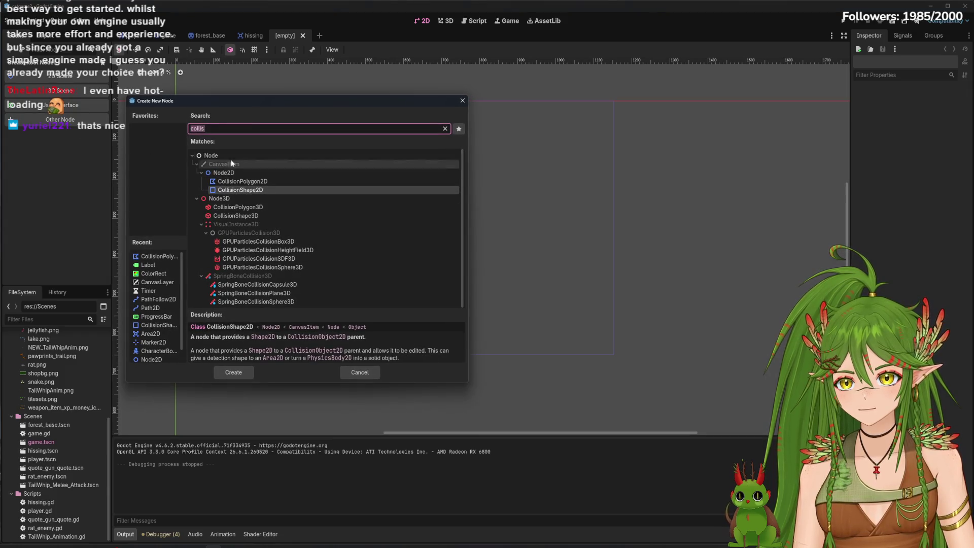
click(445, 128)
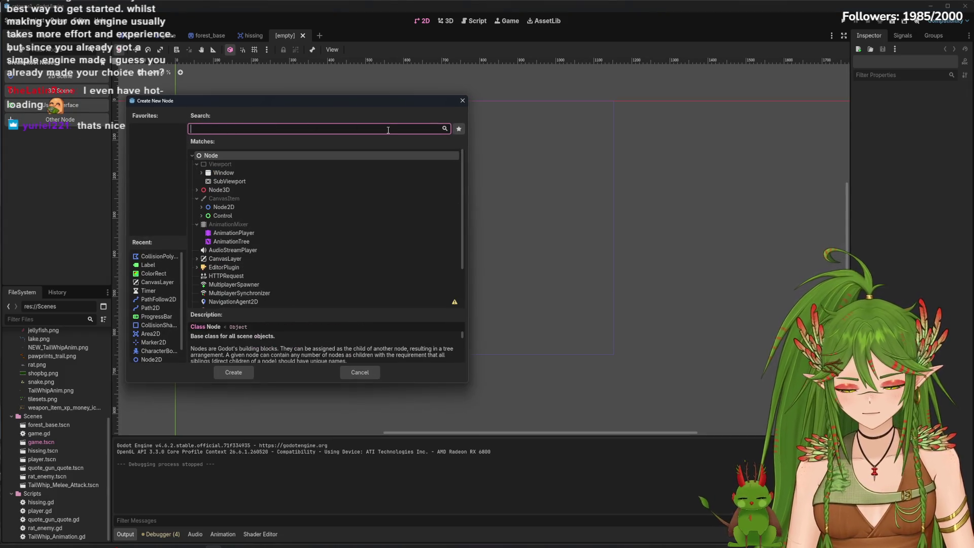
click(200, 207)
scroll(256, 260, down, 5)
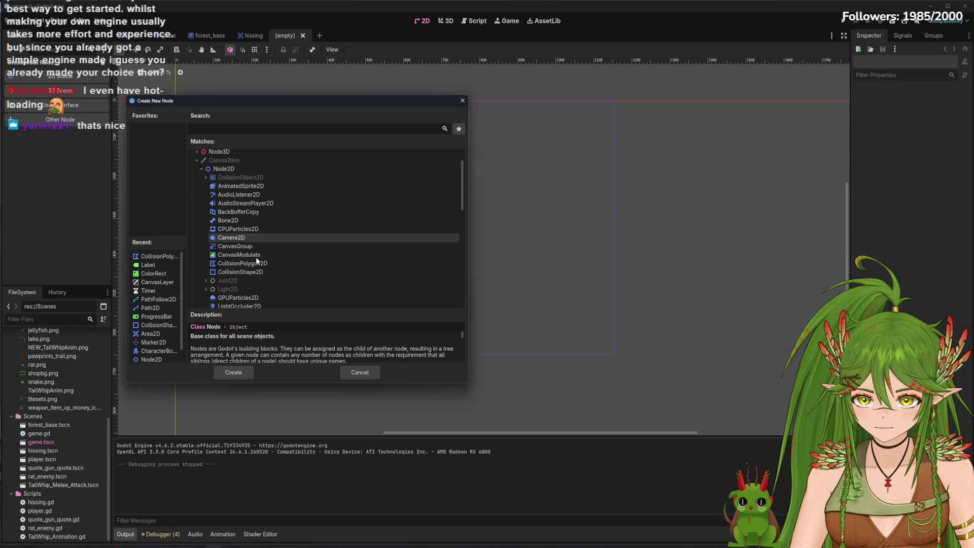
scroll(256, 260, down, 5)
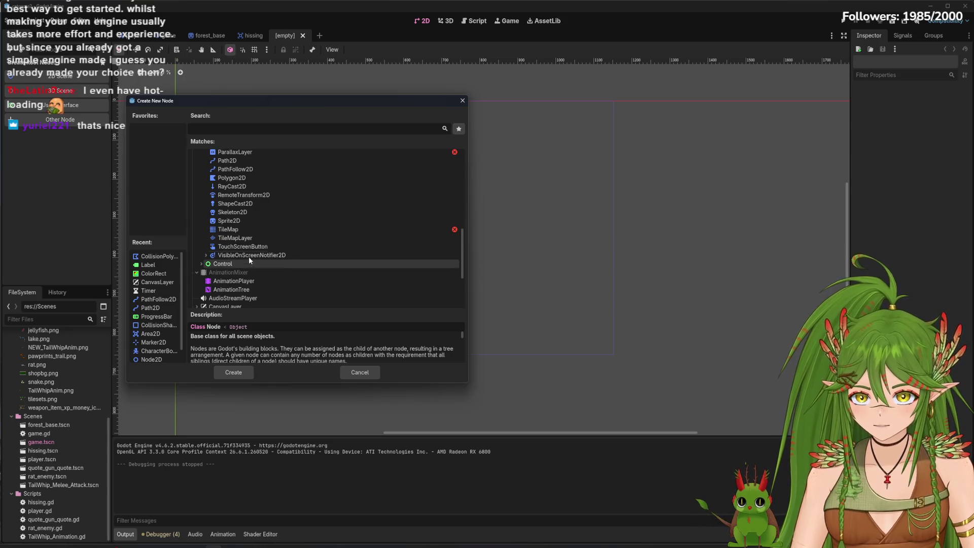
scroll(247, 211, up, 5)
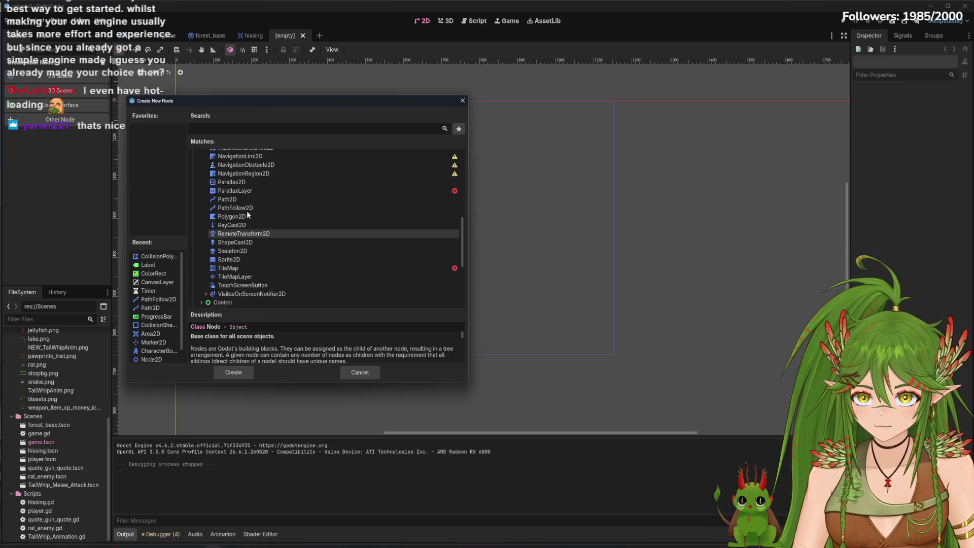
scroll(247, 211, up, 5)
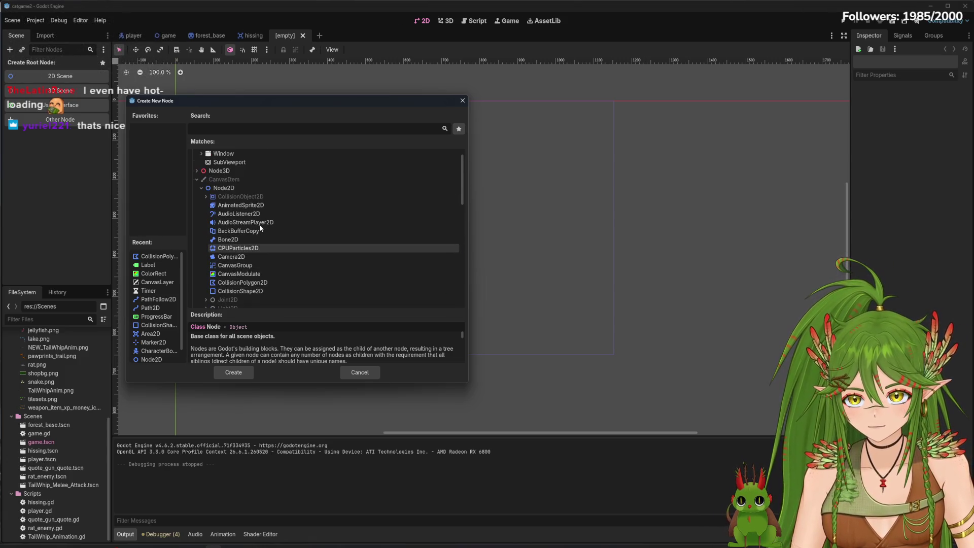
click(462, 101)
Copy the Hairball node from the hissing scene and paste it as the new scene's root.
click(260, 39)
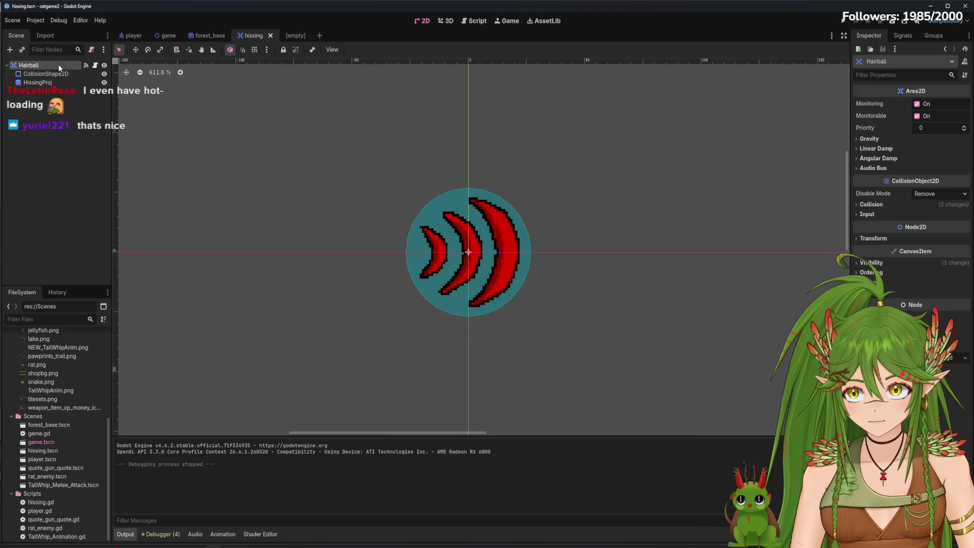
right_click(55, 65)
click(89, 126)
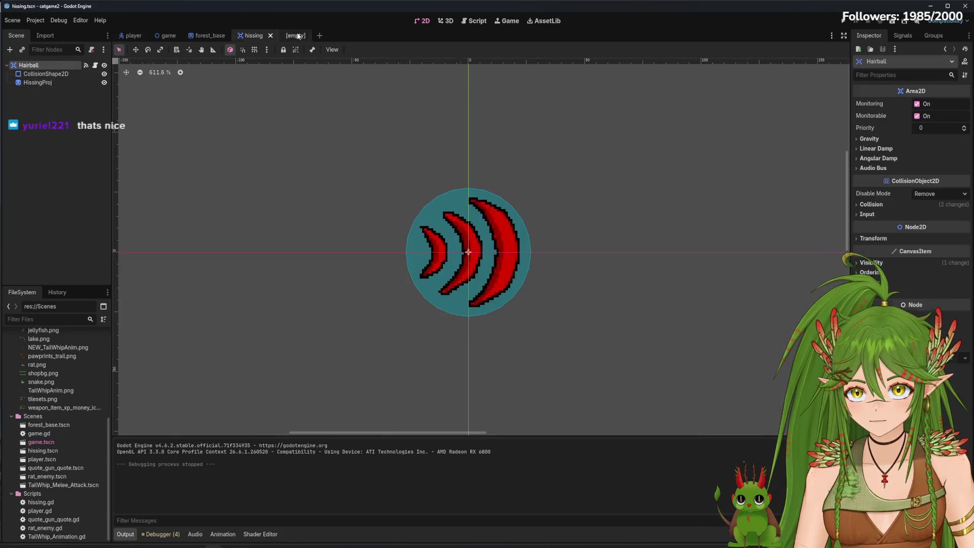
click(295, 35)
click(65, 134)
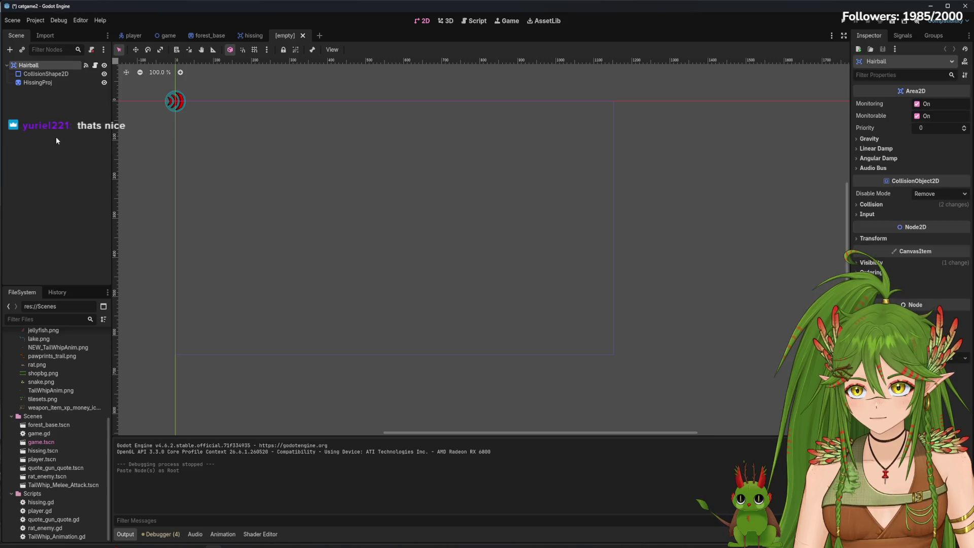
scroll(238, 167, up, 5)
scroll(229, 172, up, 2)
click(41, 82)
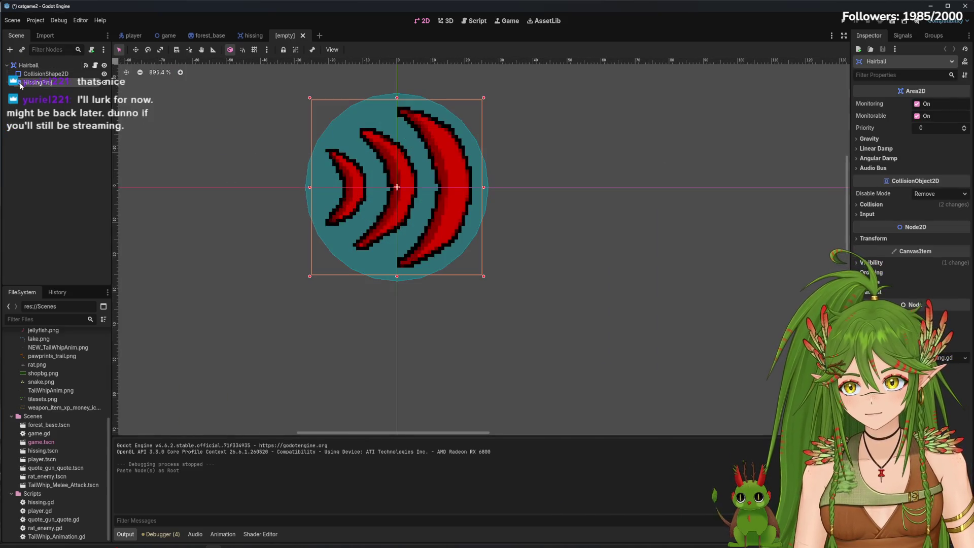
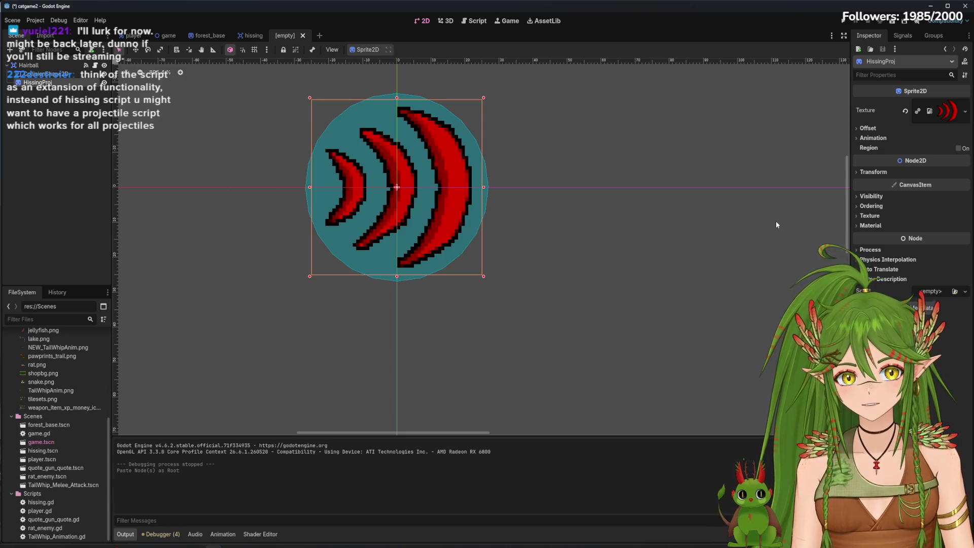
Delete the pasted HissingProj sprite node from the new scene, leaving only the collision shape.
click(32, 66)
click(29, 83)
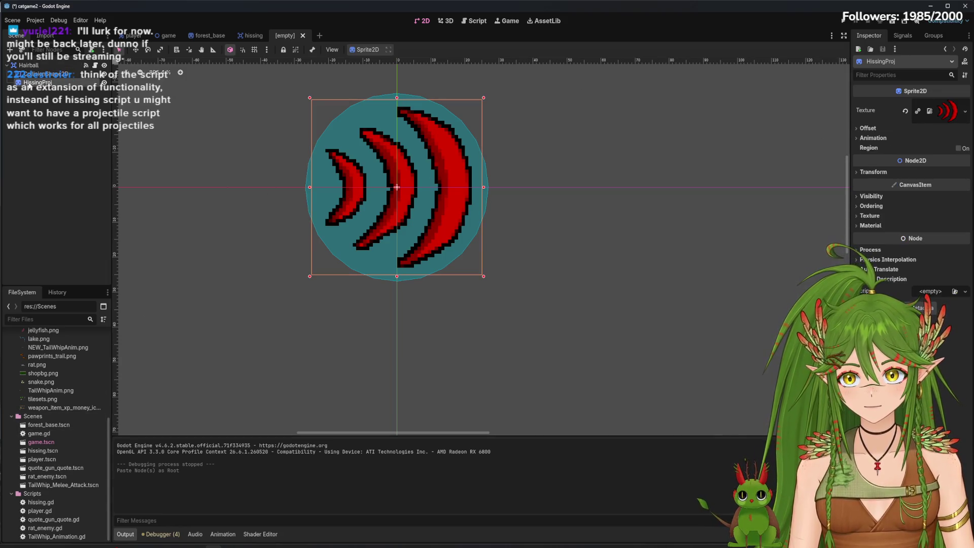
right_click(44, 88)
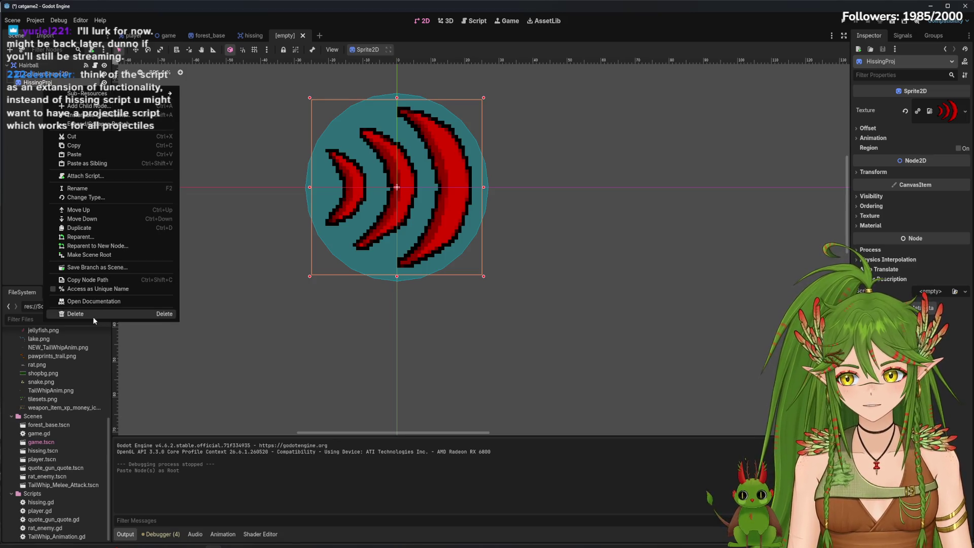
click(115, 315)
click(471, 289)
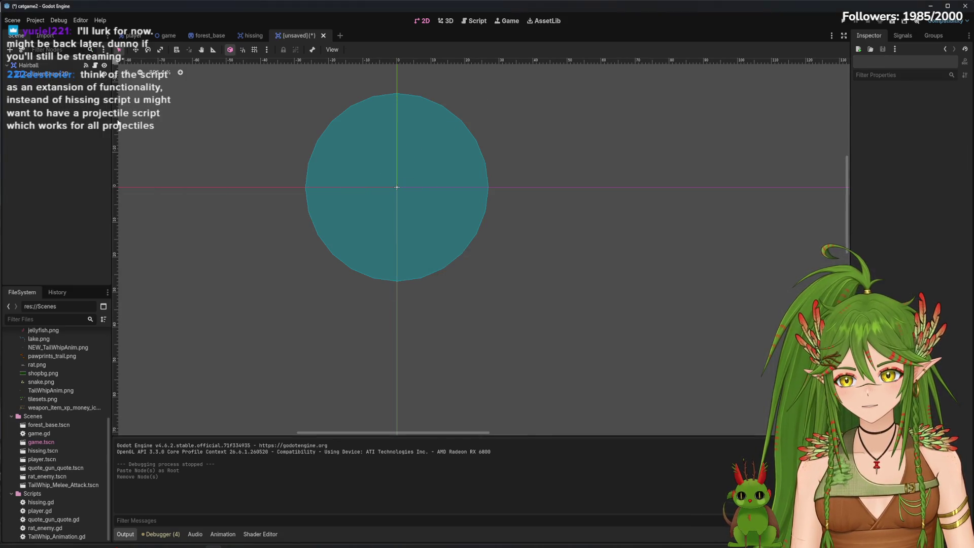
click(9, 49)
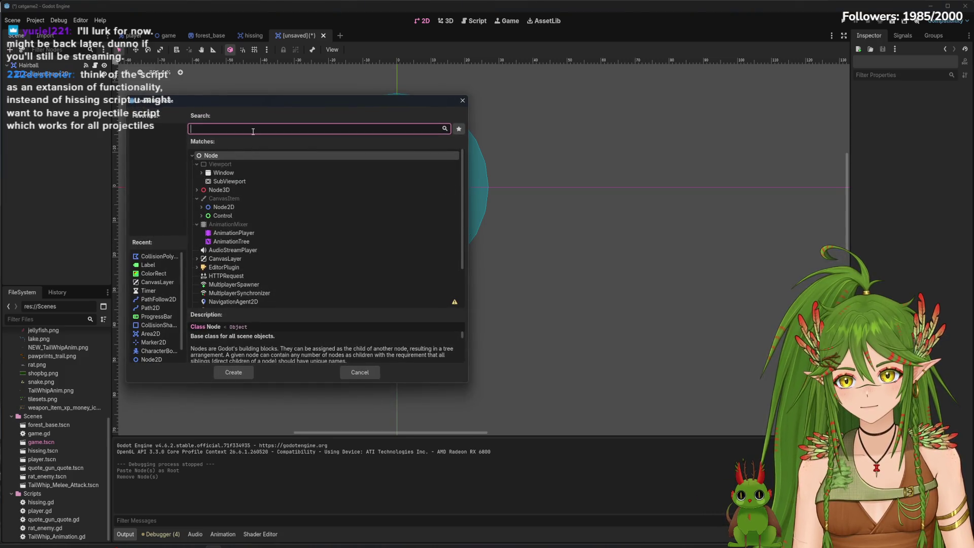
Add a Sprite2D textured with hairball_proj.png, scaled down to about 0.59 and centred in the circle.
text(sprite)
double_click(266, 193)
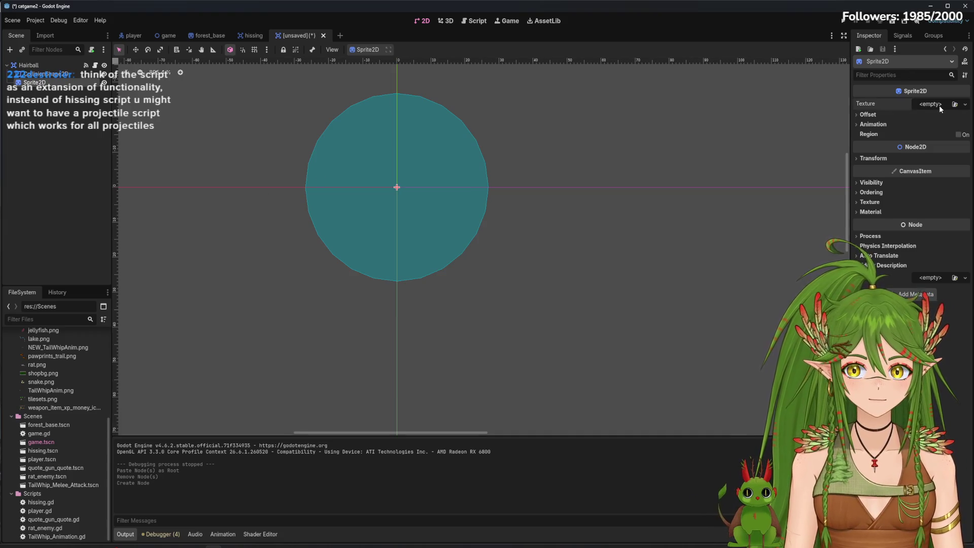
click(939, 106)
scroll(53, 437, up, 3)
drag(49, 383, 919, 114)
mouse_move(431, 278)
mouse_down()
mouse_move(441, 231)
mouse_move(427, 217)
mouse_up()
drag(366, 176, 397, 203)
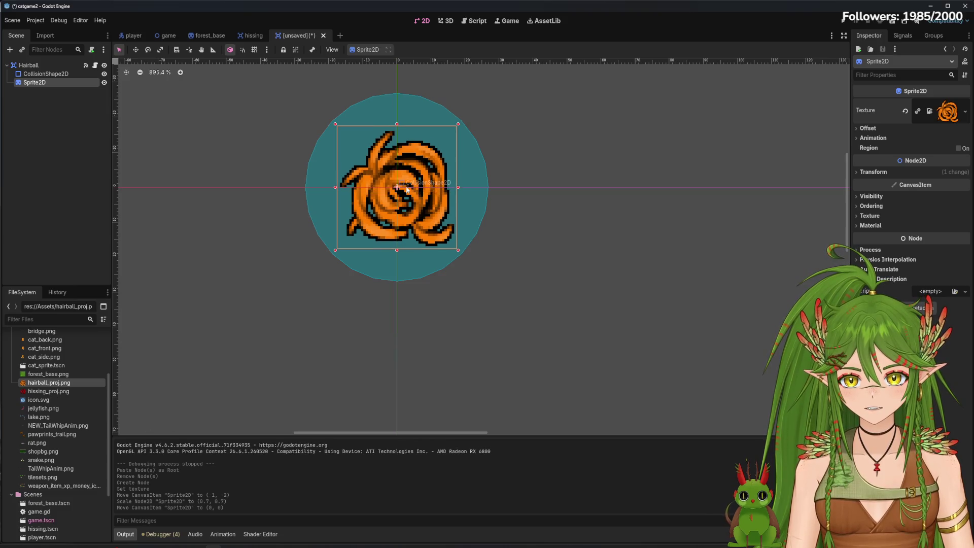
mouse_move(458, 243)
mouse_down()
mouse_move(403, 224)
mouse_move(410, 232)
mouse_up()
Reshape the hairball's collision shape with its handles to fit around the sprite.
click(453, 223)
drag(397, 284, 405, 244)
drag(306, 187, 335, 188)
drag(397, 240, 398, 251)
drag(346, 201, 350, 209)
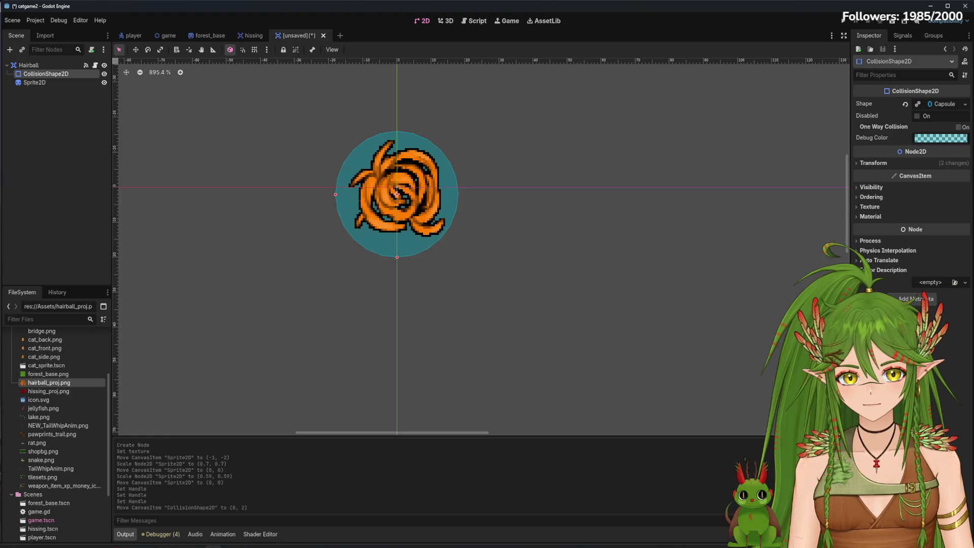
Fine-tune the collision shape position to (0.765, 1.215) and save the new scene.
click(873, 163)
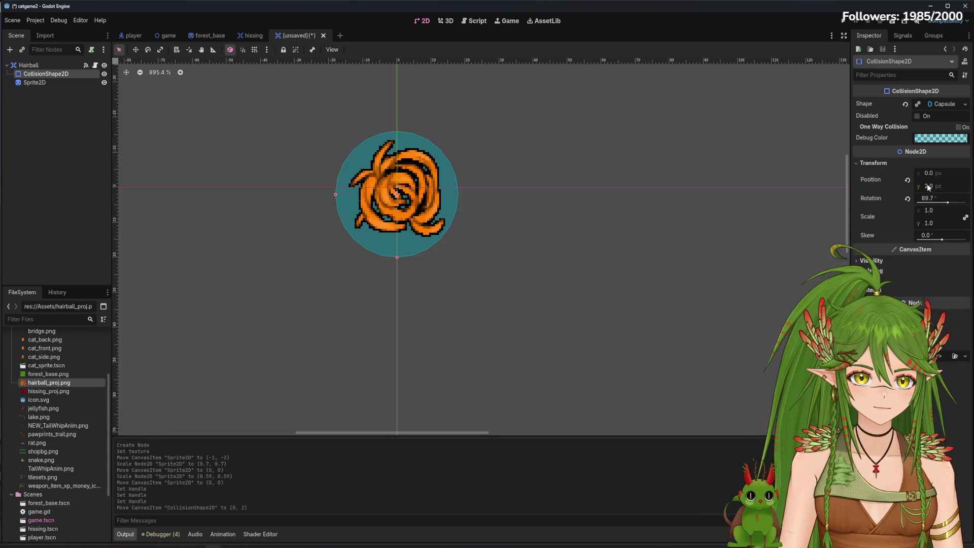
drag(929, 187, 913, 186)
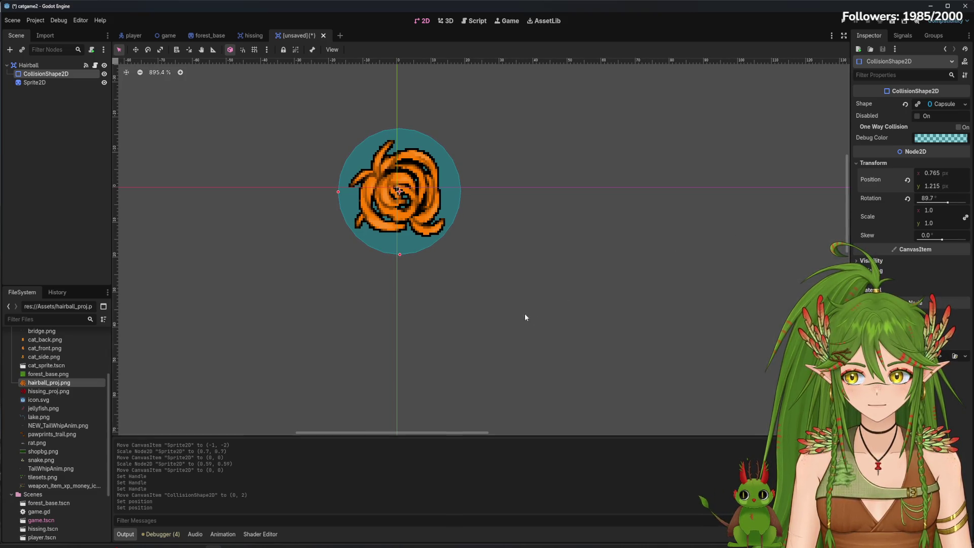
key(ctrl+s)
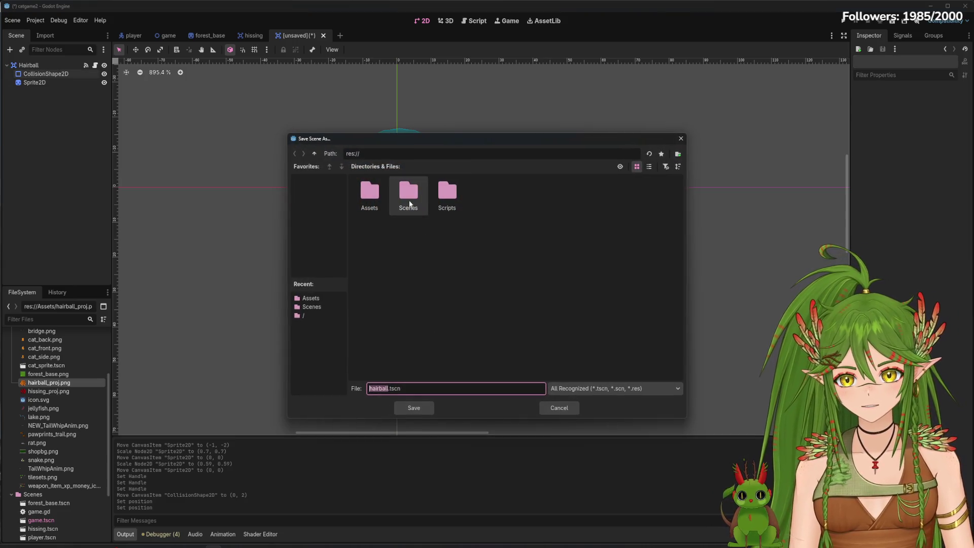
Save the scene as hairball.tscn in the Scenes folder and select the Hairball root.
double_click(409, 195)
click(416, 407)
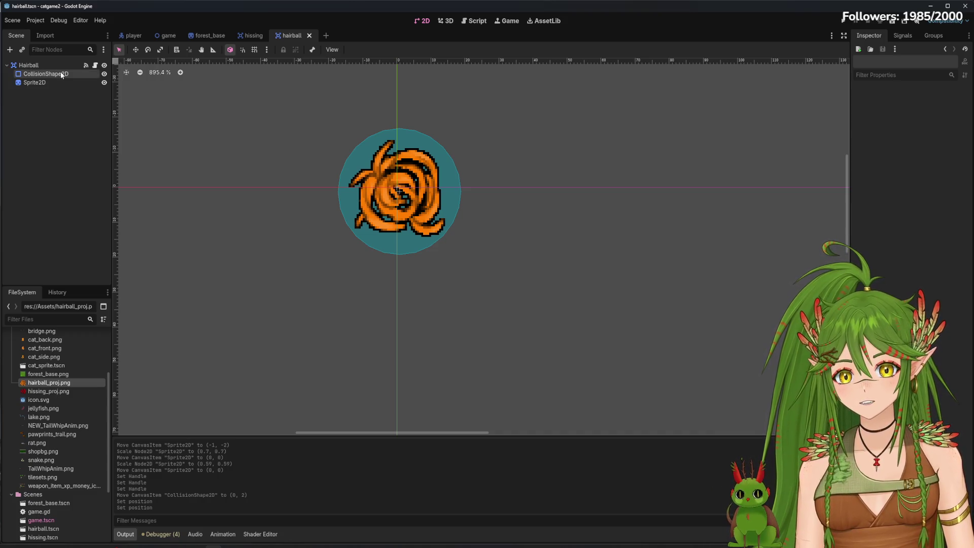
click(30, 65)
scroll(441, 295, down, 3)
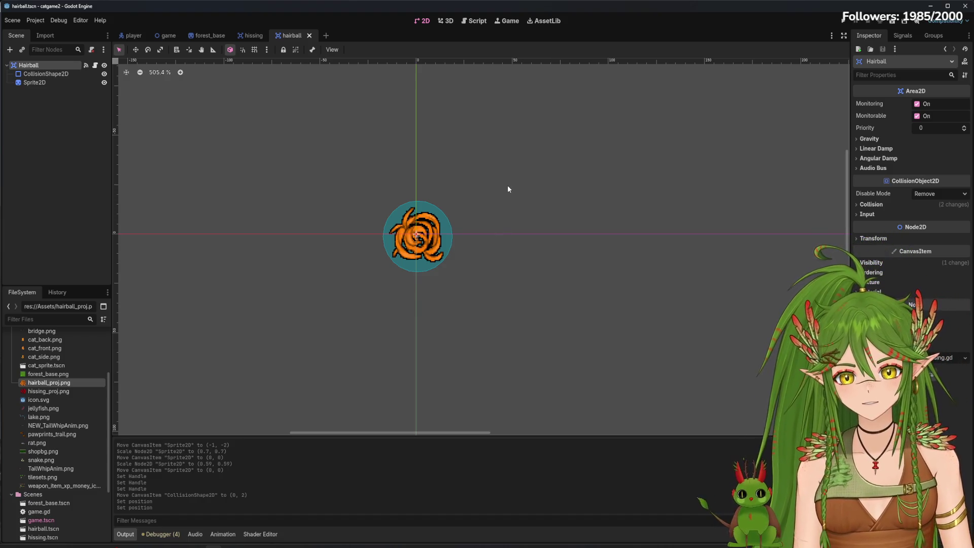
scroll(289, 255, down, 4)
scroll(325, 261, up, 1)
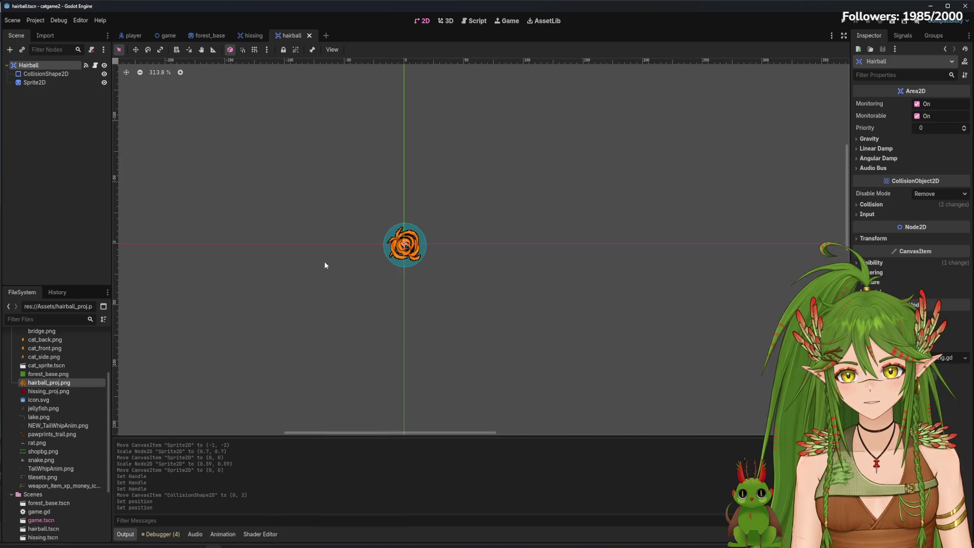
click(250, 37)
right_click(47, 83)
click(274, 10)
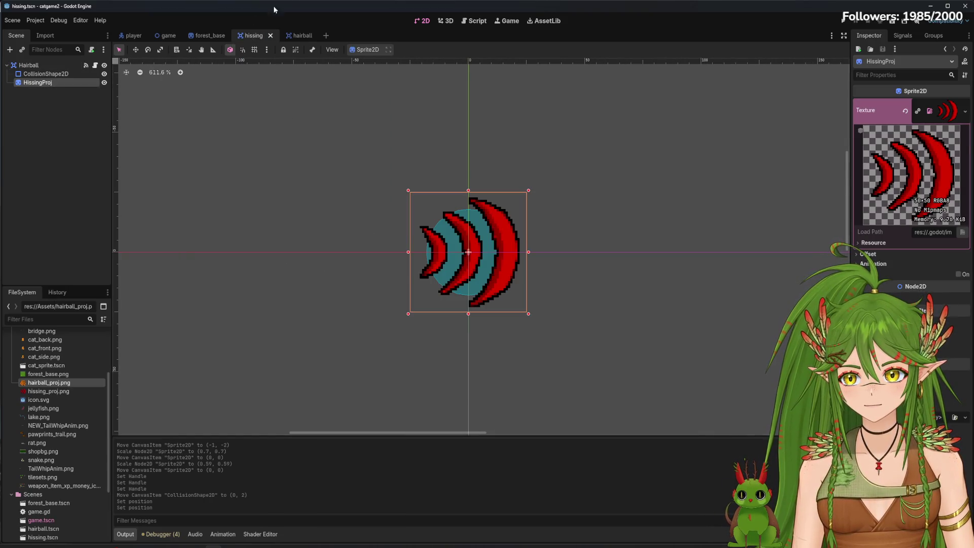
click(300, 36)
click(88, 173)
key(ctrl+v)
drag(380, 251, 350, 248)
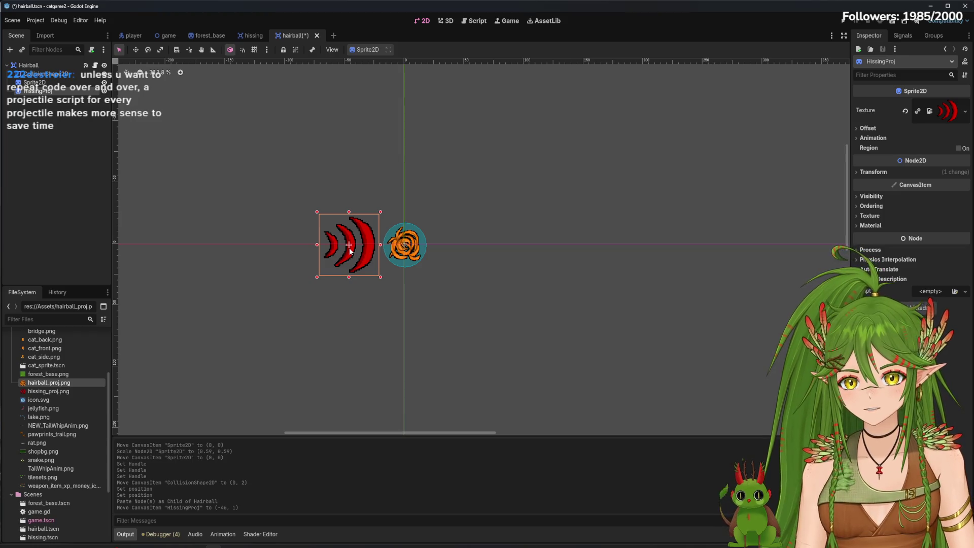
right_click(347, 260)
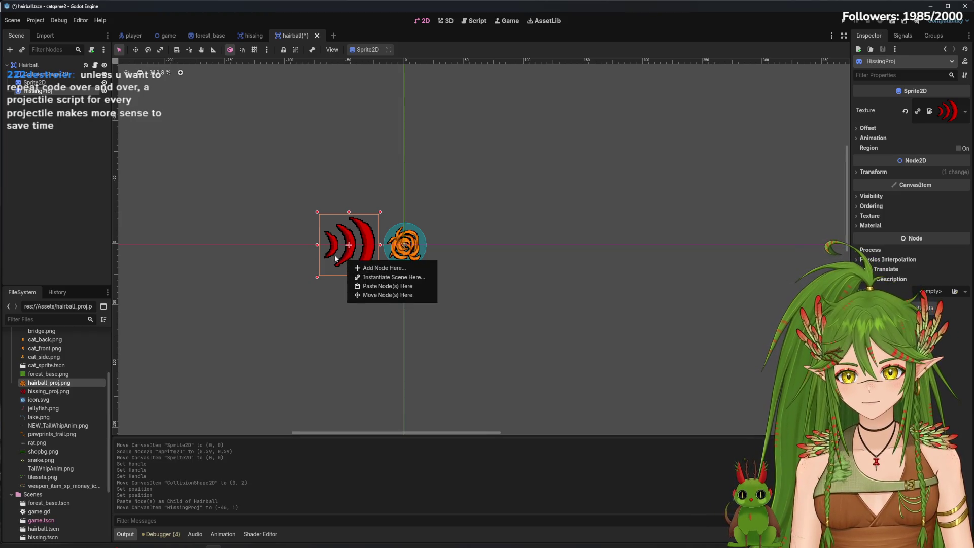
right_click(67, 92)
click(115, 321)
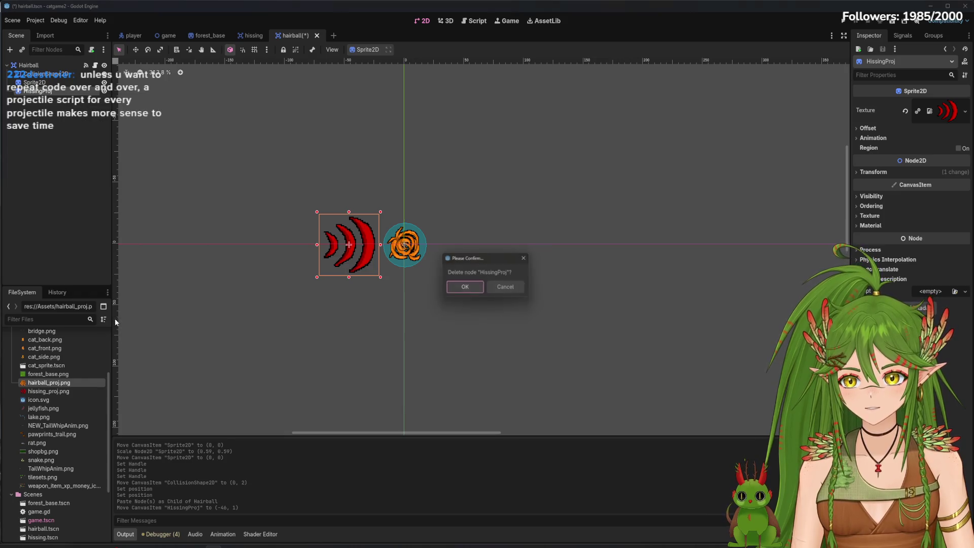
click(466, 288)
key(ctrl+s)
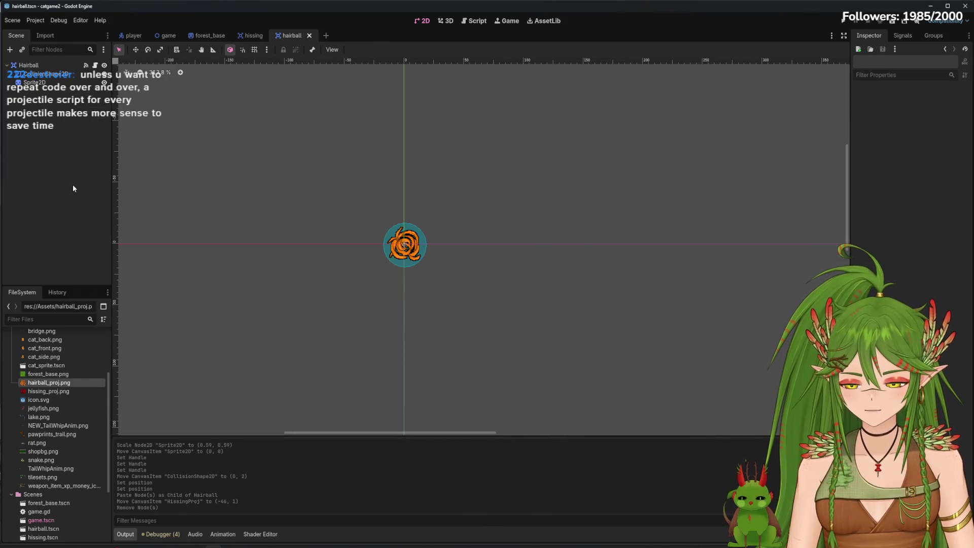
scroll(375, 251, up, 3)
click(477, 270)
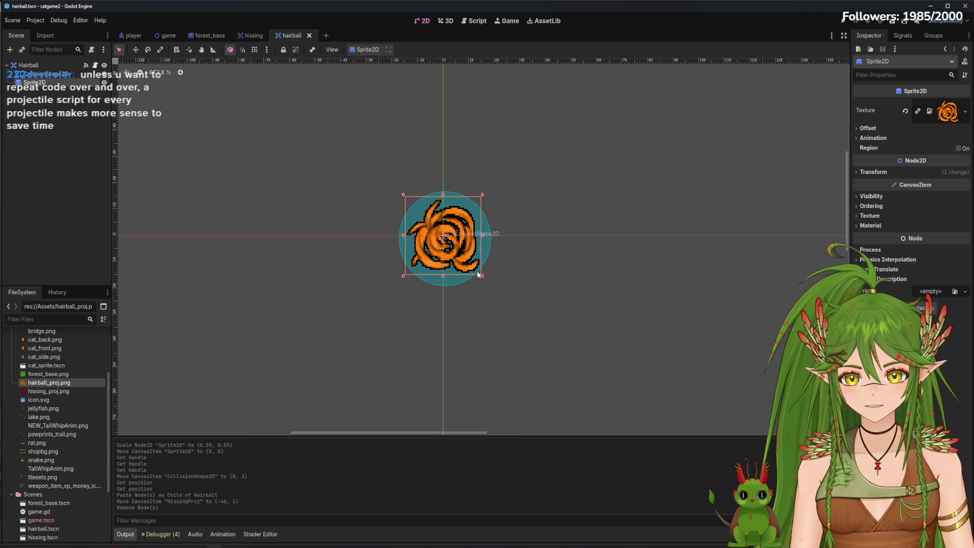
Scale the hairball sprite to 0.51 and shorten the collision shape from its bottom.
drag(480, 272, 474, 268)
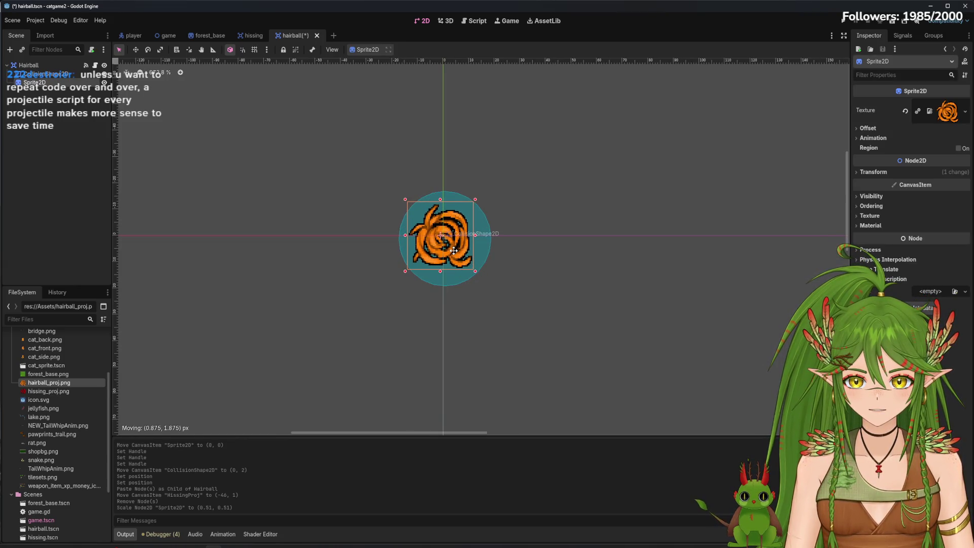
scroll(435, 244, up, 4)
scroll(437, 245, up, 2)
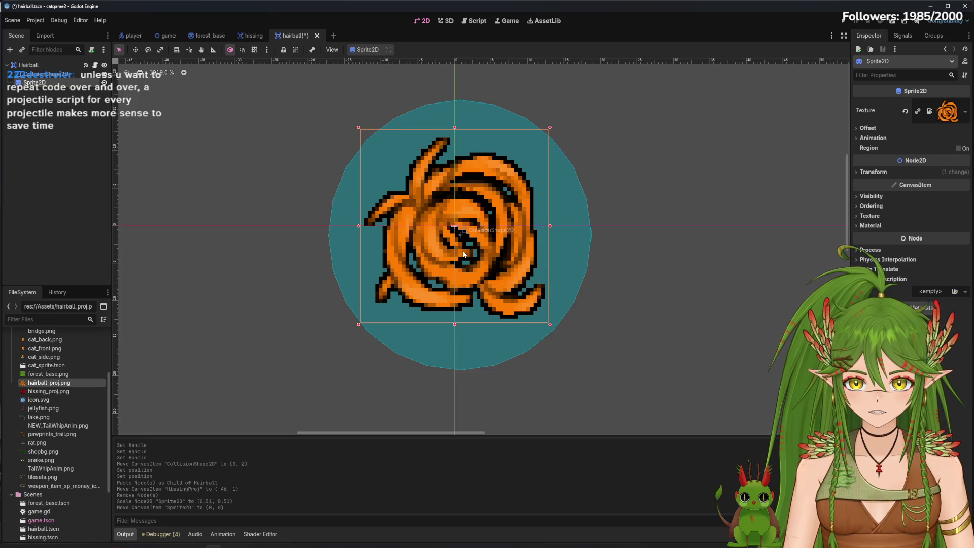
click(539, 274)
drag(449, 374, 461, 346)
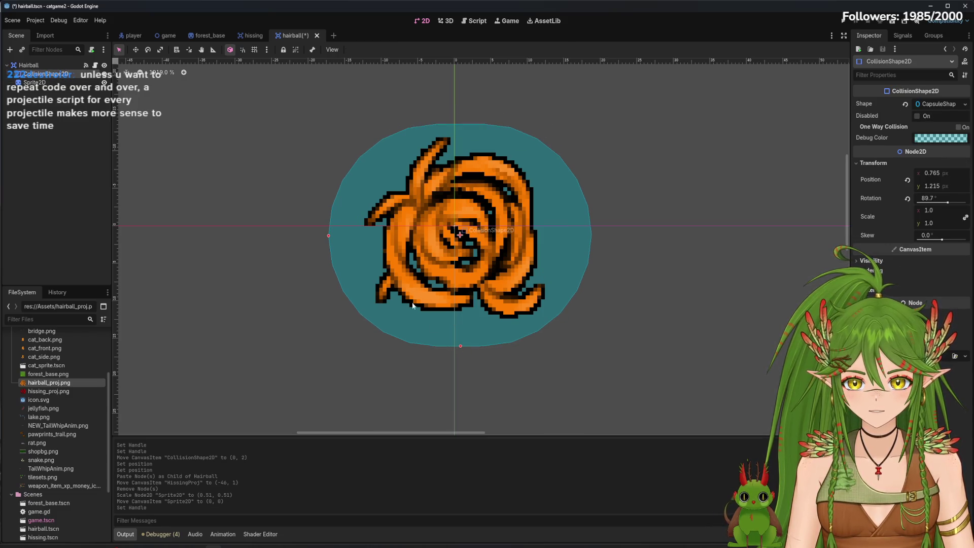
drag(330, 241, 345, 236)
key(ctrl+z)
key(ctrl+x)
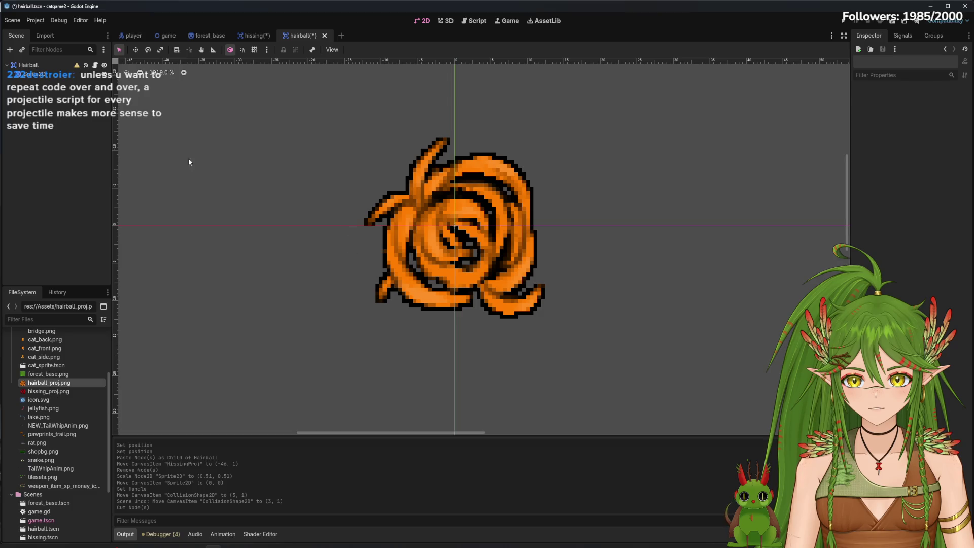
key(ctrl+z)
Narrow the collision circle, set its position to (0.765, 1.71), and save hairball.tscn.
drag(337, 236, 353, 237)
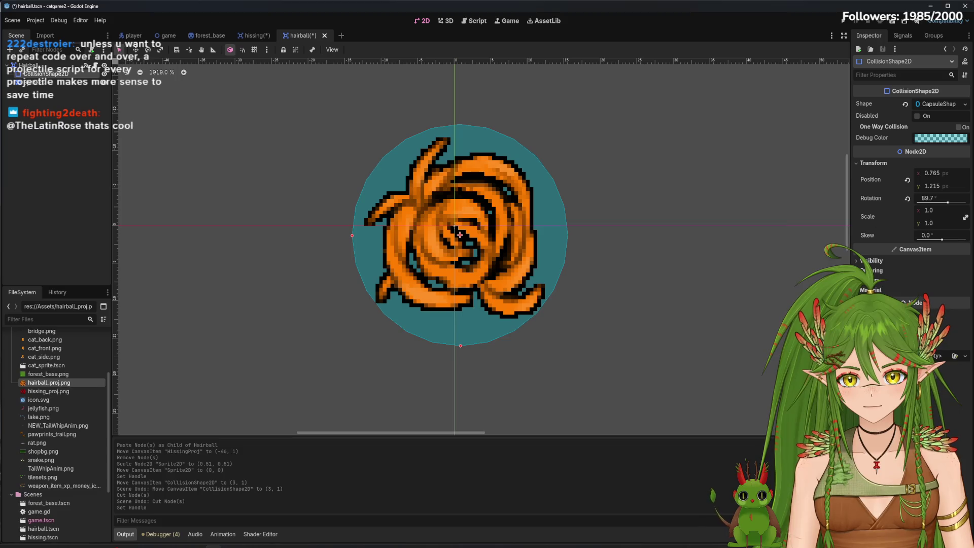
drag(936, 188, 944, 188)
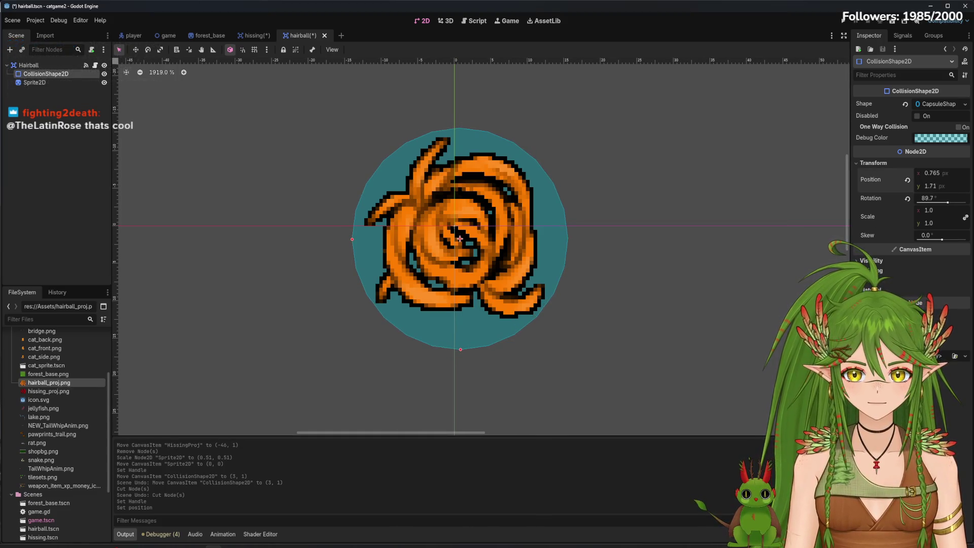
scroll(510, 318, down, 2)
scroll(509, 318, down, 5)
click(58, 157)
key(ctrl+s)
click(77, 66)
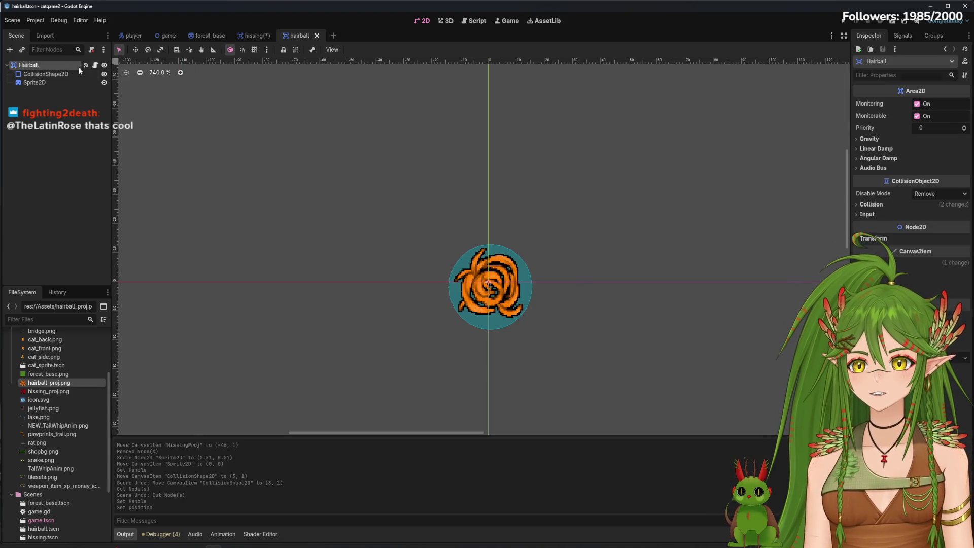
Open Hairball's script, then switch to the hissing scene and save it.
click(95, 65)
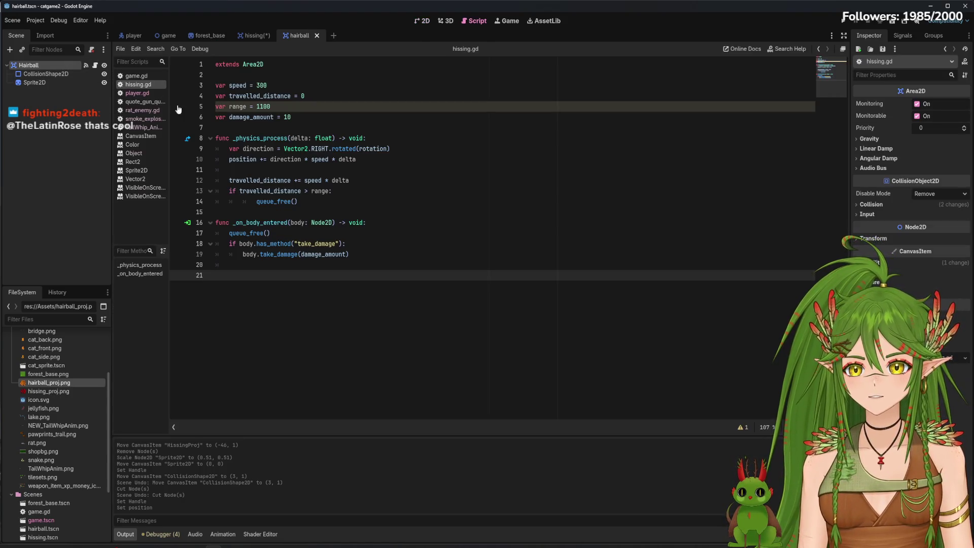
click(254, 36)
click(57, 128)
key(ctrl+s)
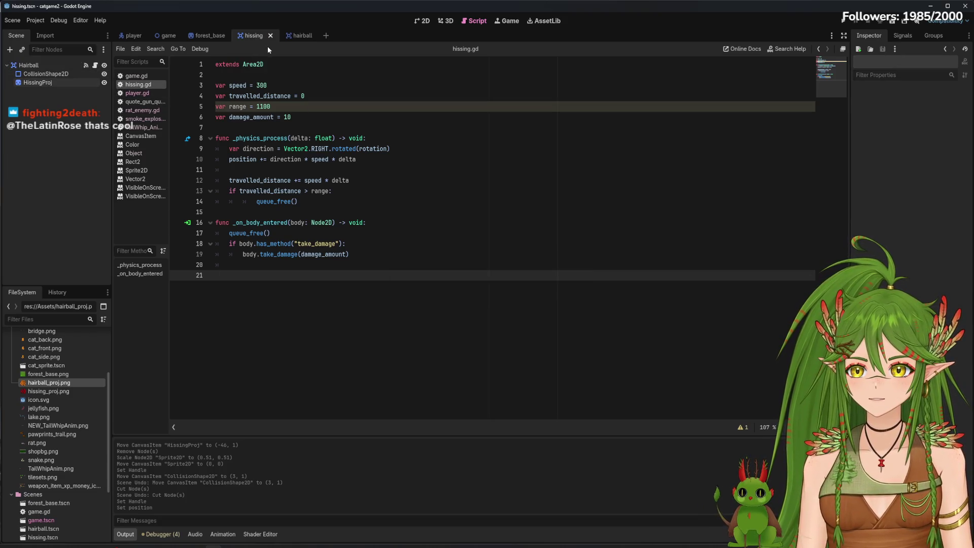
Back in the 2D view, undo the hissing collision shape resizes so it covers the sprite again.
click(422, 20)
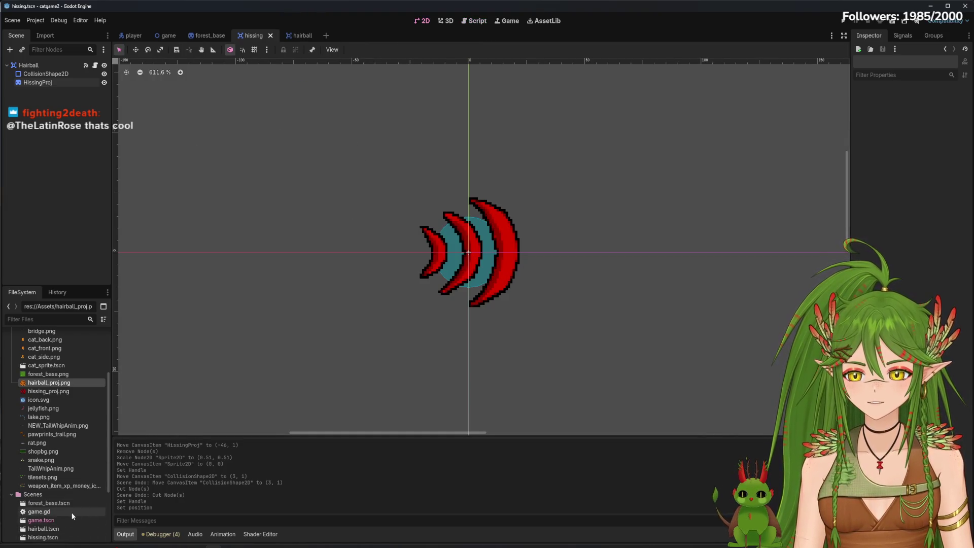
scroll(71, 512, down, 3)
click(51, 457)
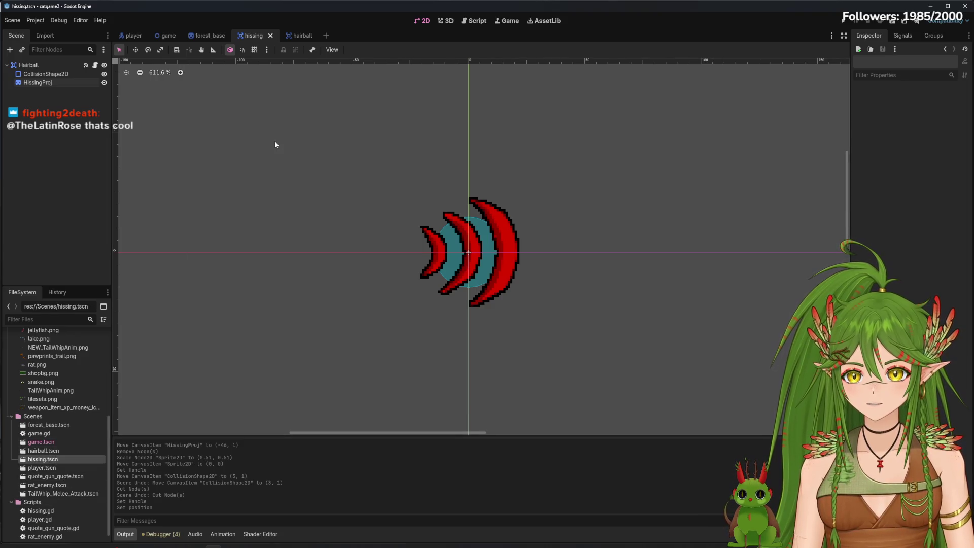
key(ctrl+z)
key(ctrl+z)
key(ctrl+z)
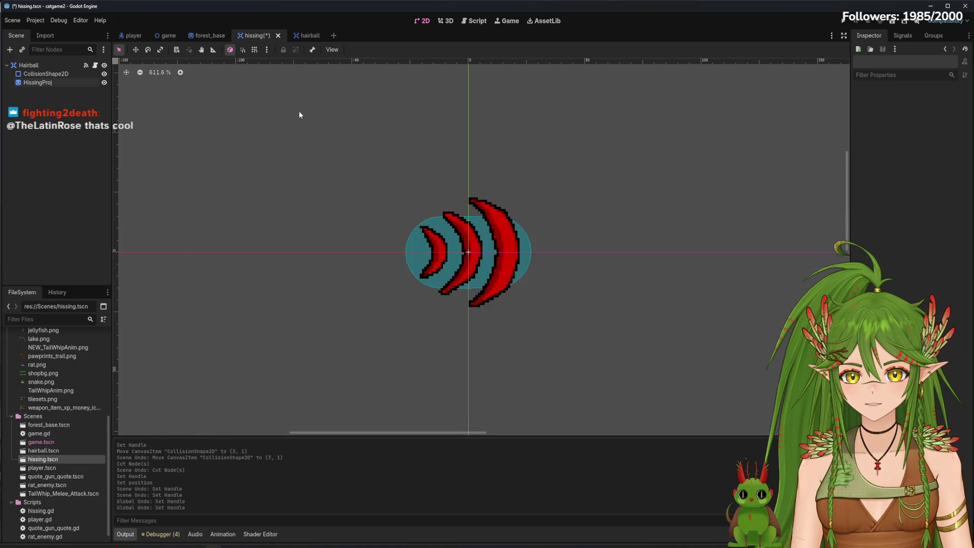
Open the hairball scene and browse the context menus of its file and collision shape.
click(305, 36)
right_click(312, 36)
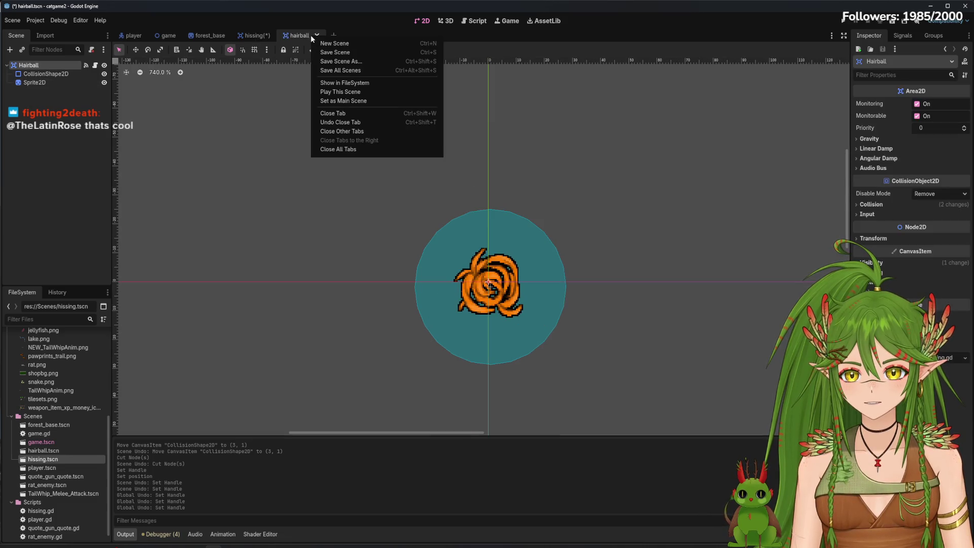
click(52, 465)
click(45, 451)
right_click(53, 451)
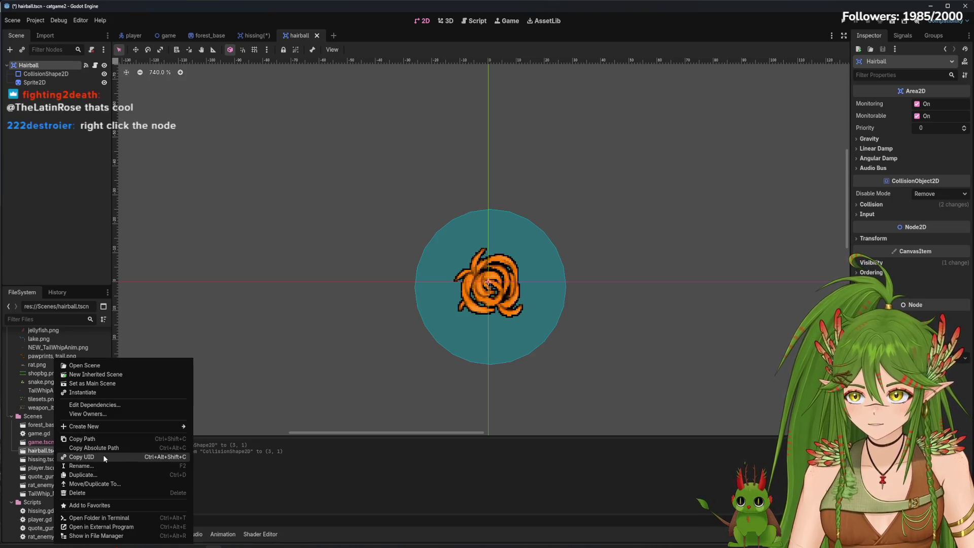
click(65, 239)
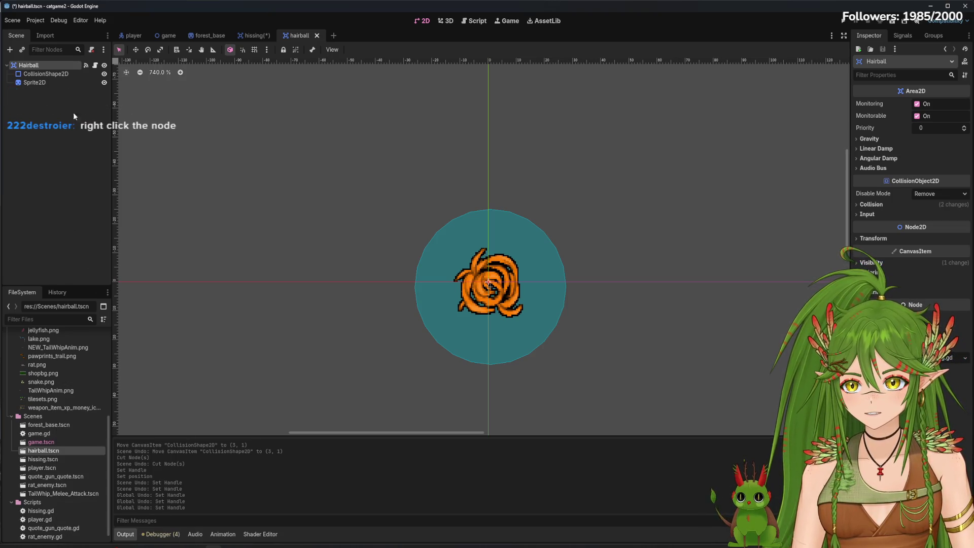
right_click(57, 75)
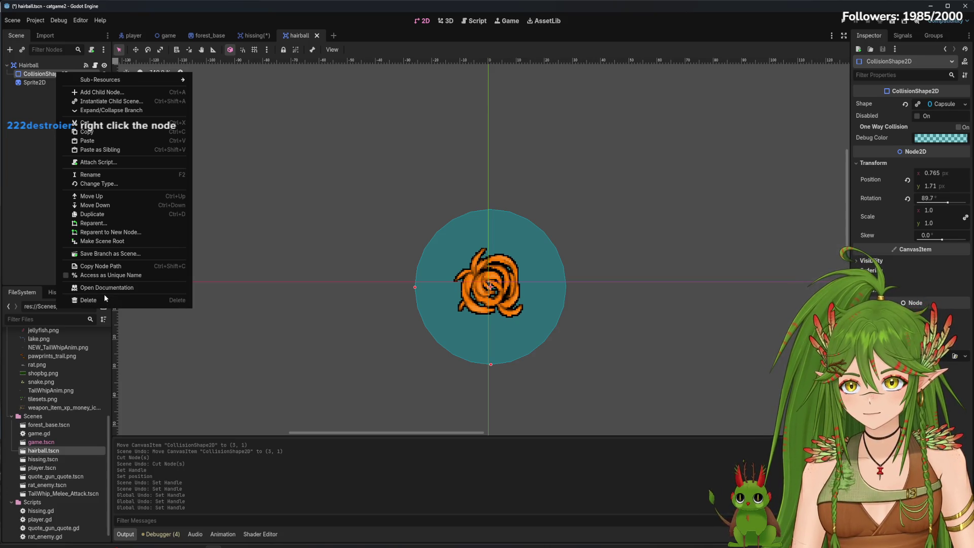
Compare the hissing and hairball scenes, checking the Hairball root node's options.
click(244, 39)
click(255, 37)
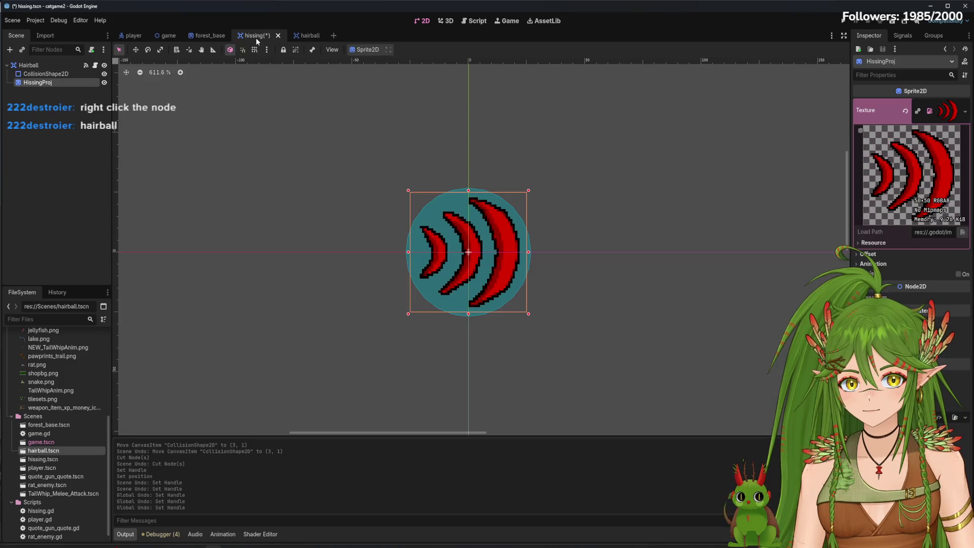
click(307, 36)
click(34, 82)
right_click(41, 59)
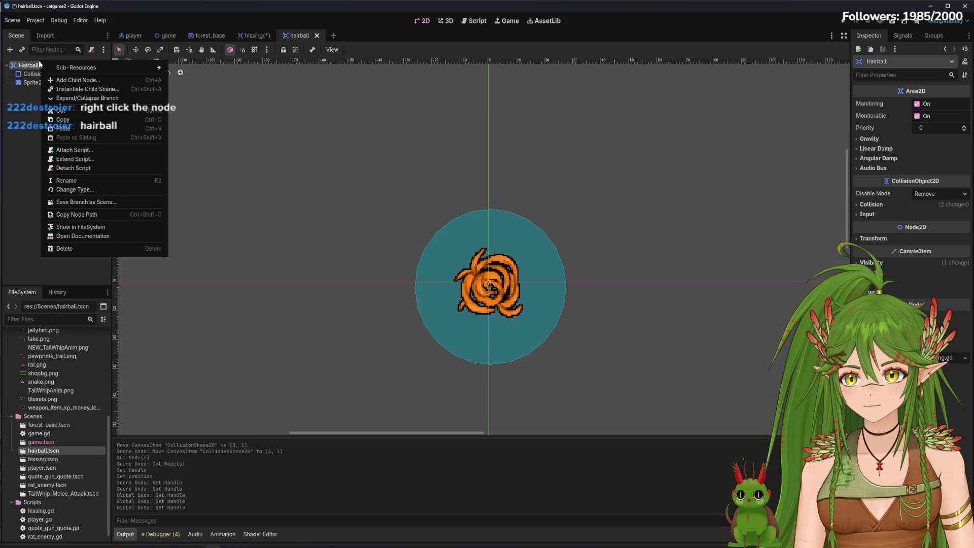
right_click(33, 61)
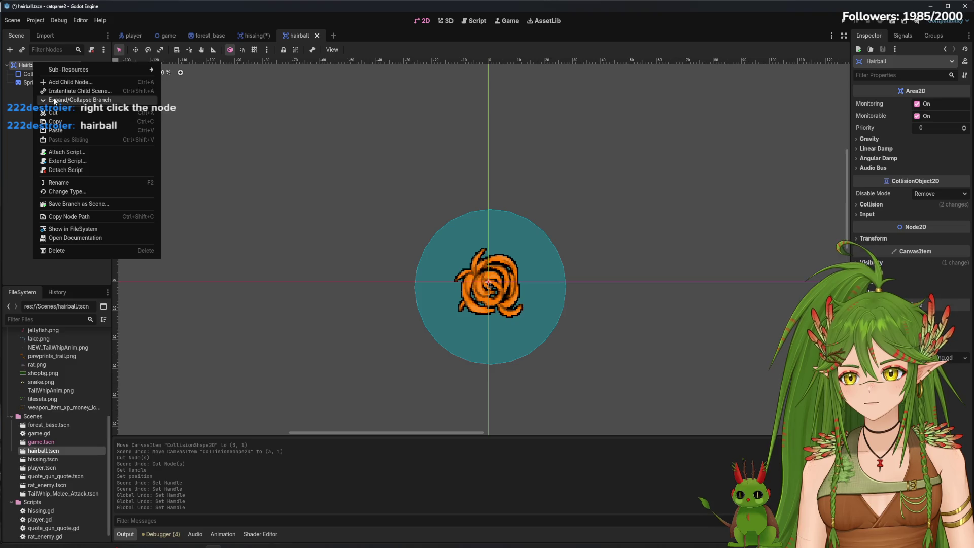
click(410, 276)
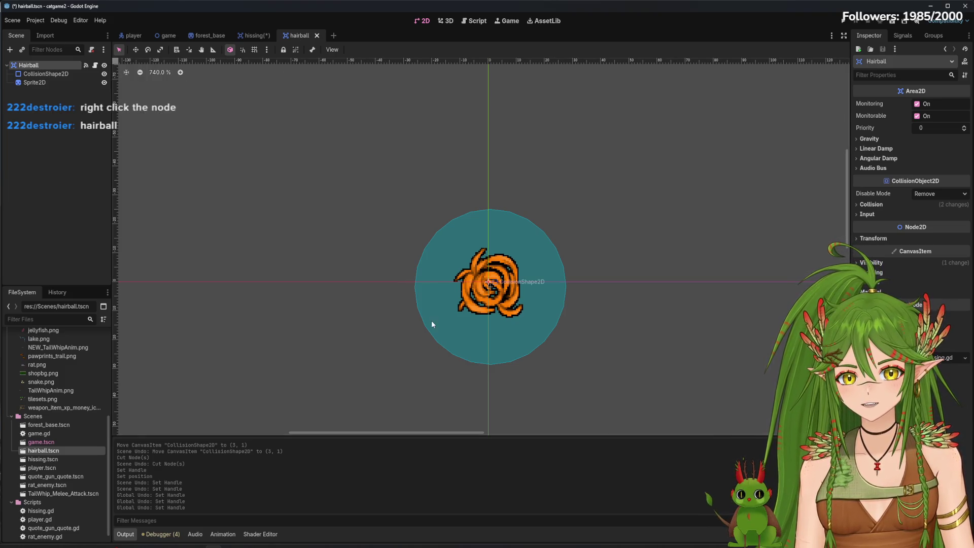
Enlarge the hairball's collision circle well beyond the sprite, comparing against the hissing scene.
click(496, 332)
mouse_move(489, 365)
mouse_down()
mouse_move(491, 375)
mouse_move(365, 213)
mouse_up()
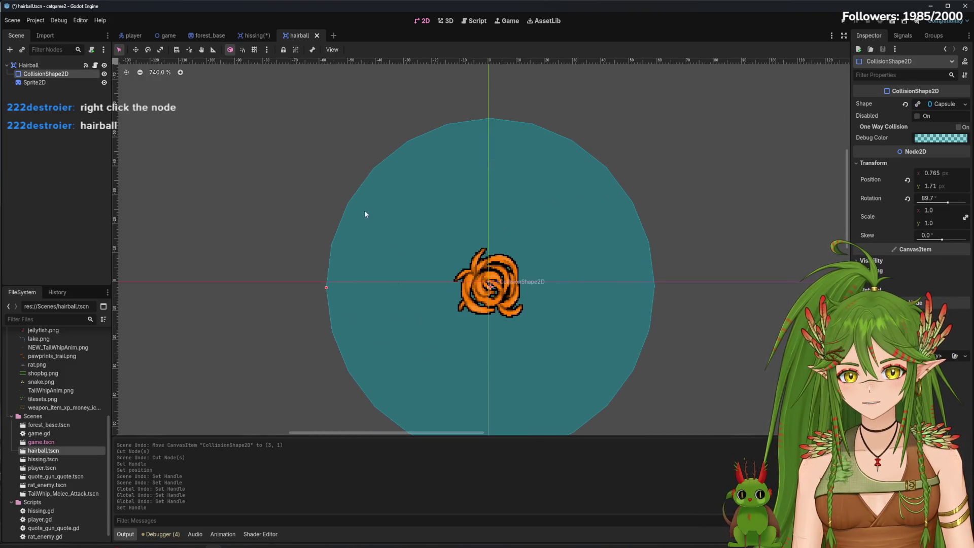
click(251, 36)
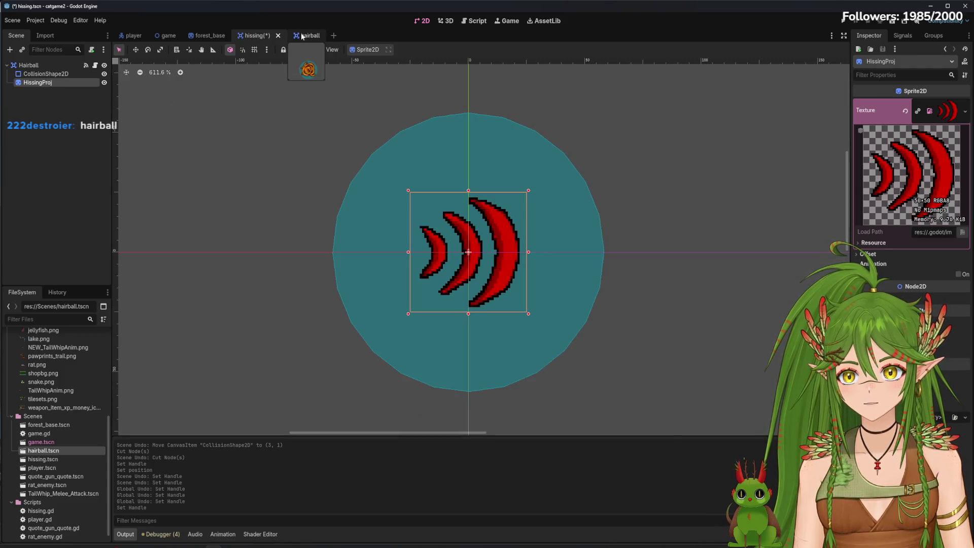
click(303, 36)
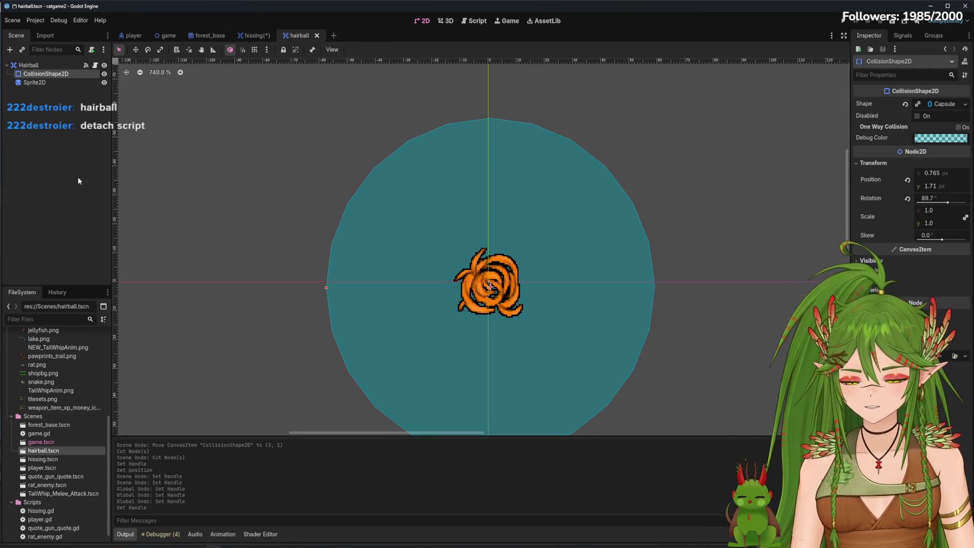
Undo the enlargement and delete the hairball's old collision shape.
key(ctrl+z)
right_click(41, 74)
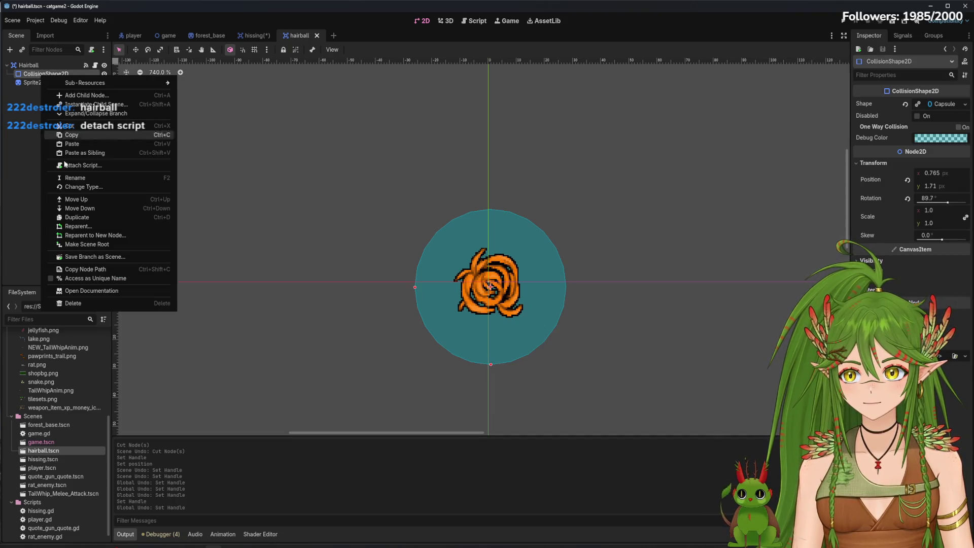
click(76, 303)
click(459, 286)
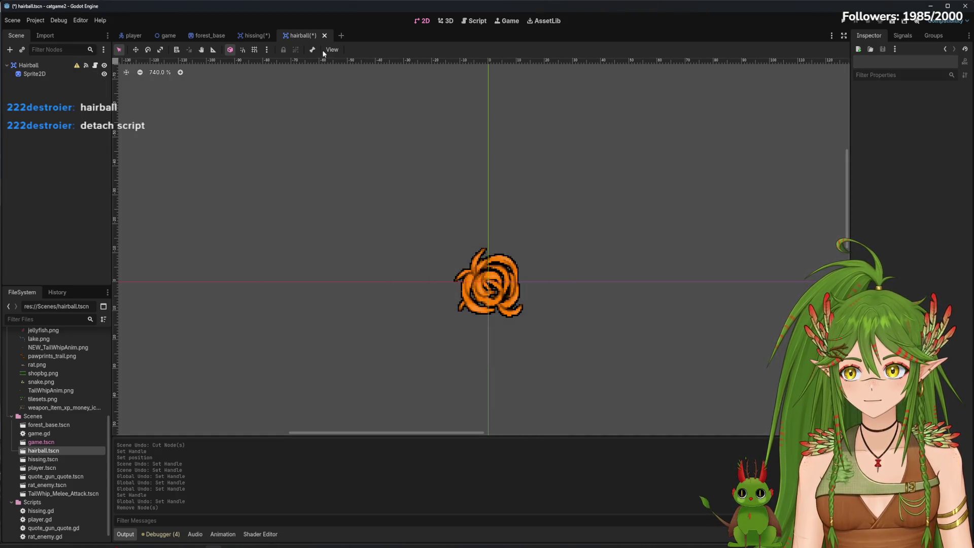
click(254, 36)
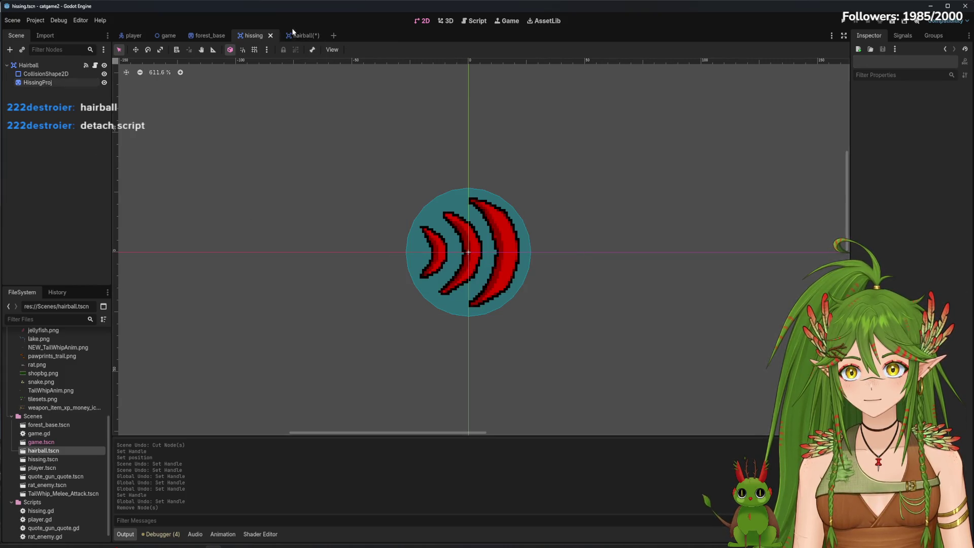
click(310, 35)
Add a new CollisionShape2D with a New CircleShape2D under Hairball, and detach Hairball's script.
click(9, 50)
text(collis)
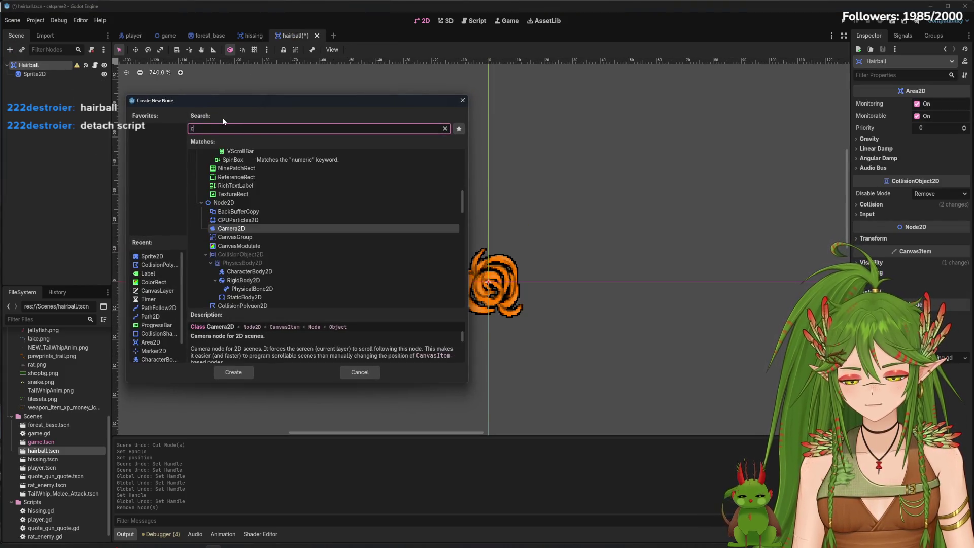
click(241, 190)
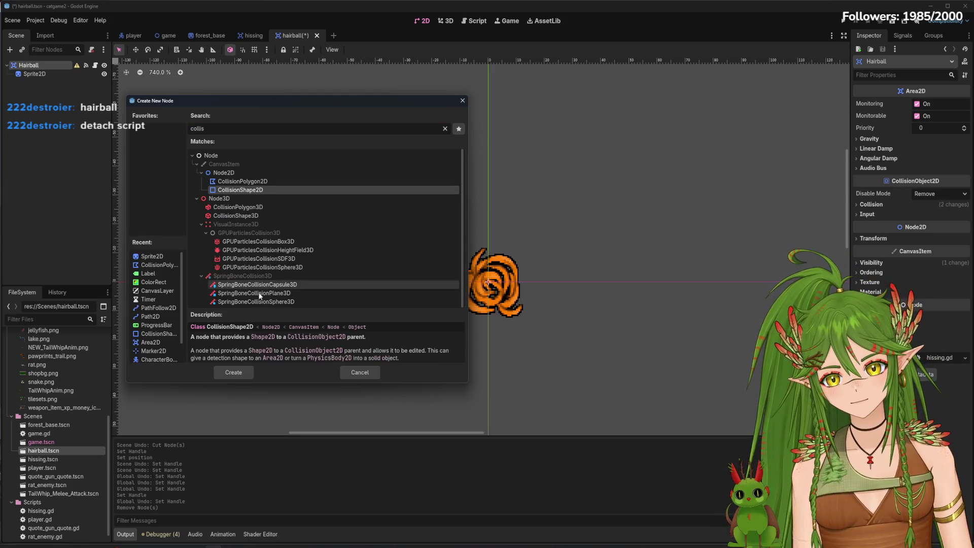
click(233, 373)
click(955, 104)
key(Escape)
click(965, 104)
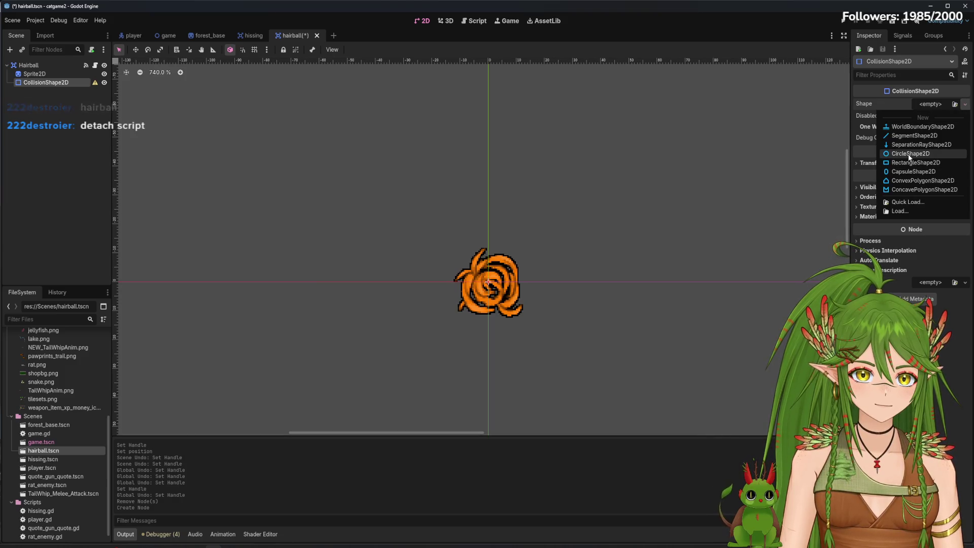
click(911, 154)
right_click(32, 68)
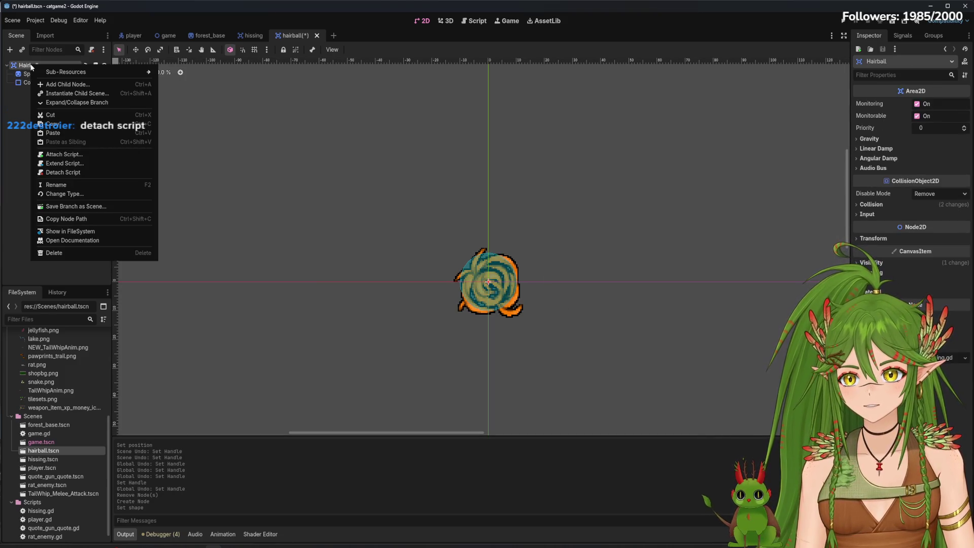
click(88, 171)
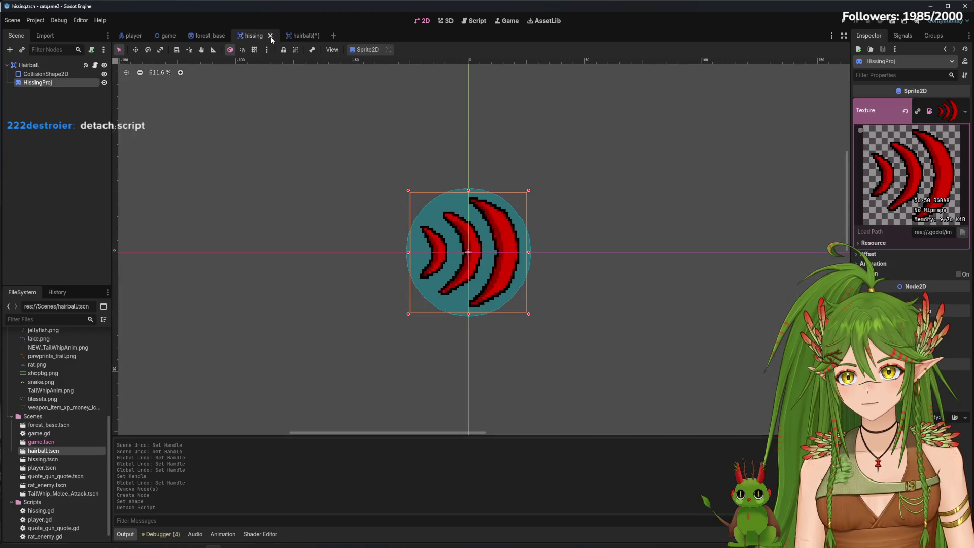
Check the hissing scene's collision shape and hissing.gd script, then return to the hairball 2D view.
click(53, 74)
click(95, 65)
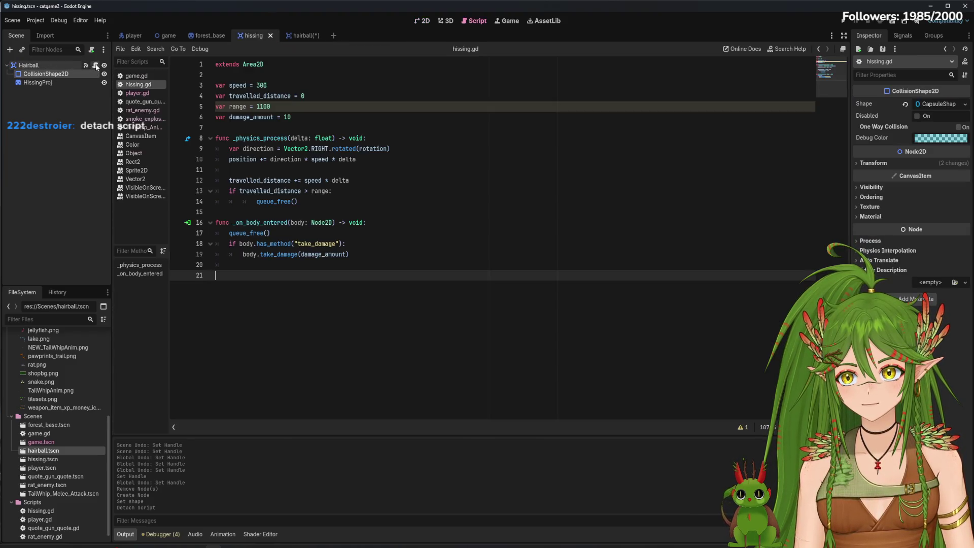
click(297, 35)
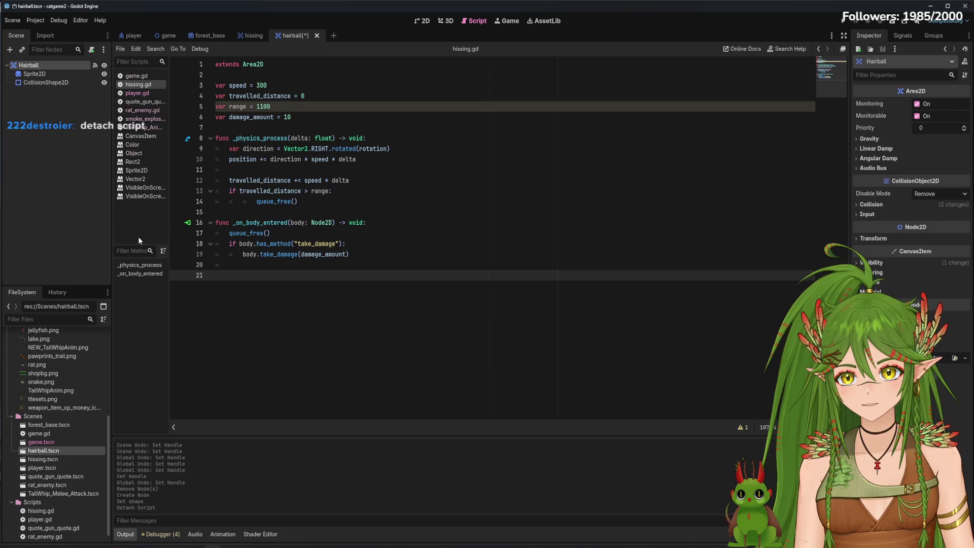
click(422, 21)
Move CollisionShape2D above Sprite2D in the hairball scene tree.
click(57, 84)
mouse_move(58, 84)
mouse_down()
mouse_move(51, 71)
mouse_move(50, 87)
mouse_up()
scroll(442, 319, up, 4)
scroll(492, 304, up, 3)
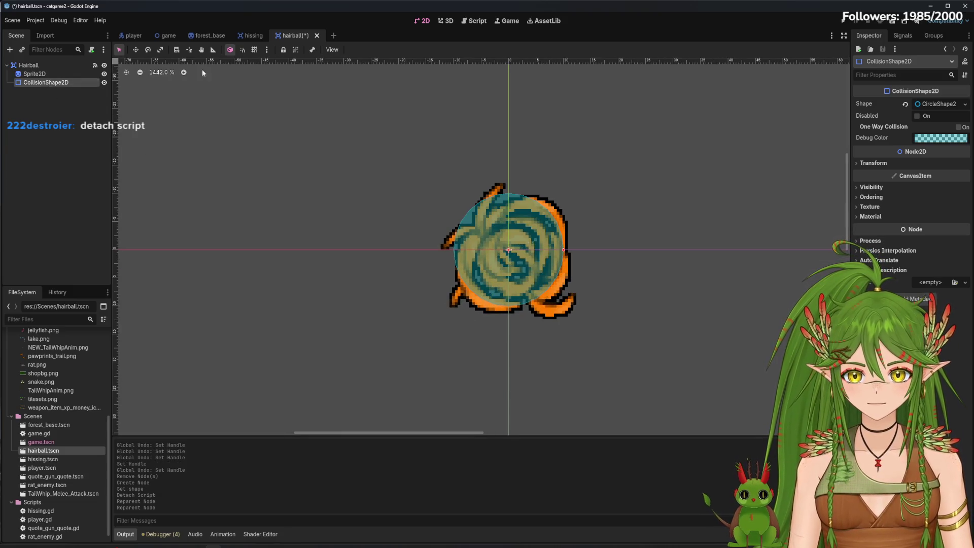
click(136, 49)
click(120, 50)
click(157, 53)
click(136, 49)
click(56, 74)
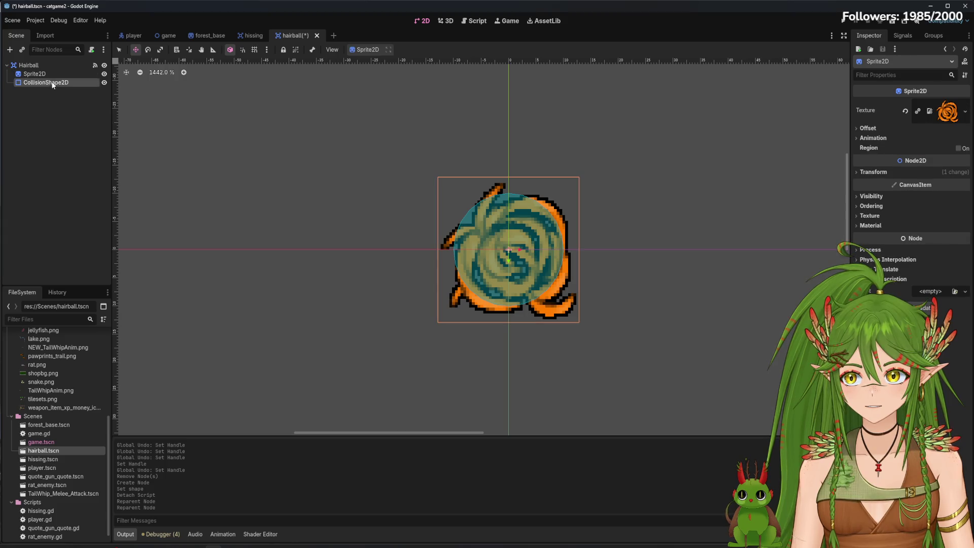
drag(53, 84, 51, 71)
click(121, 50)
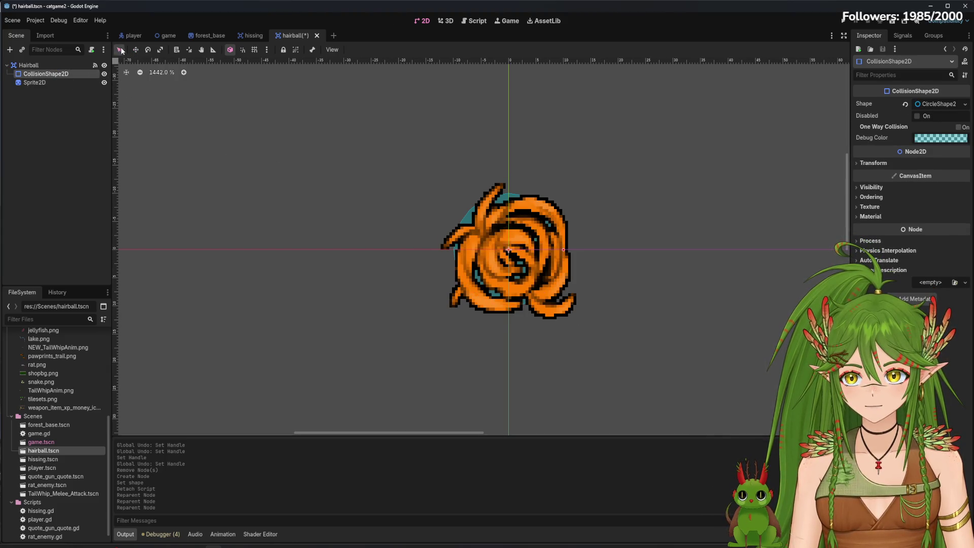
Move CollisionShape2D back below Sprite2D, trying and undoing small circle nudges.
drag(56, 77, 53, 87)
mouse_move(531, 291)
mouse_down()
mouse_move(466, 289)
mouse_move(506, 282)
mouse_up()
key(ctrl+z)
click(136, 49)
mouse_move(509, 257)
mouse_down()
mouse_move(530, 250)
mouse_move(523, 238)
mouse_move(524, 256)
mouse_move(538, 254)
mouse_move(510, 259)
mouse_move(520, 258)
mouse_move(511, 269)
mouse_up()
key(ctrl+z)
key(ctrl+z)
Scale the collision circle to about 1.455 × 1.543 at position (1, 1) to enclose the hairball.
click(160, 49)
drag(516, 333, 527, 324)
click(119, 50)
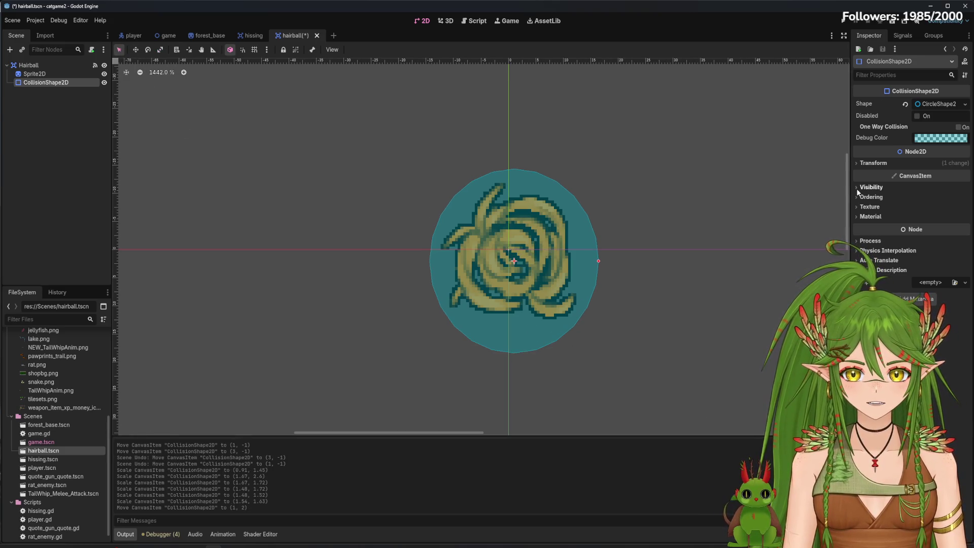
click(856, 163)
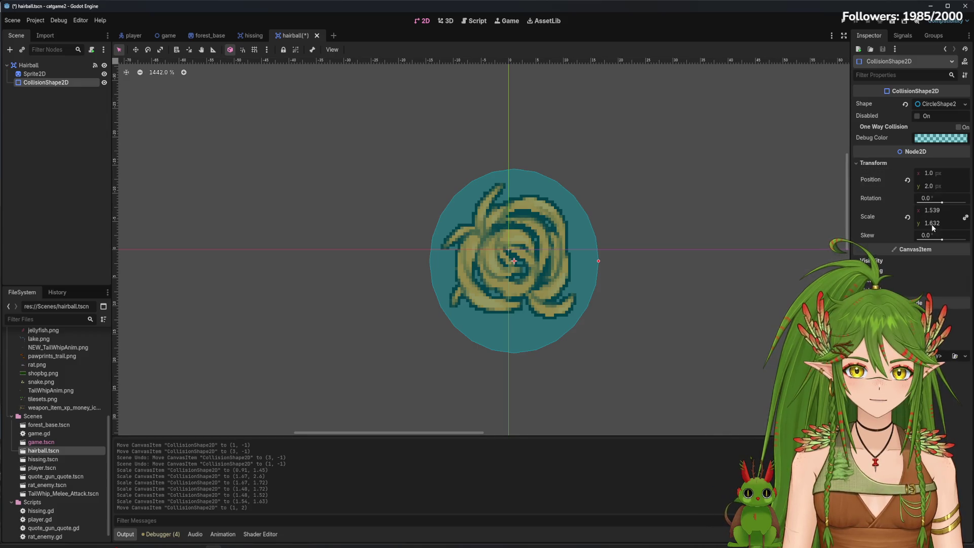
mouse_move(928, 222)
mouse_down()
mouse_move(903, 222)
mouse_move(939, 209)
mouse_up()
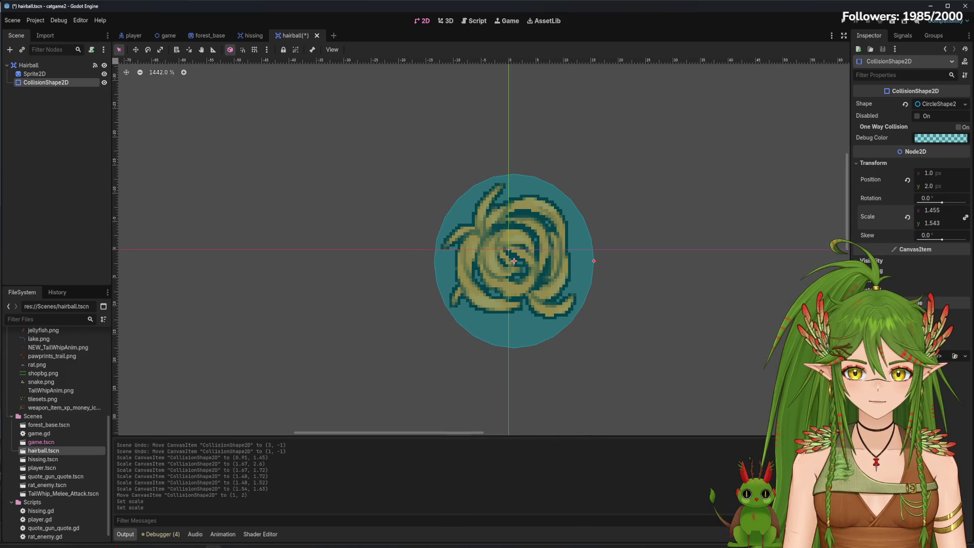
key(ctrl+z)
drag(531, 328, 522, 330)
mouse_move(597, 257)
mouse_down()
mouse_move(587, 255)
mouse_move(599, 260)
mouse_up()
click(965, 104)
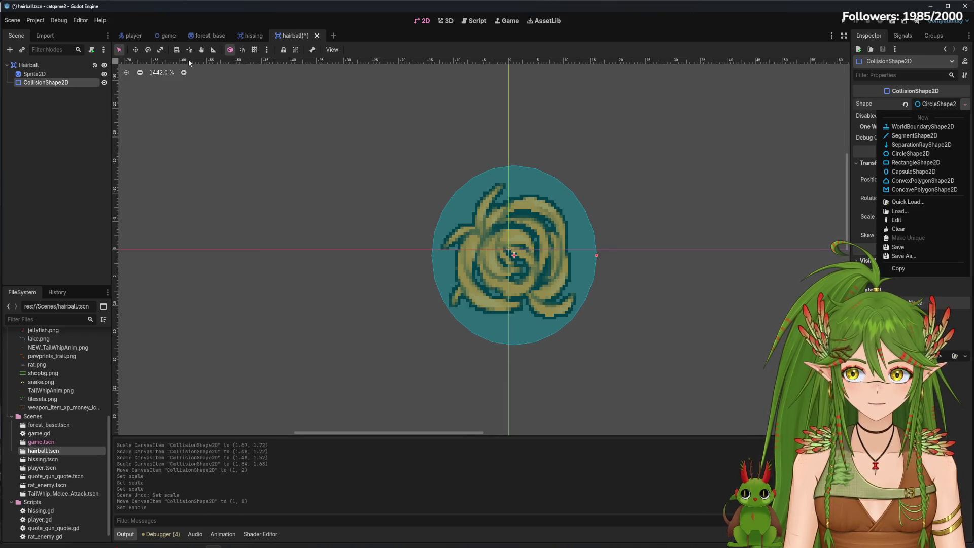
Compare with the hissing scene, then set the Hairball collision shape to a capsule.
click(254, 37)
click(253, 37)
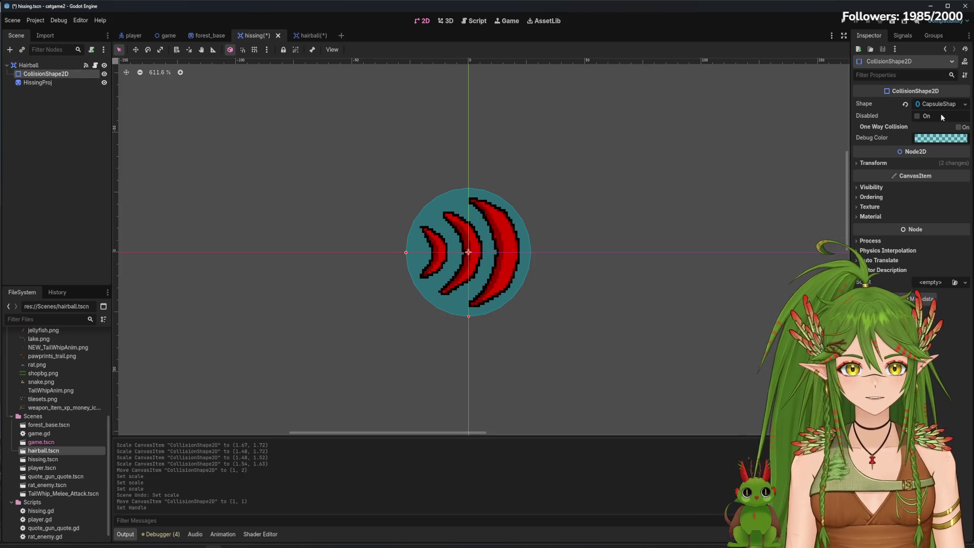
click(310, 35)
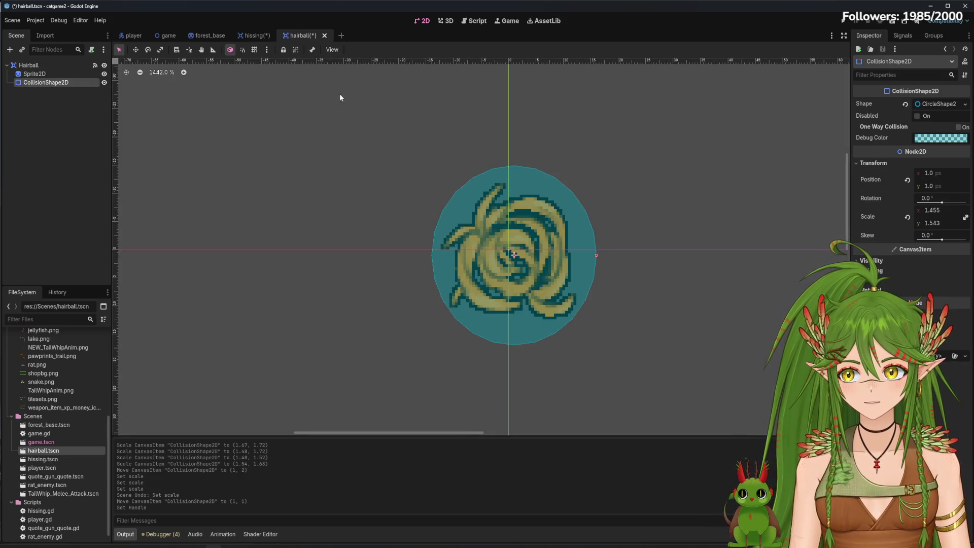
click(954, 104)
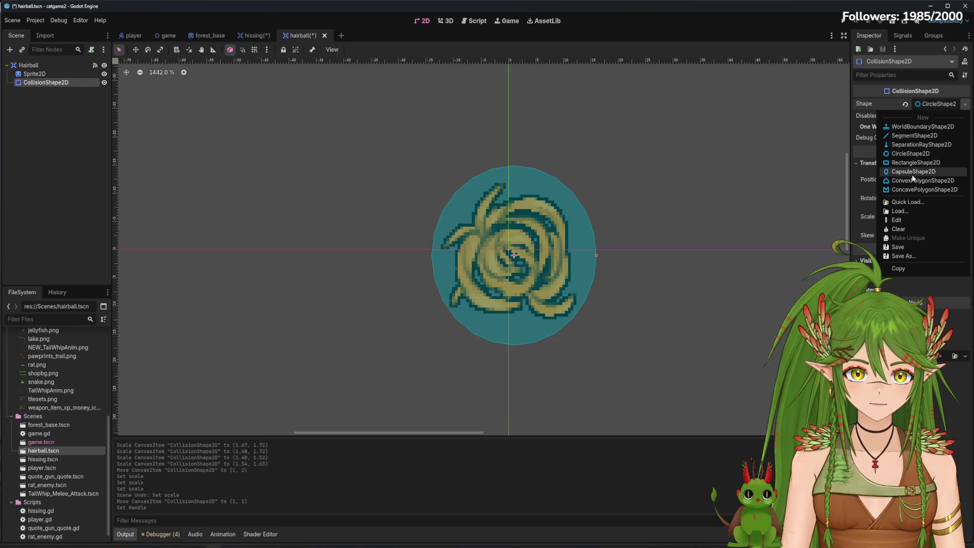
click(929, 170)
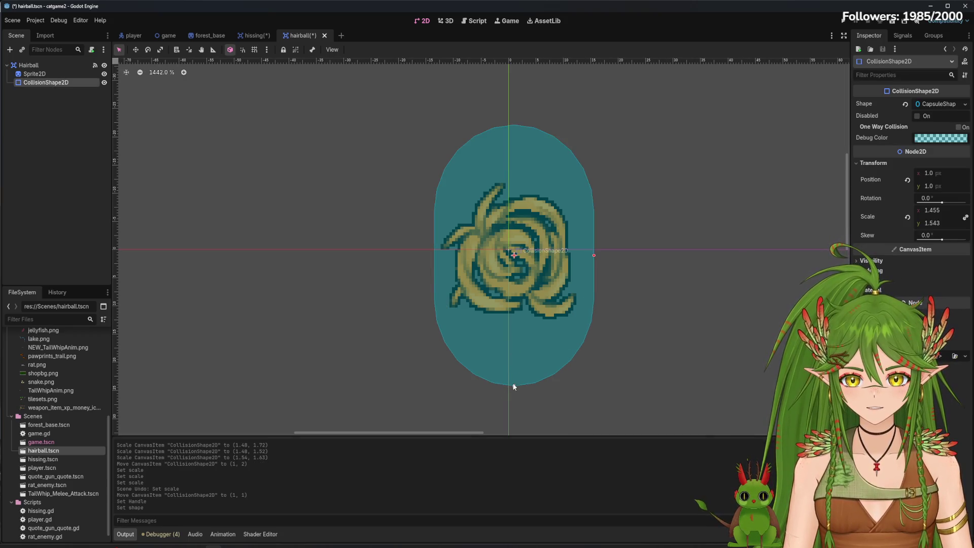
Shorten the capsule to nearly a circle and enlarge it over the hairball sprite.
drag(514, 386, 519, 331)
key(Down)
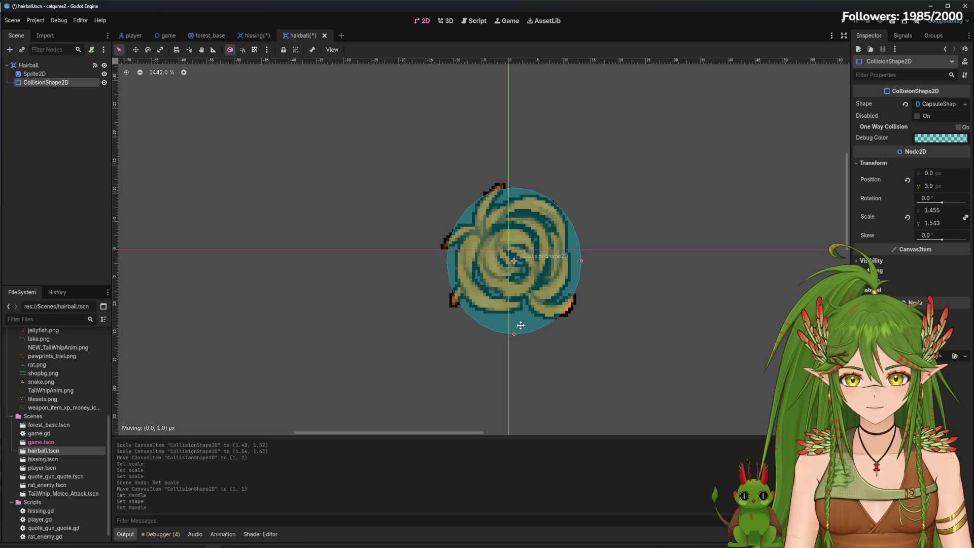
drag(582, 261, 597, 255)
mouse_move(511, 322)
mouse_down()
mouse_move(516, 340)
mouse_move(522, 331)
mouse_move(501, 316)
mouse_up()
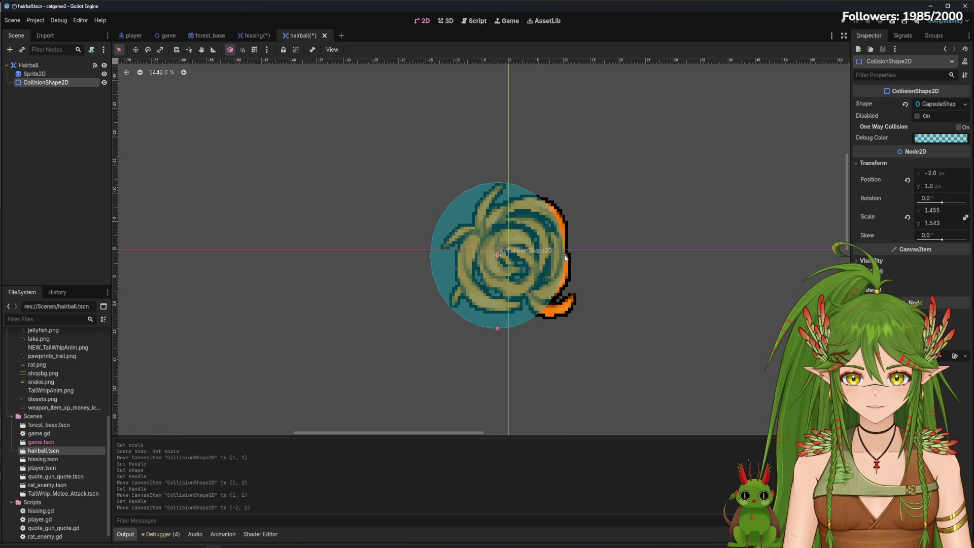
drag(568, 257, 578, 254)
mouse_move(506, 323)
mouse_down()
mouse_move(526, 322)
mouse_move(513, 321)
mouse_move(518, 343)
mouse_move(523, 311)
mouse_up()
Move the collision shape back onto the sprite and fine-tune its vertical position.
drag(523, 310, 360, 306)
drag(397, 278, 421, 274)
mouse_move(376, 290)
mouse_down()
mouse_move(535, 279)
mouse_move(591, 261)
mouse_up()
drag(517, 321, 521, 333)
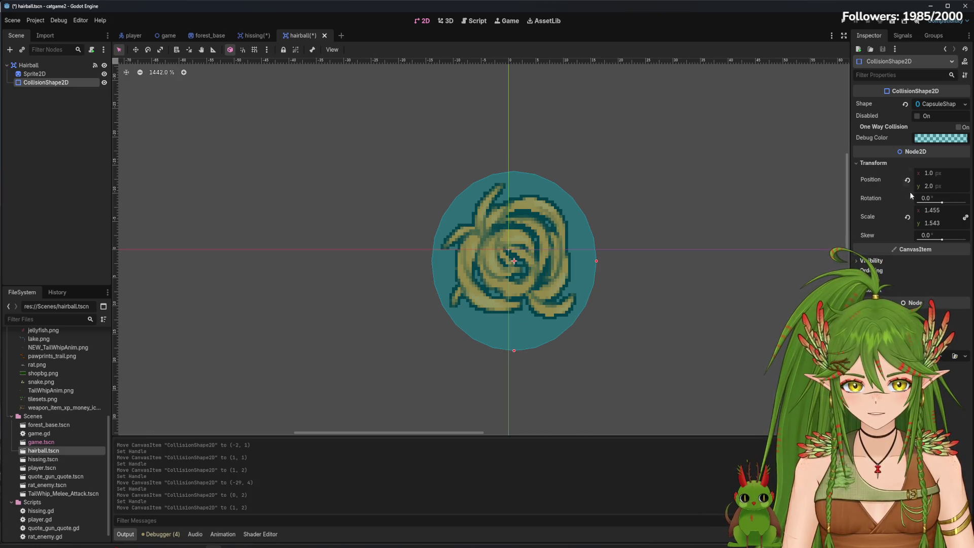
mouse_move(931, 185)
mouse_down()
mouse_move(921, 186)
mouse_move(941, 210)
mouse_move(929, 210)
mouse_up()
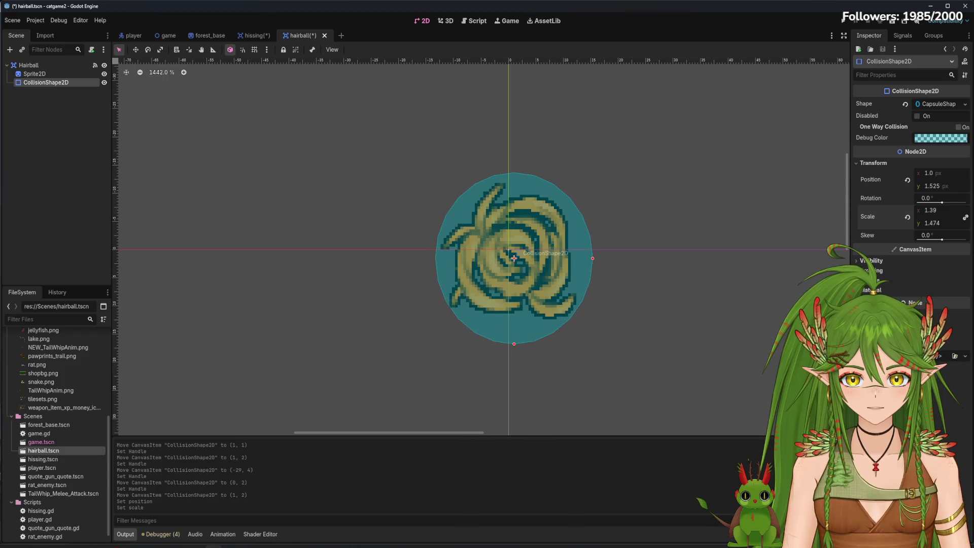
mouse_move(931, 186)
mouse_down()
mouse_move(928, 173)
mouse_move(954, 188)
mouse_up()
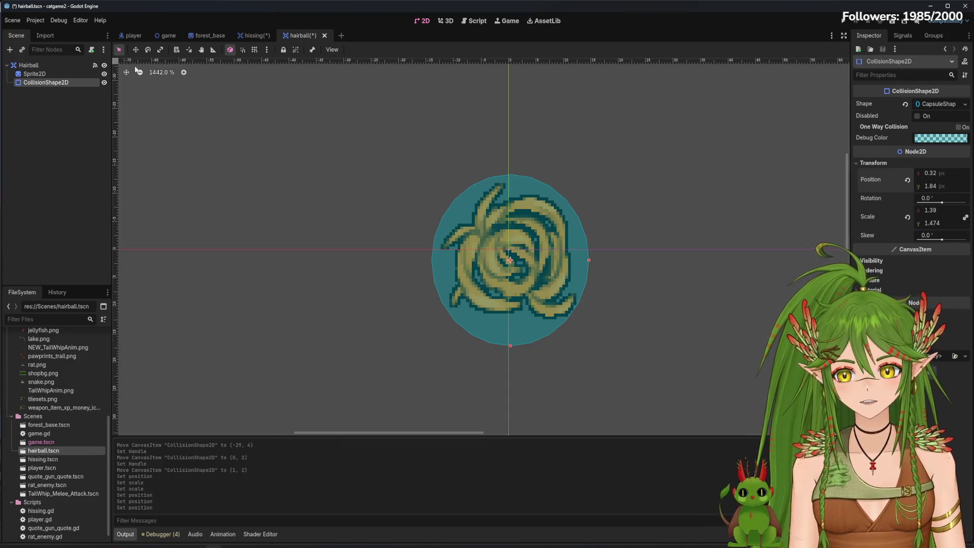
Switch the shape to CircleShape2D, enlarge and re-centre it, and save hairball.tscn.
click(965, 104)
click(905, 157)
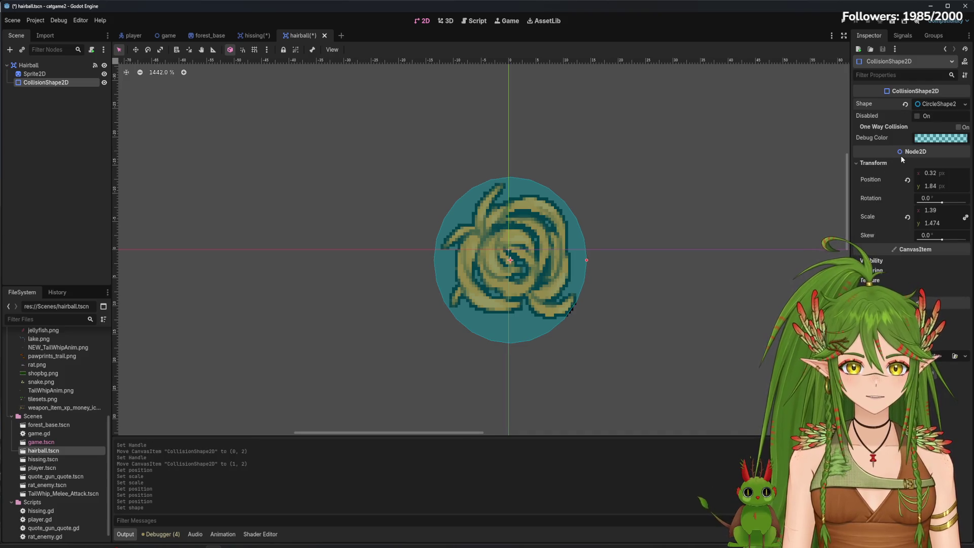
drag(586, 261, 591, 262)
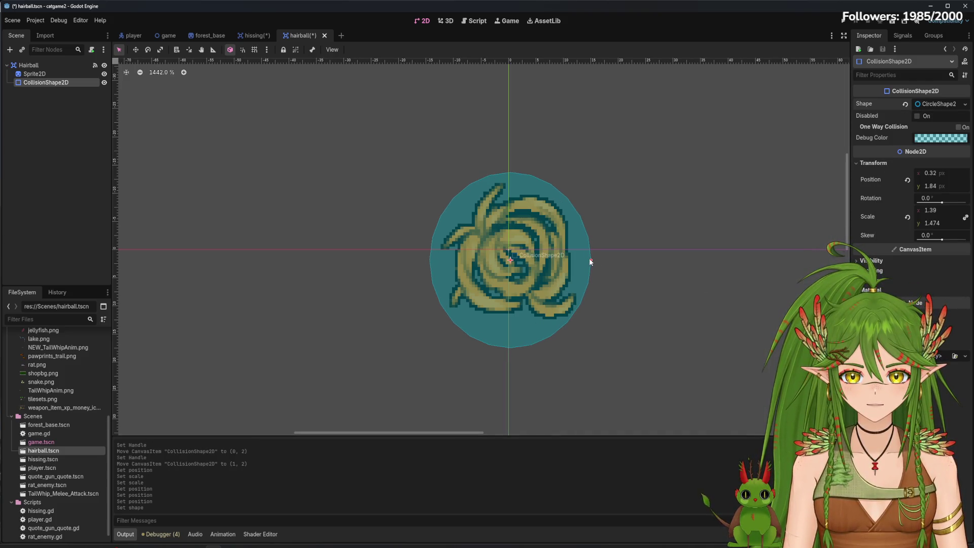
mouse_move(931, 185)
mouse_down()
mouse_move(939, 173)
mouse_move(917, 184)
mouse_up()
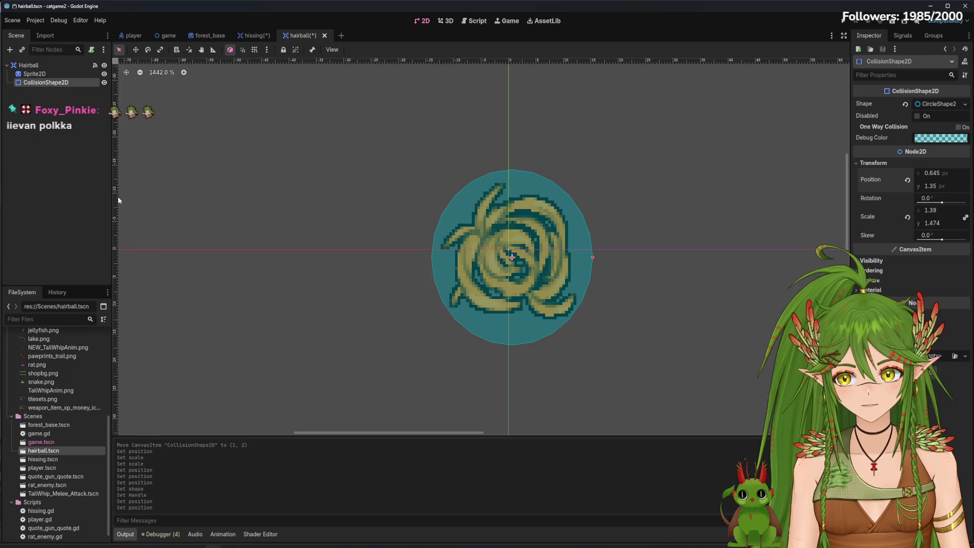
key(ctrl+s)
Attach a new hairball.gd script to the Hairball root node.
click(31, 65)
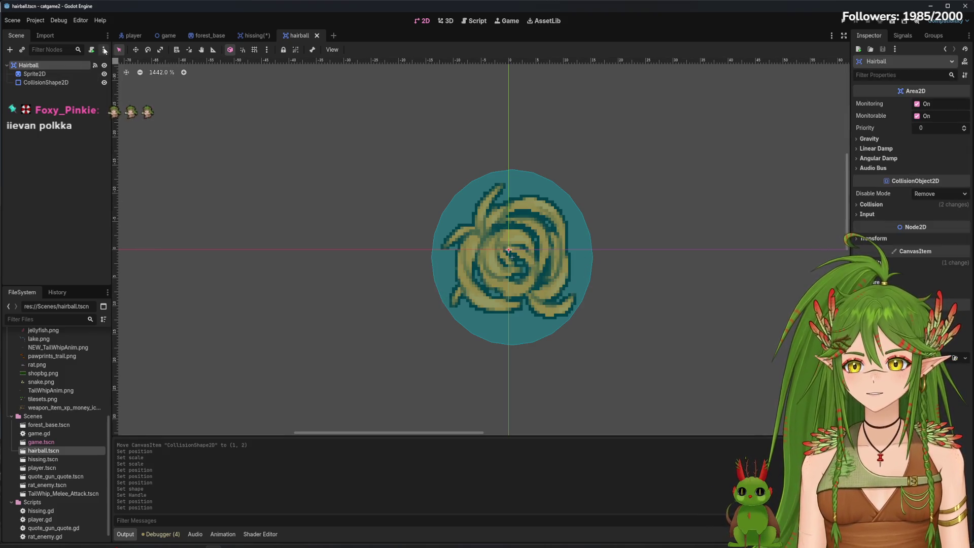
click(104, 50)
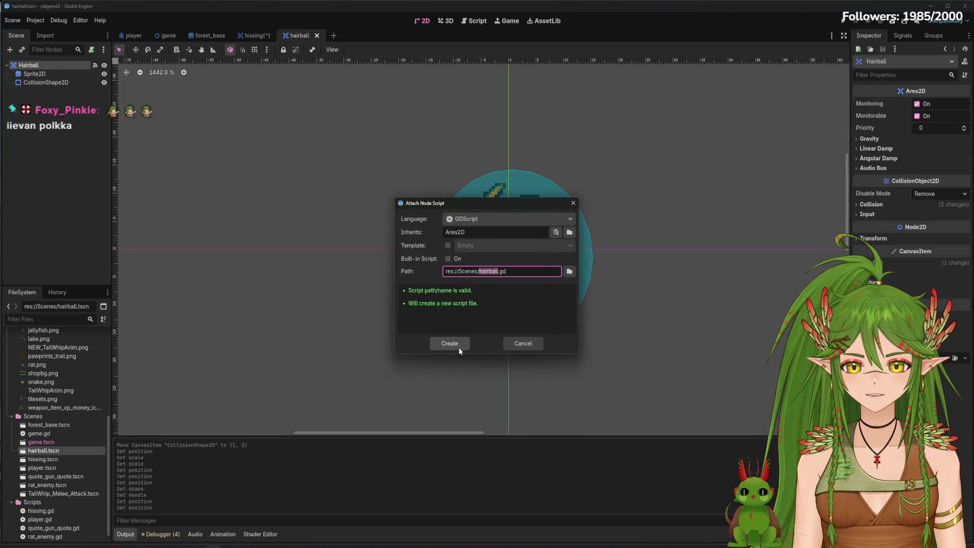
click(459, 347)
Copy the bullet code from hissing.gd and paste it below extends Area2D in hairball.gd.
click(138, 93)
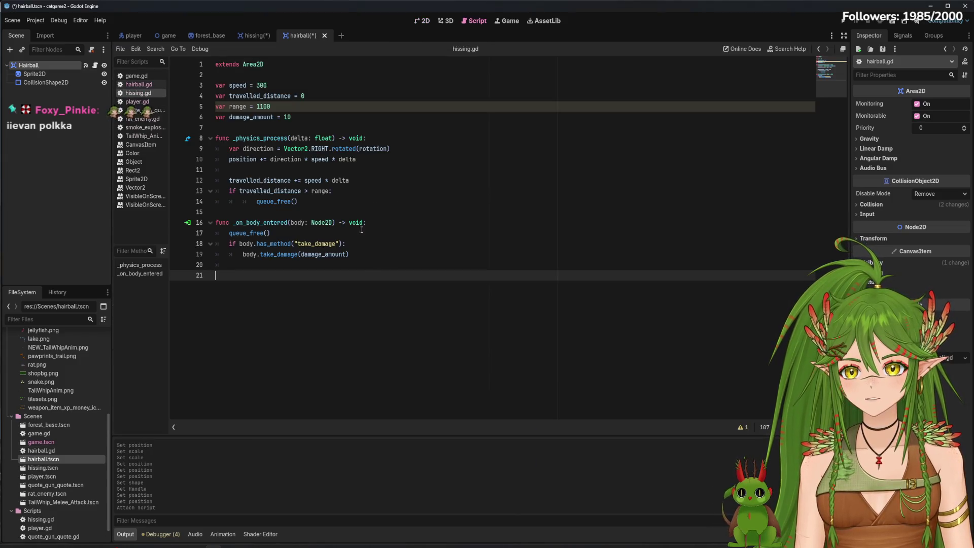
key(shift+Up)
key(shift+Up)
key(shift+Up)
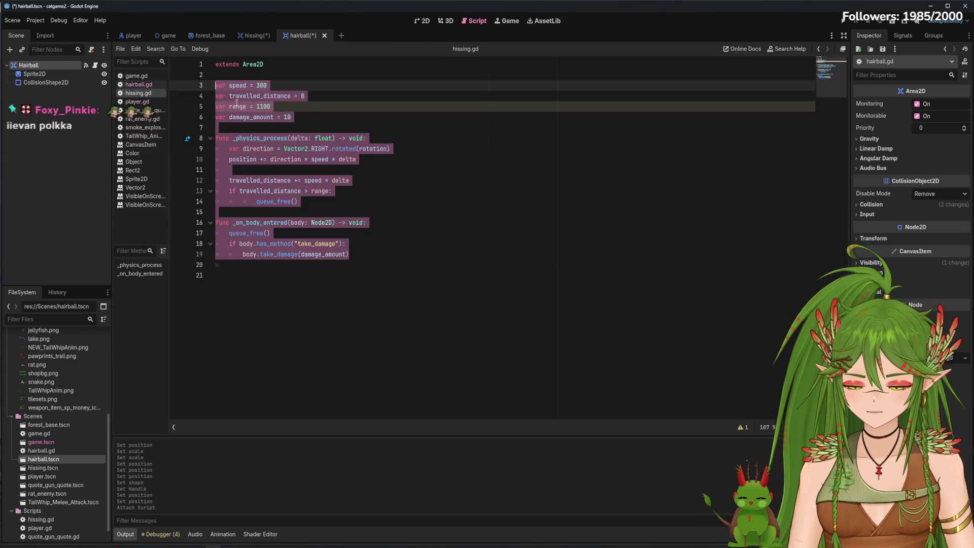
click(237, 103)
click(140, 84)
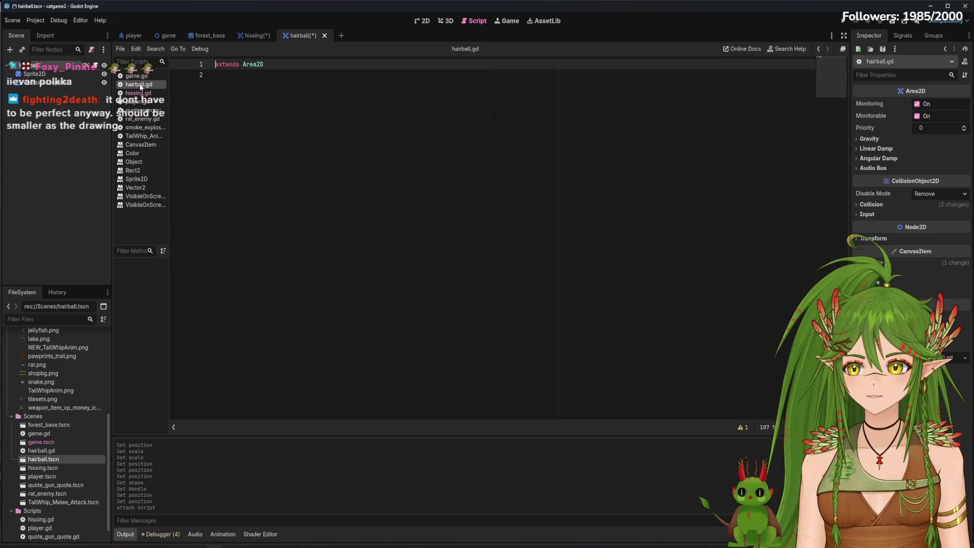
click(279, 85)
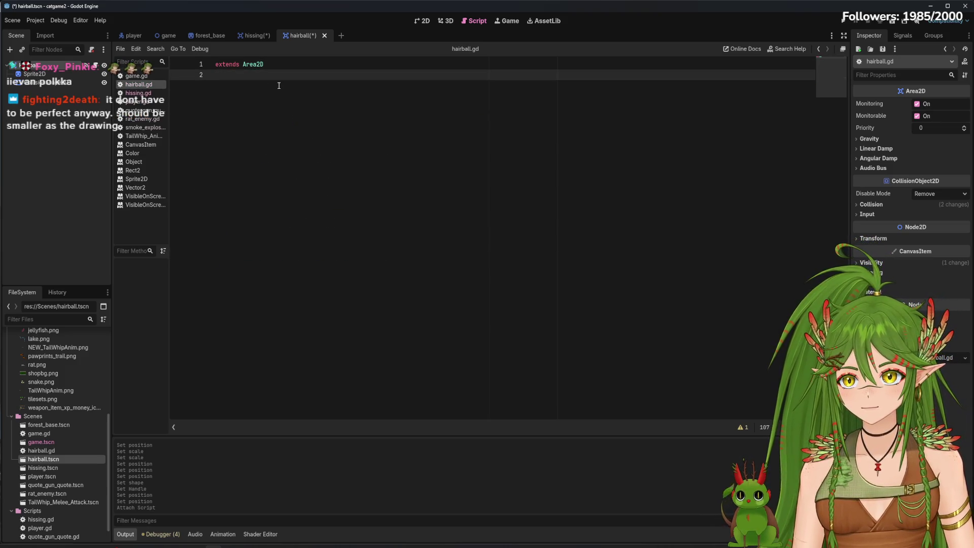
key(Return)
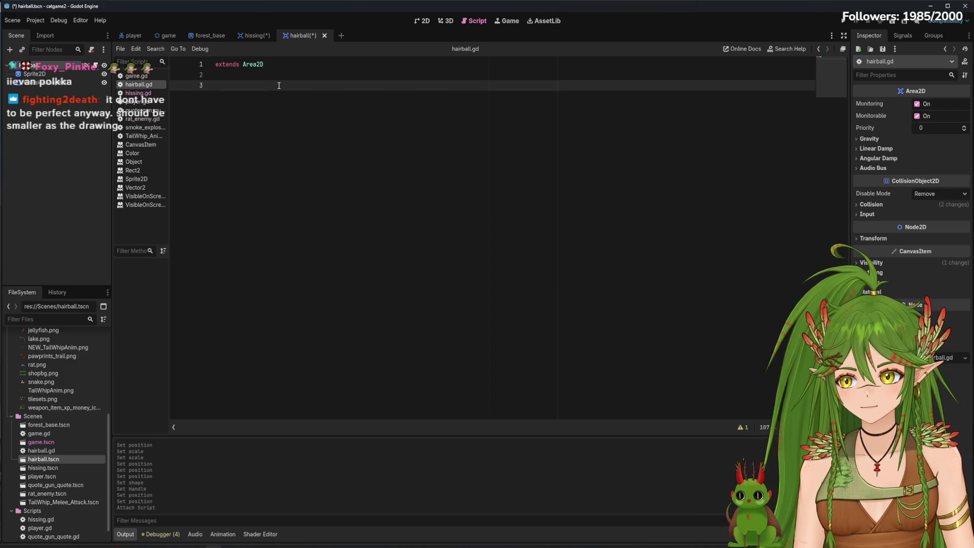
text(var speed = 300 var travelled_distance = 0 var range = 1100 var damage_amount = 10  func _physics_process(delta: float) -> void: 	var direction = Vector2.RIGHT.rotated(rotation) 	position += direction * speed * delta 	 	travelled_distance += speed * delta 	if travelled_distance > range: 			queue_free()  func _on_body_entered(body: Node2D) -> void: 	queue_free() 	if body.has_method("take_damage"): 		body.take_damage(damage_amount))
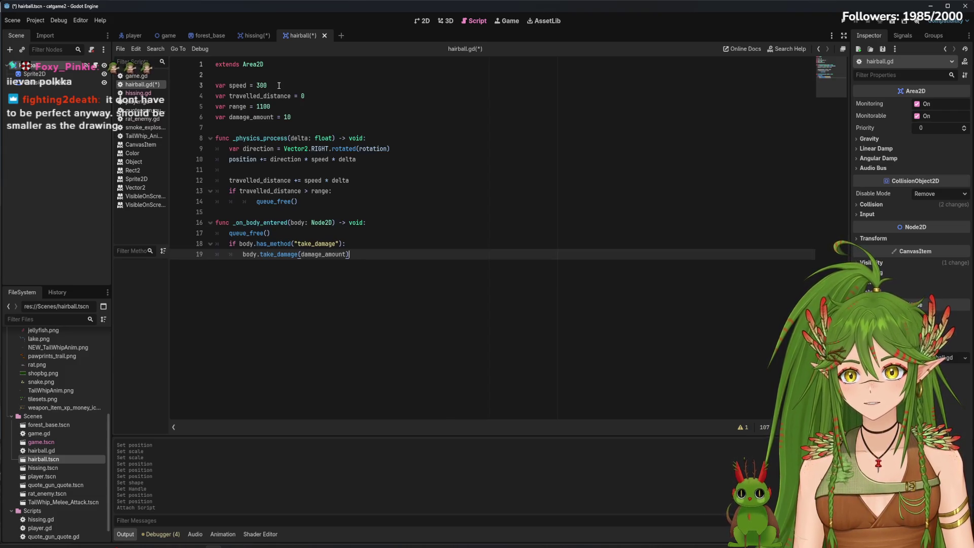
Save the hissing scene and its scripts, then return to the hairball scene.
click(253, 35)
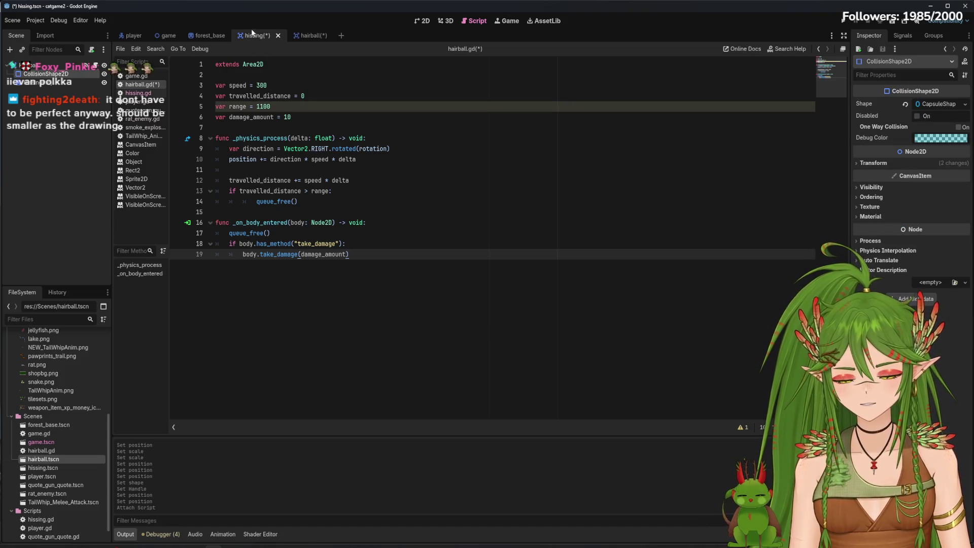
key(ctrl+s)
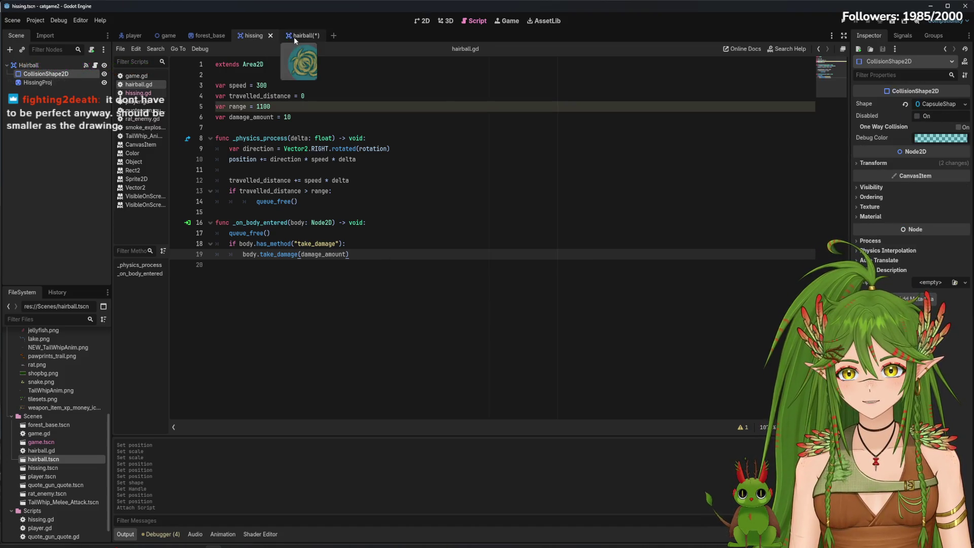
click(294, 38)
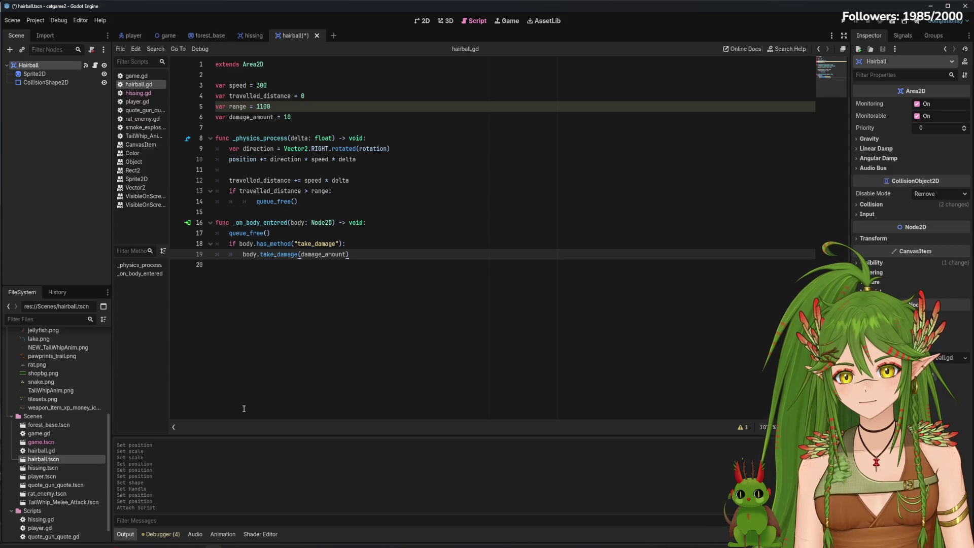
Open quote_gun_quote.tscn and inspect its hiss_range area in the 2D view.
double_click(65, 486)
click(425, 21)
drag(253, 237, 330, 250)
click(68, 65)
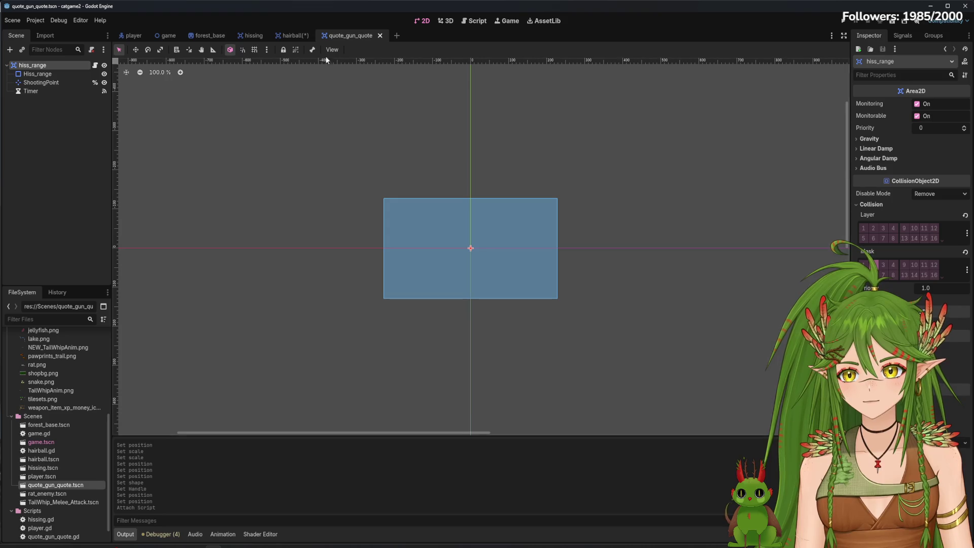
click(465, 21)
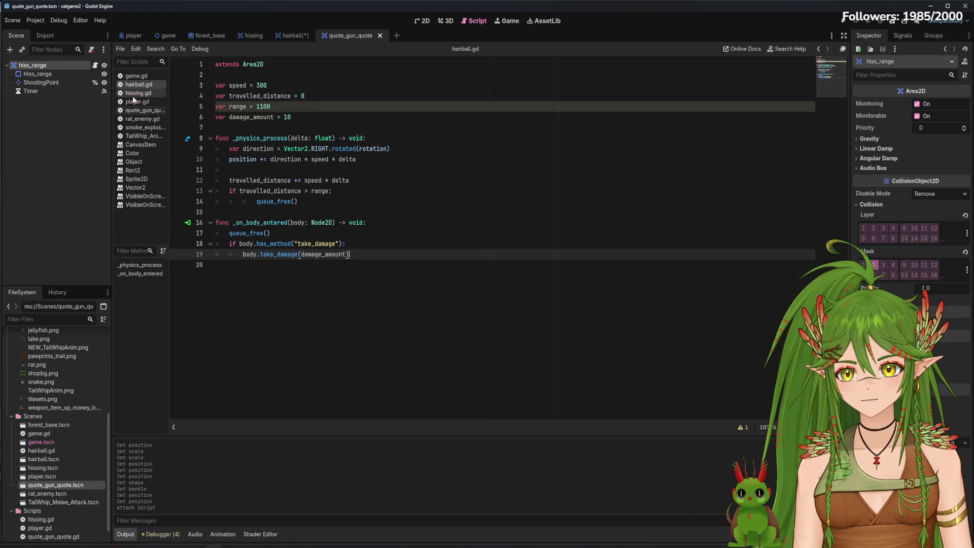
Review quote_gun_quote.gd, player.gd and hairball.gd, ending on hissing.gd.
click(145, 111)
click(392, 242)
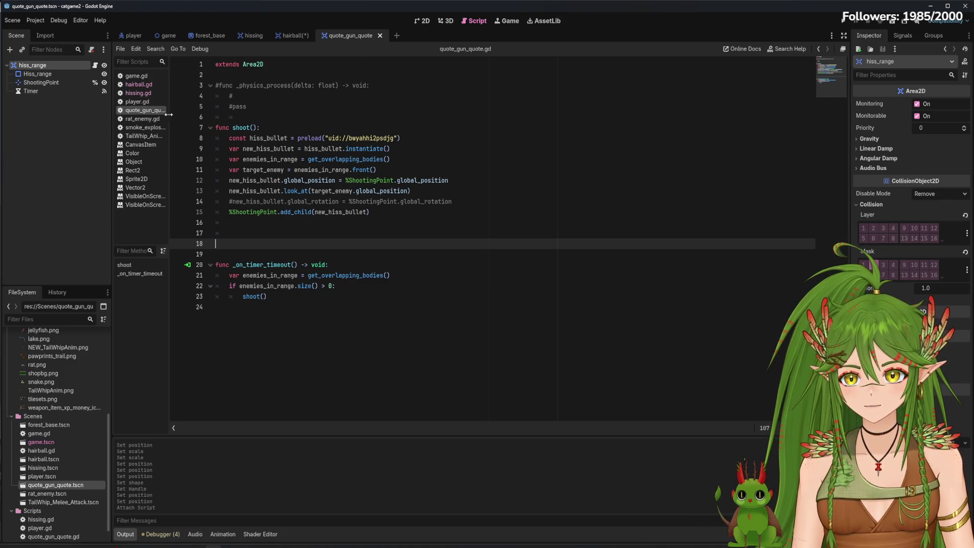
click(137, 102)
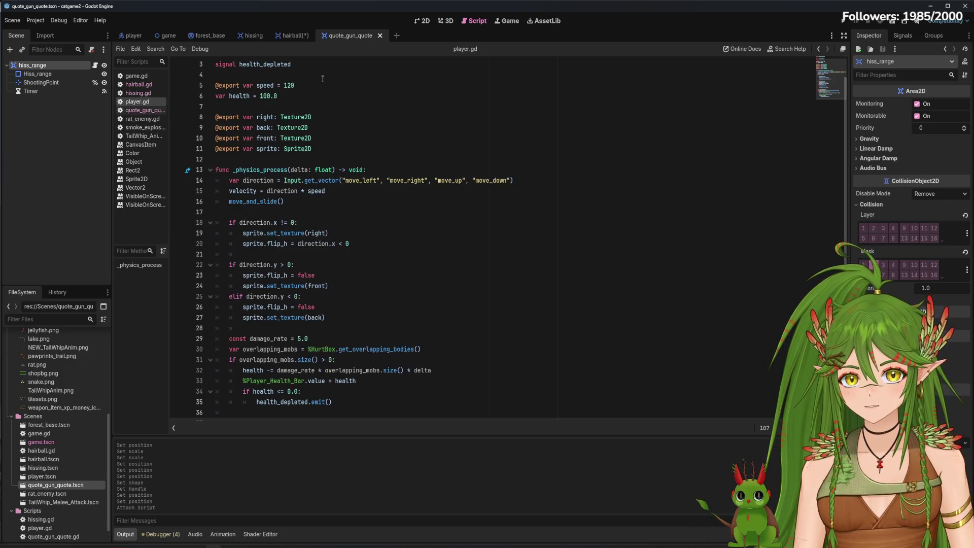
click(139, 84)
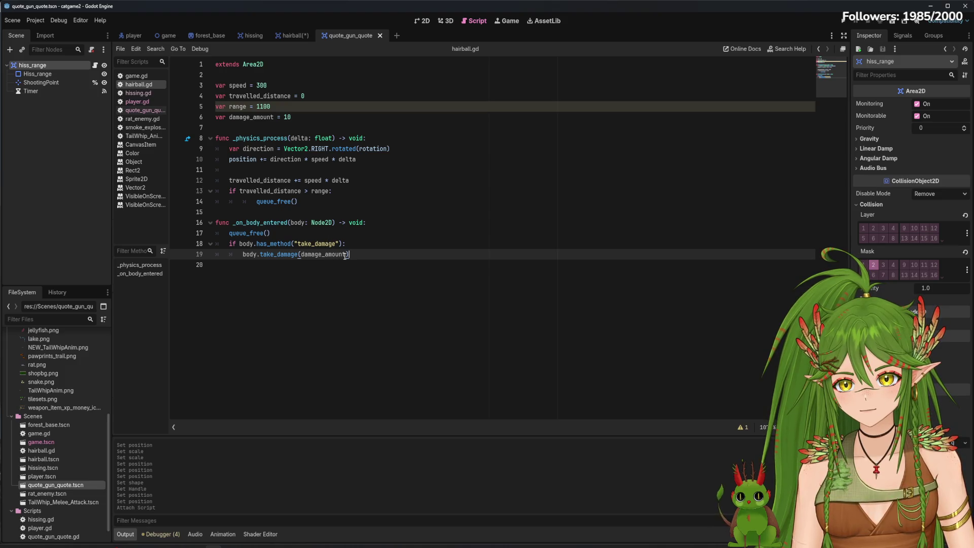
mouse_move(260, 244)
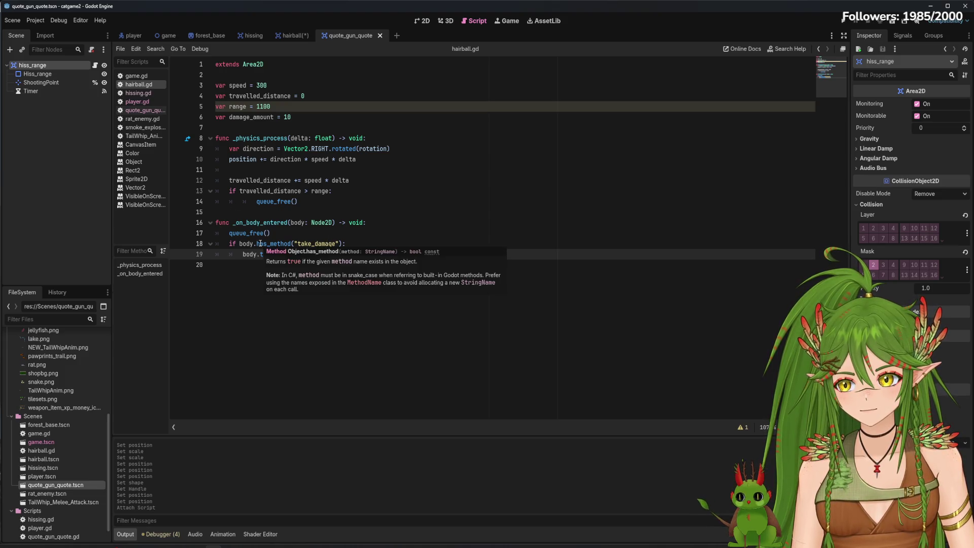
click(147, 92)
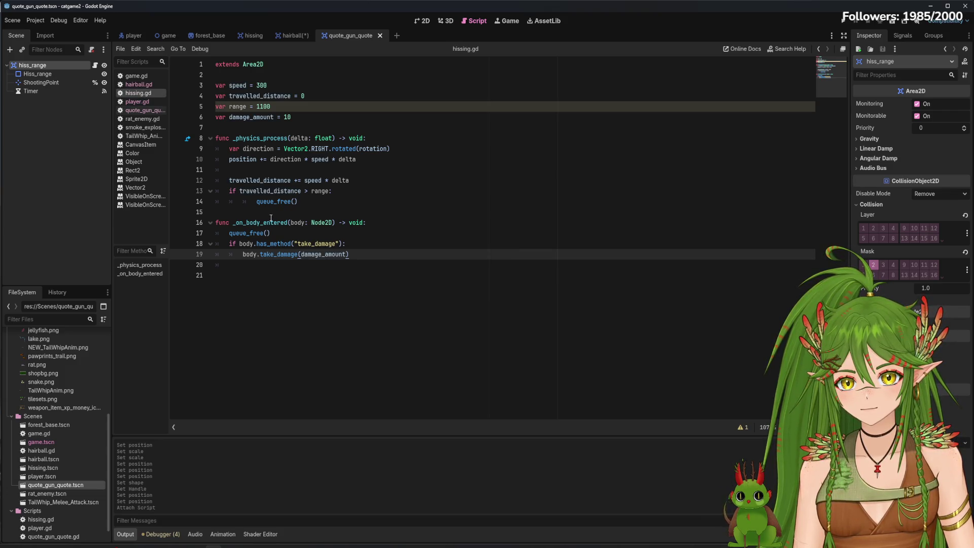
Try damage_amount 7 in hissing.gd, save, then set it back to 10.
click(143, 103)
click(138, 94)
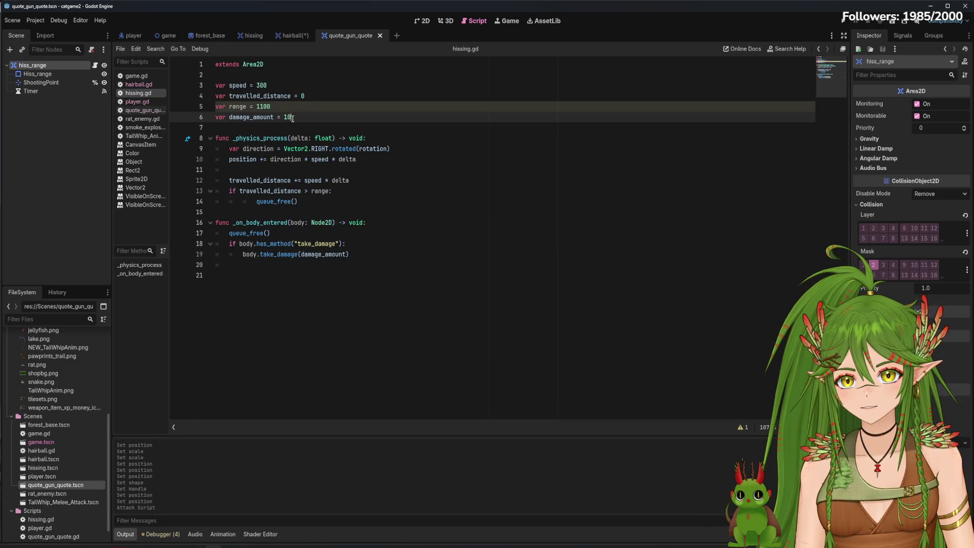
key(BackSpace)
key(BackSpace)
text(7)
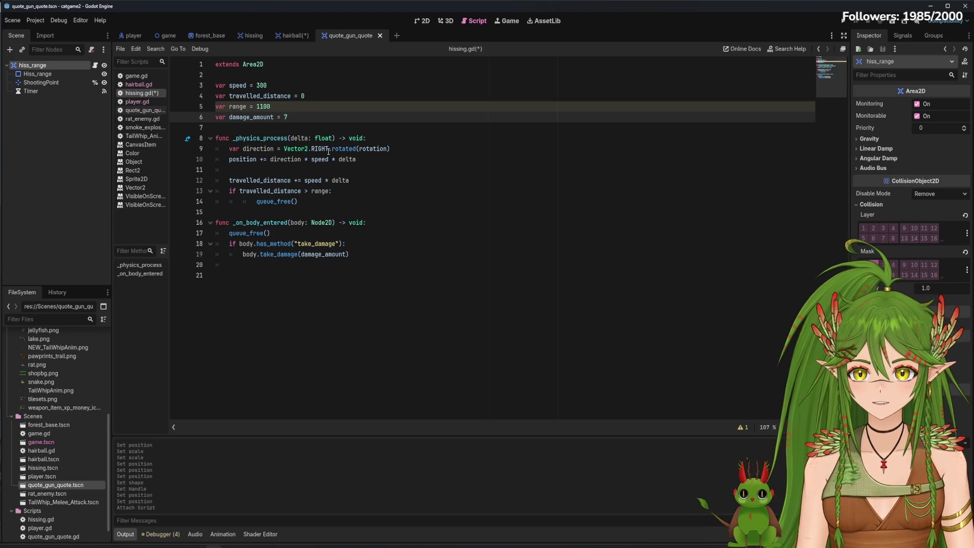
key(ctrl+s)
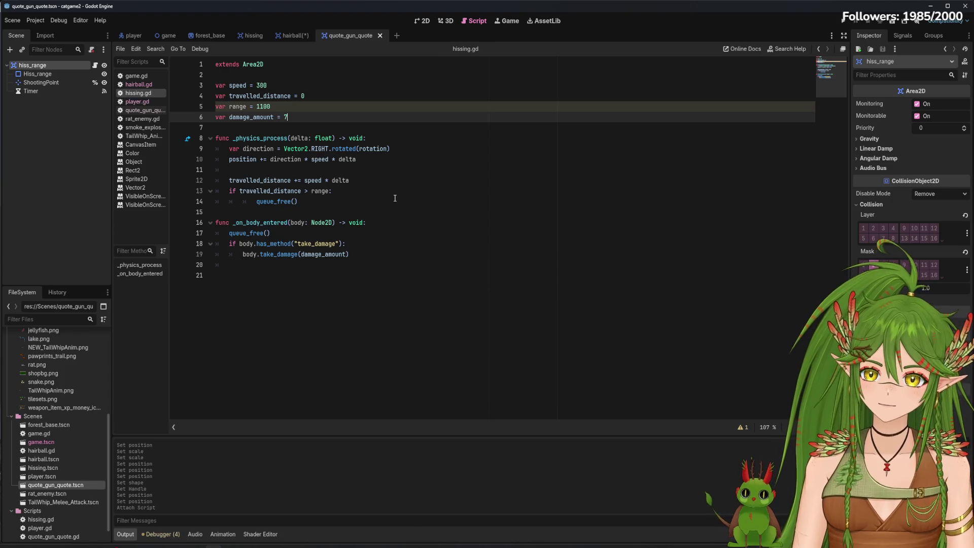
key(BackSpace)
text(10)
Open hairball.gd and close the VisibleOnScreenNotifier2D documentation page.
click(139, 84)
click(309, 118)
click(133, 153)
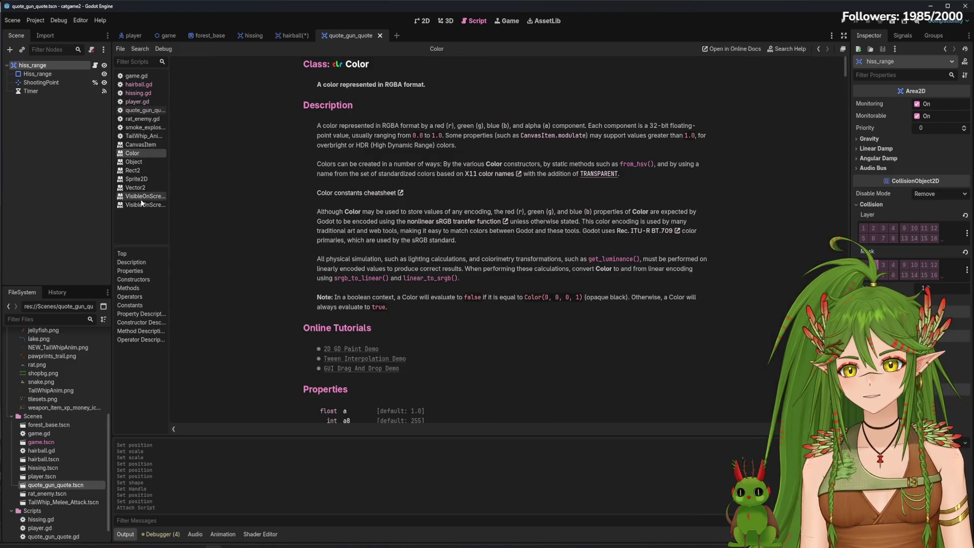
click(145, 205)
right_click(145, 205)
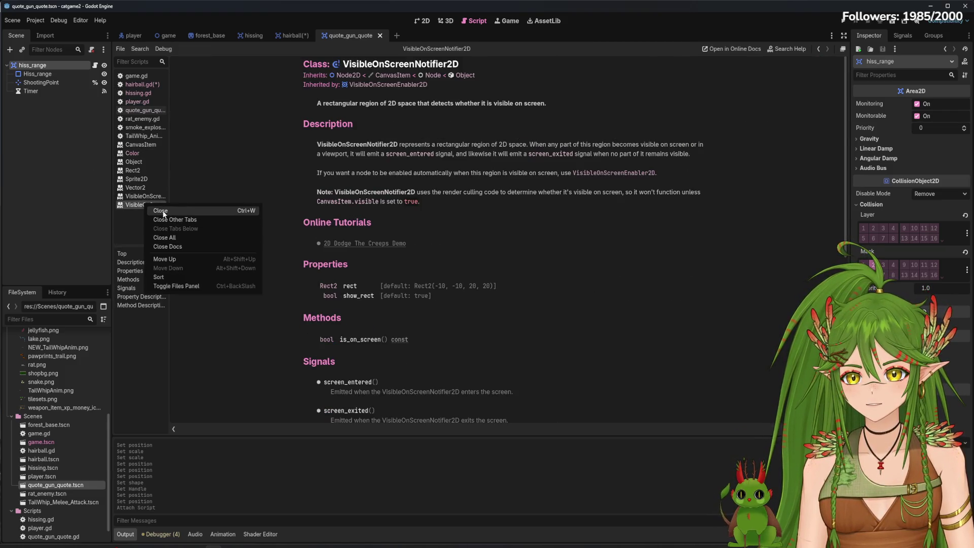
click(161, 211)
click(143, 197)
Close the VisibleOnScreenEnabler2D, Vector2, Sprite2D, Rect2, Object, Color and CanvasItem doc pages, returning to hairball.gd.
middle_click(143, 197)
middle_click(146, 187)
middle_click(145, 180)
middle_click(145, 170)
middle_click(144, 161)
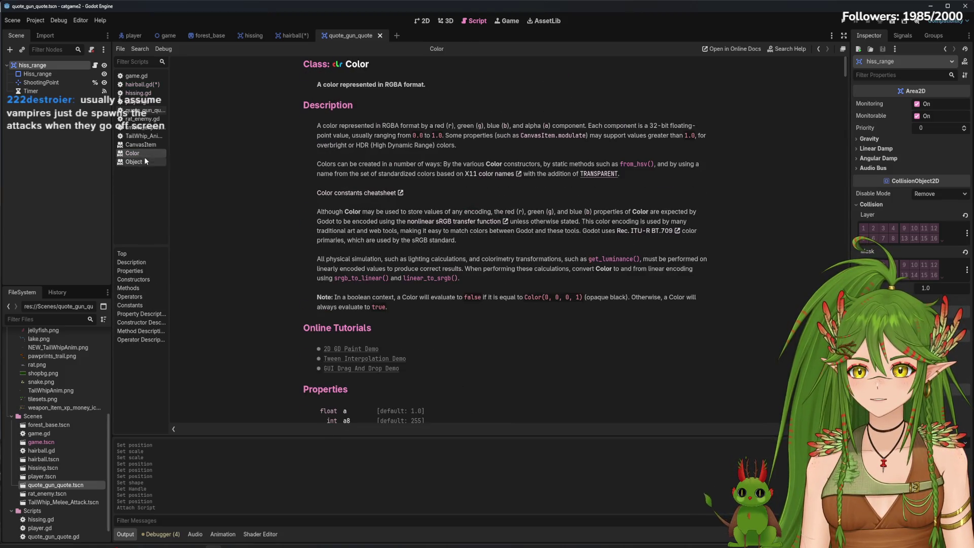
middle_click(143, 153)
middle_click(147, 144)
click(136, 76)
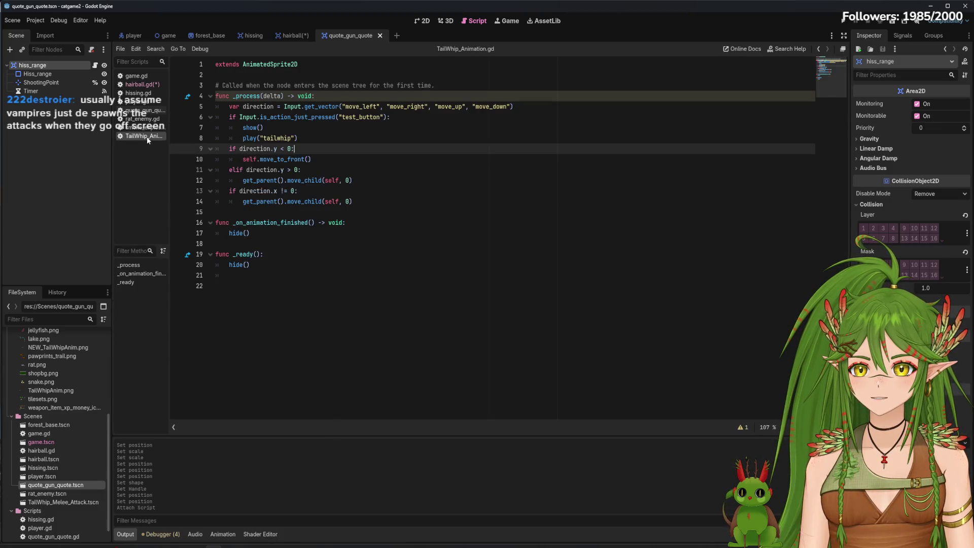
click(143, 110)
click(138, 85)
Save hairball.gd and put the caret before (rotation) on line 9.
key(ctrl+s)
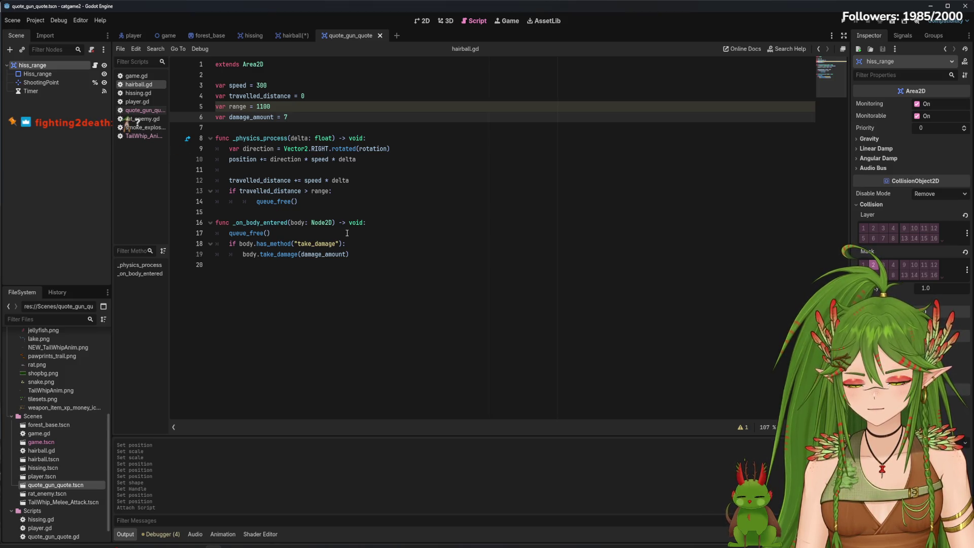
click(327, 203)
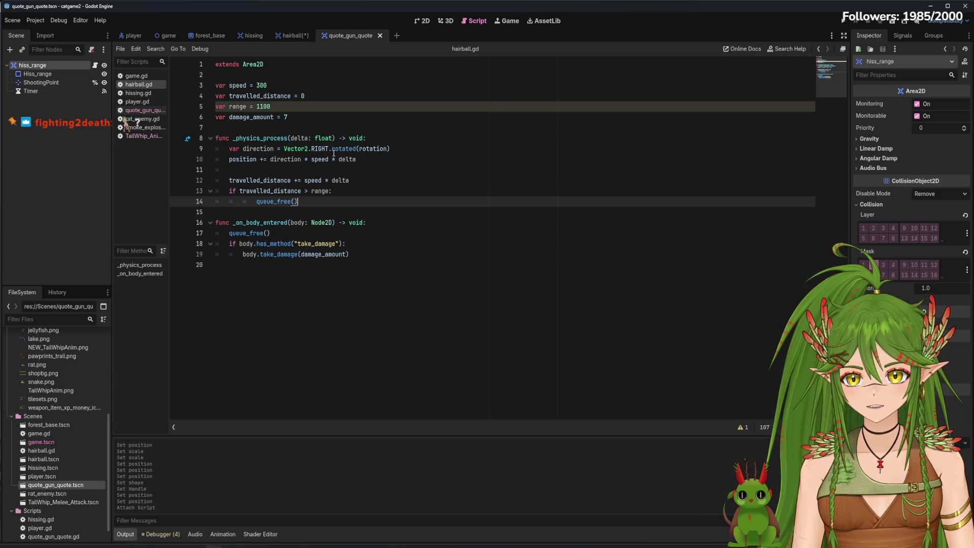
click(356, 148)
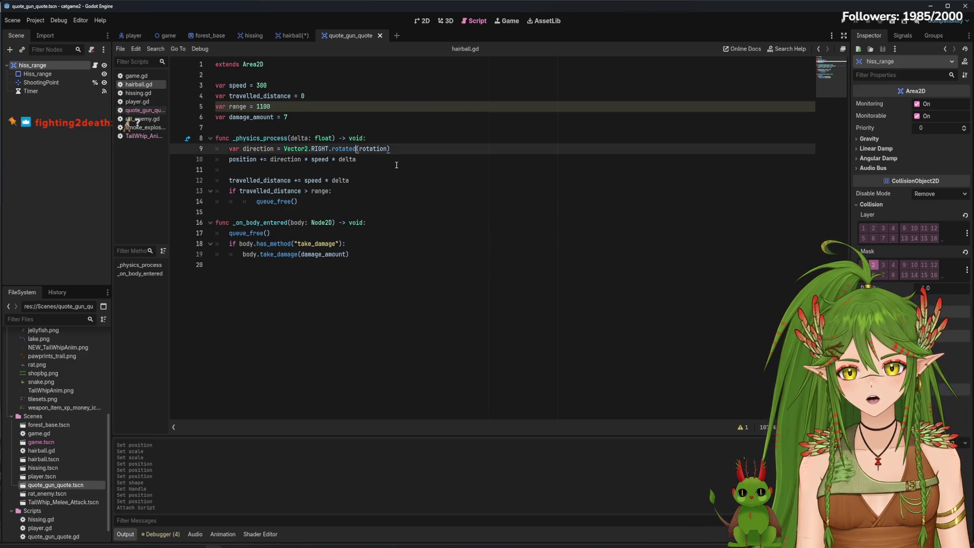
Delete rotated and (rotation) from line 9, leaving var direction = Vector2.RIGHT.
key(BackSpace)
key(BackSpace)
key(BackSpace)
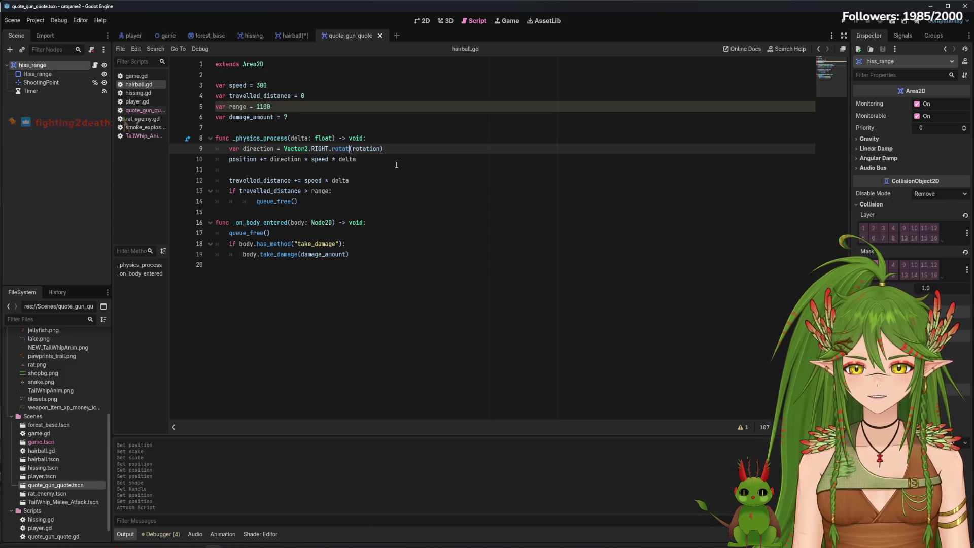
text(randf)
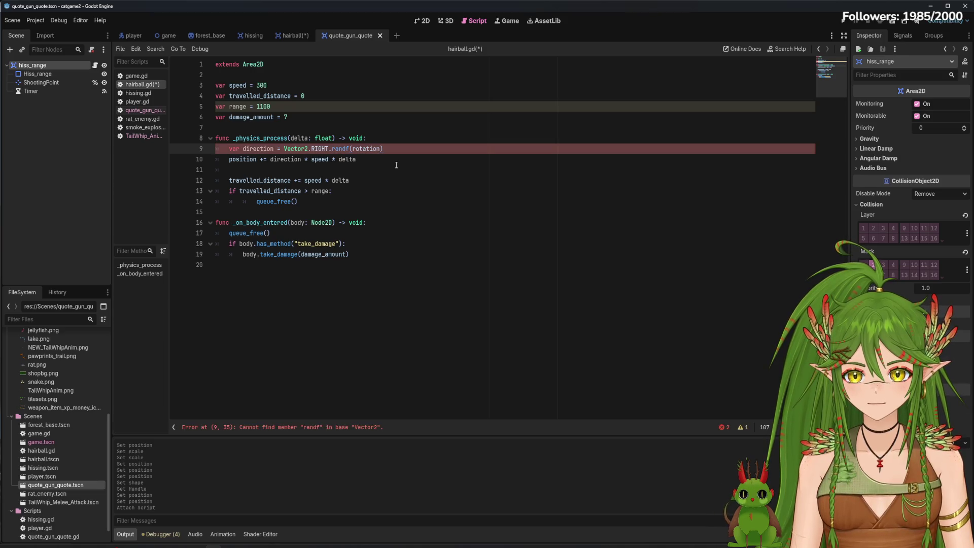
key(BackSpace)
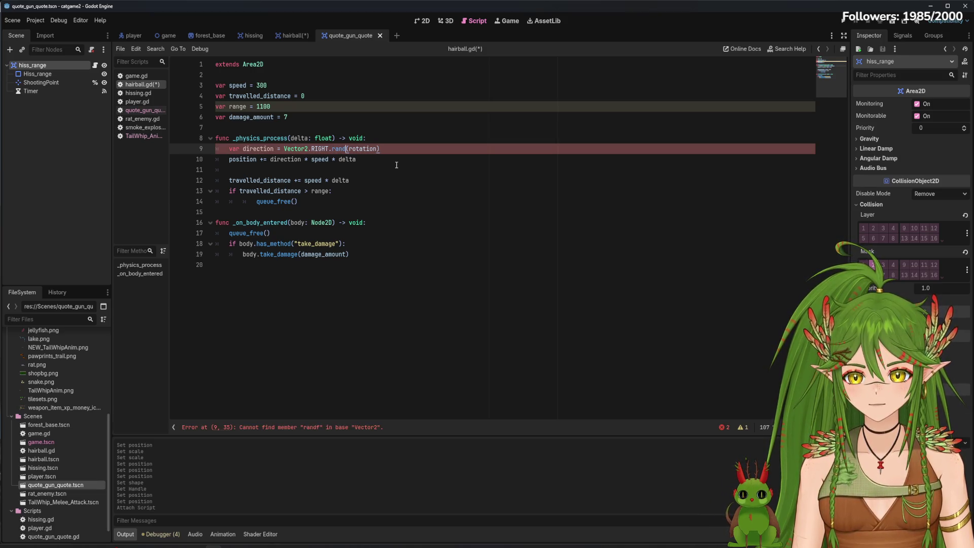
key(BackSpace)
key(BackSpace)
key(BackSpace)
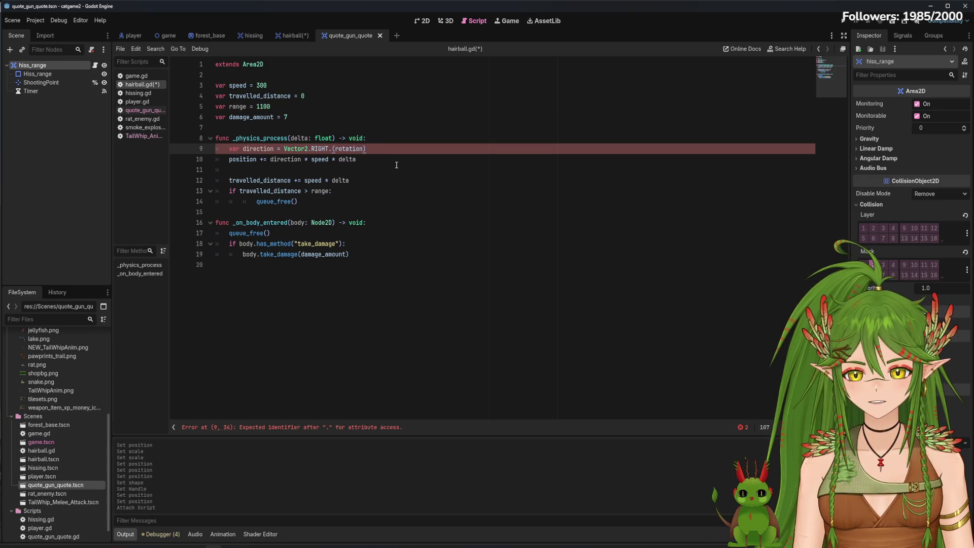
drag(368, 148, 332, 148)
key(BackSpace)
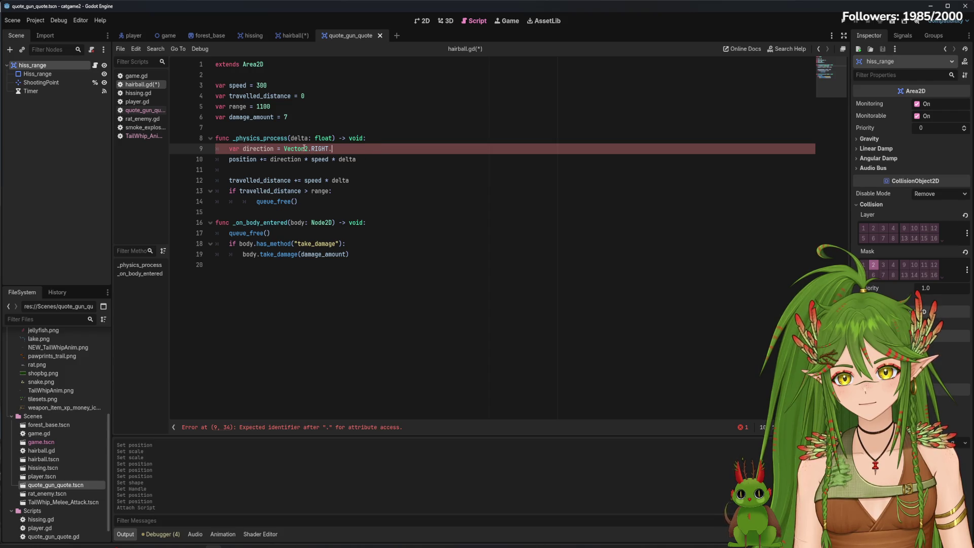
ctrl+click(305, 149)
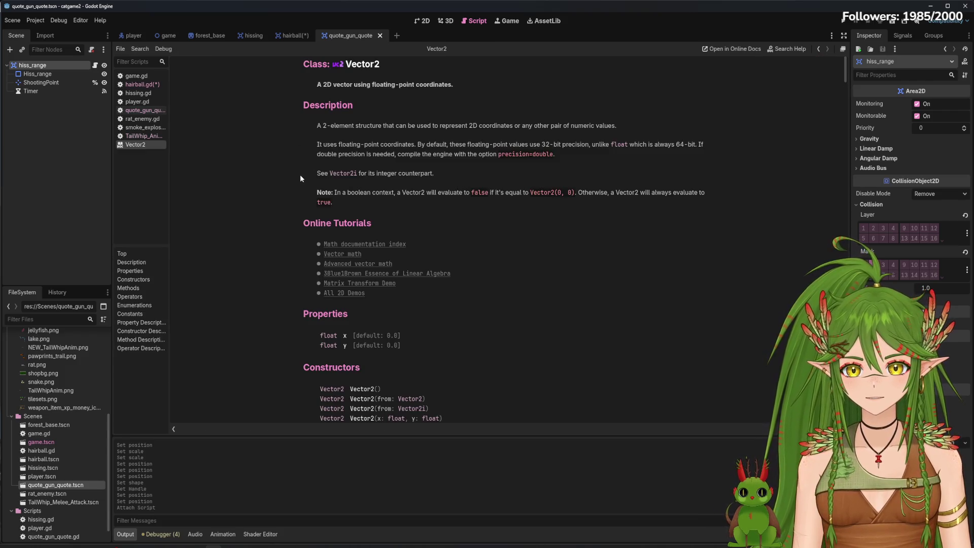
Scroll through the Vector2 reference's Properties, Constructors and Methods, then go back to hairball.gd.
scroll(355, 202, down, 3)
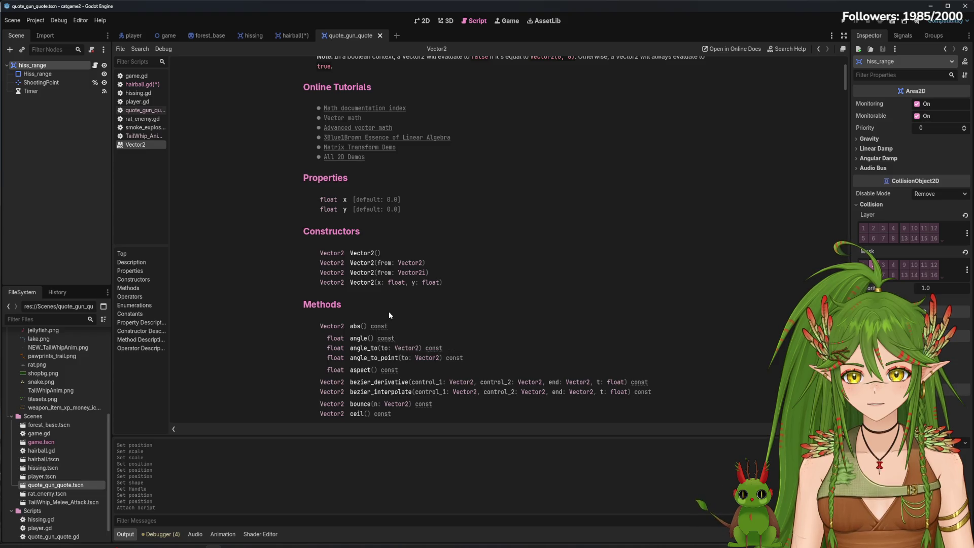
scroll(389, 315, down, 2)
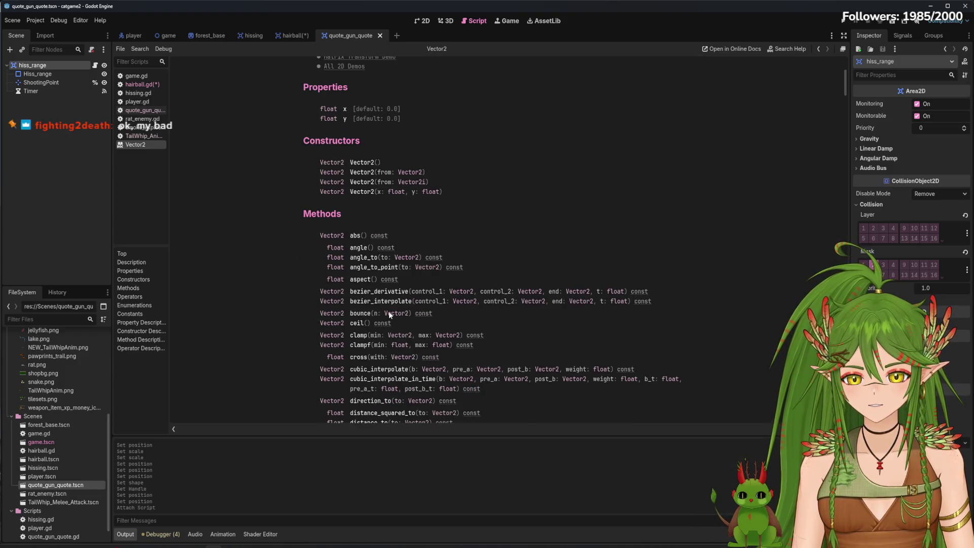
scroll(389, 315, down, 2)
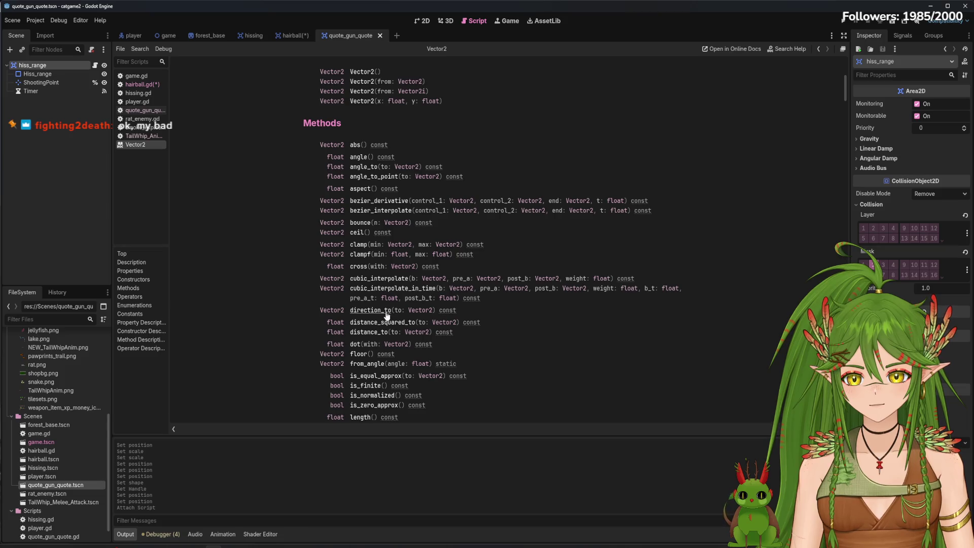
scroll(391, 329, down, 1)
scroll(391, 329, down, 1)
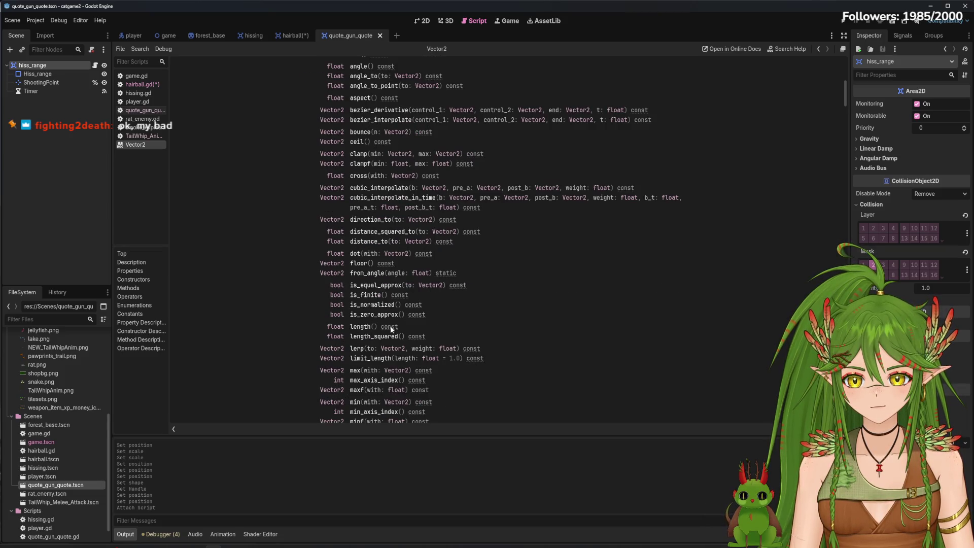
scroll(391, 329, down, 2)
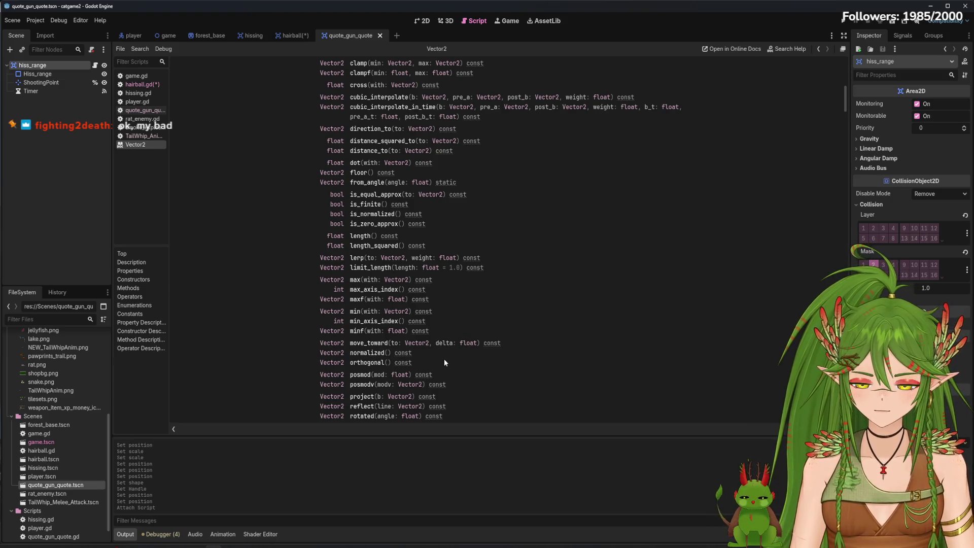
scroll(374, 338, down, 1)
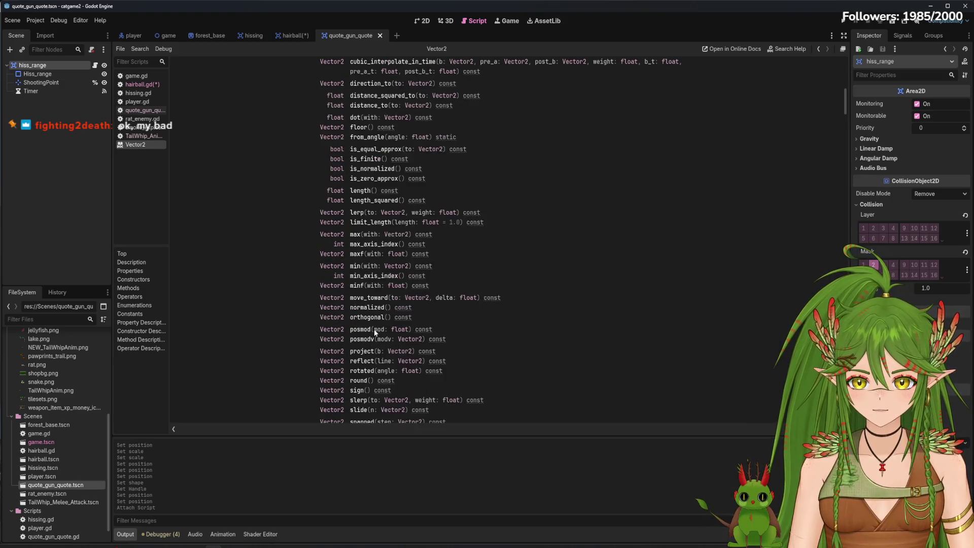
scroll(374, 333, down, 1)
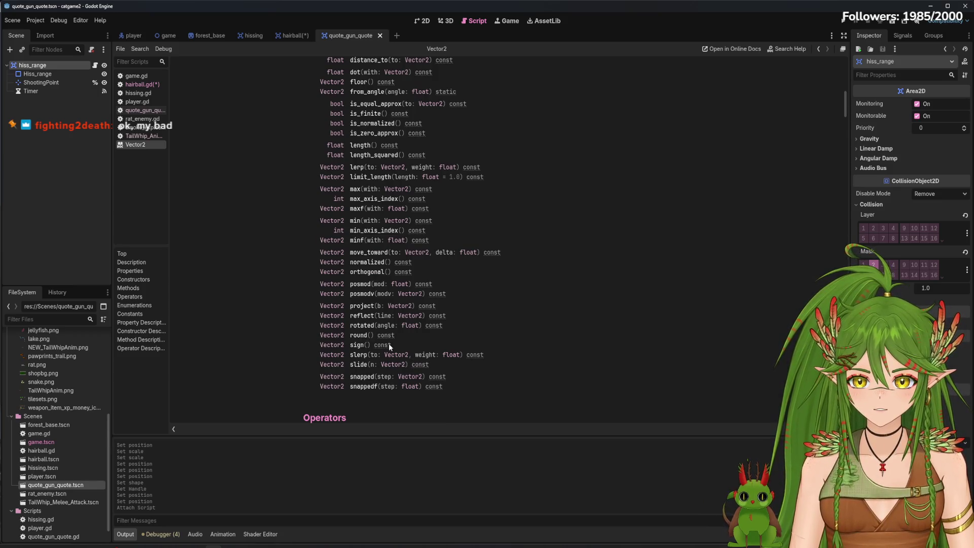
scroll(391, 348, down, 4)
scroll(391, 359, down, 4)
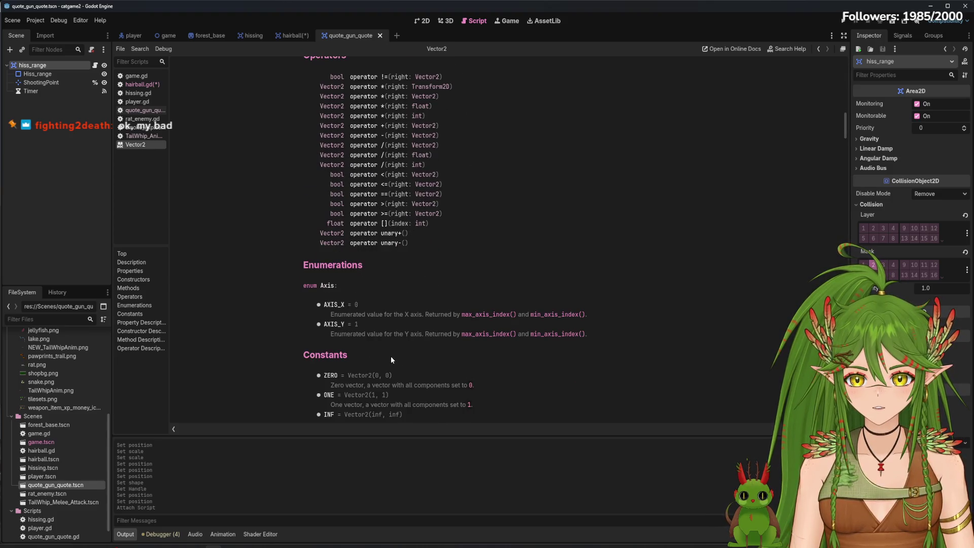
scroll(390, 356, down, 2)
scroll(390, 355, up, 10)
scroll(390, 354, up, 7)
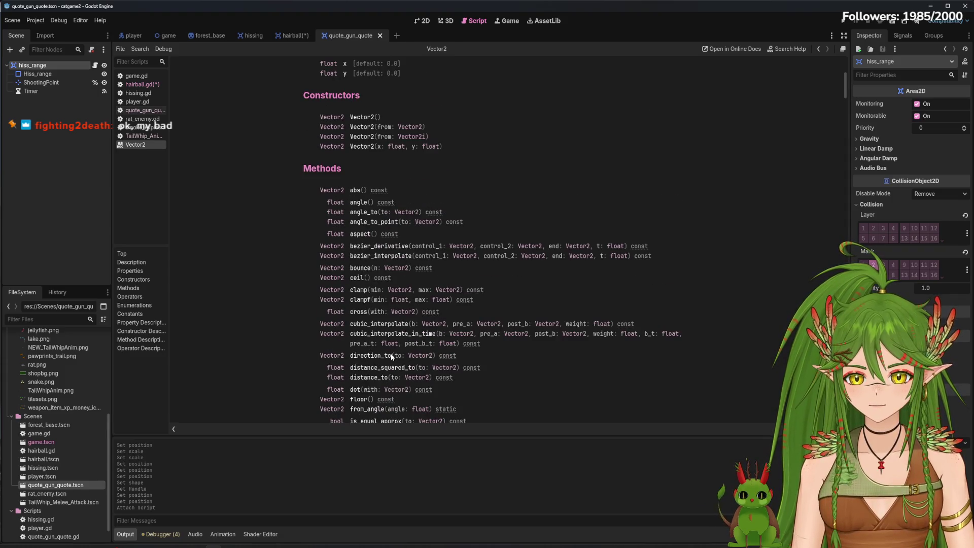
scroll(391, 353, down, 2)
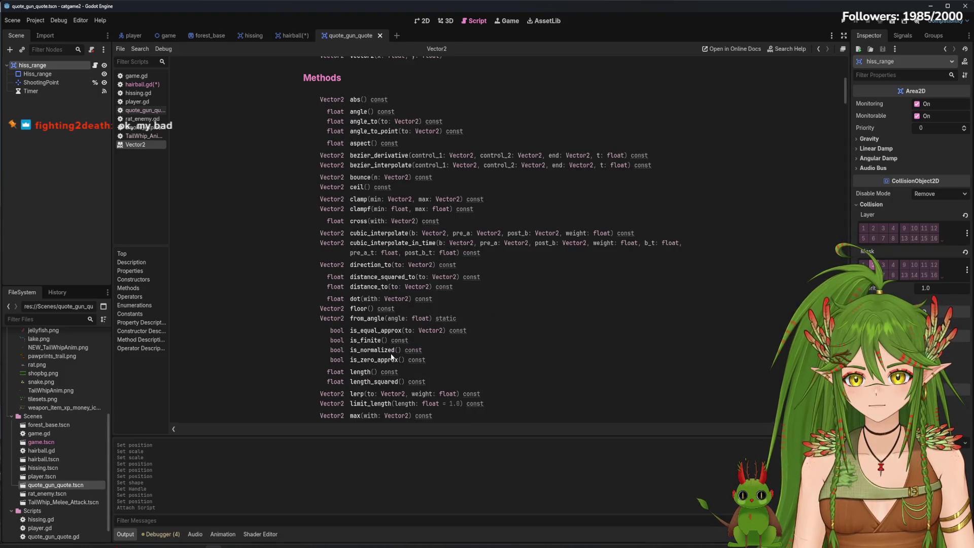
scroll(391, 356, up, 3)
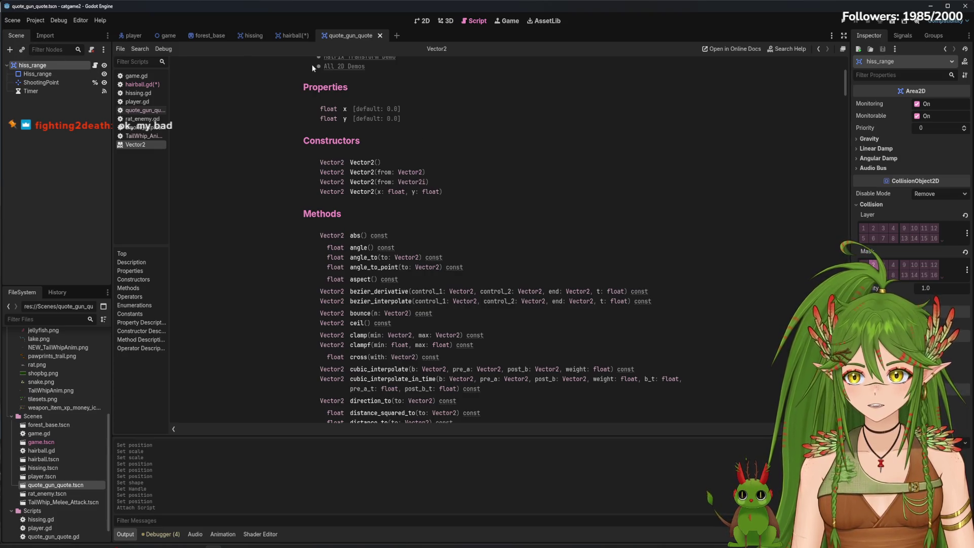
click(424, 20)
Type rand after Vector2.RIGHT. in hairball.gd and look up the RIGHT constant.
click(474, 20)
click(423, 20)
click(477, 20)
click(150, 86)
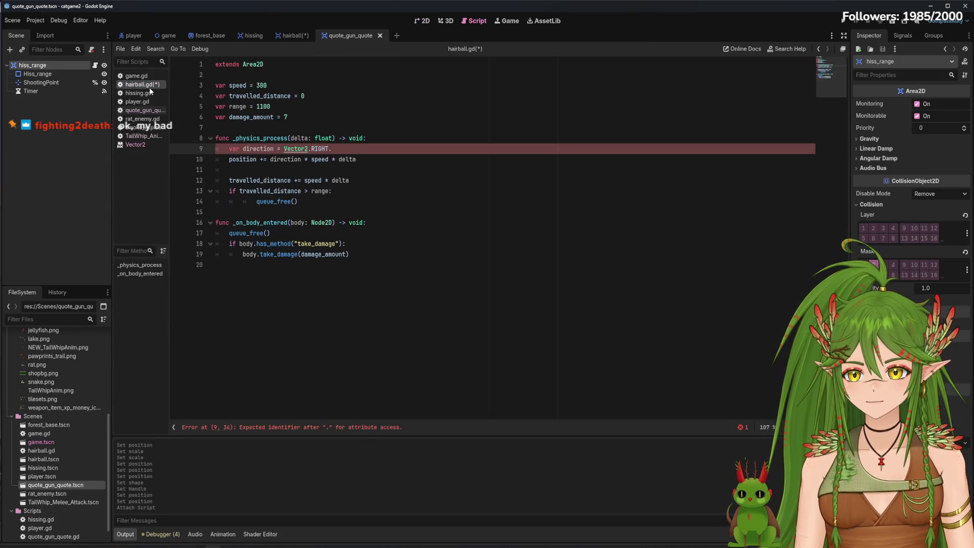
text(rand)
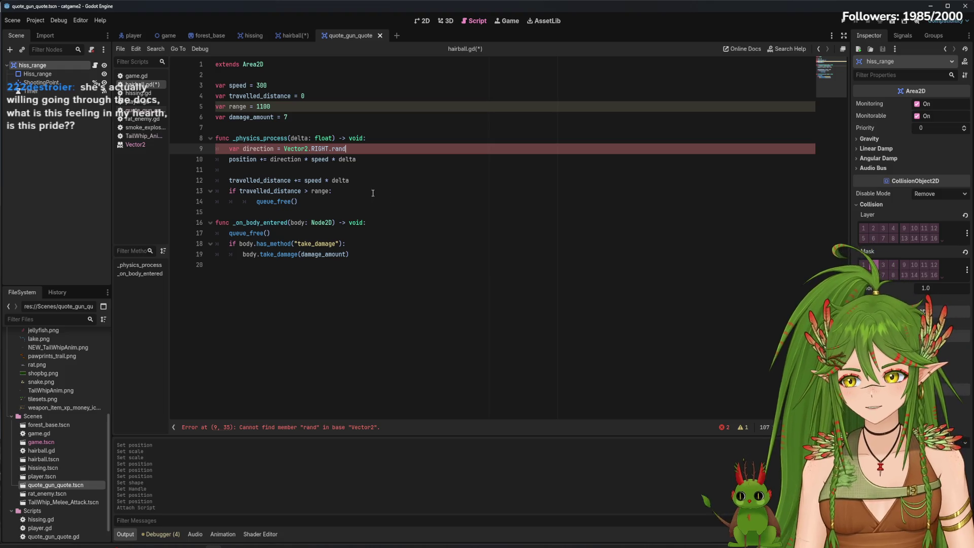
ctrl+click(320, 148)
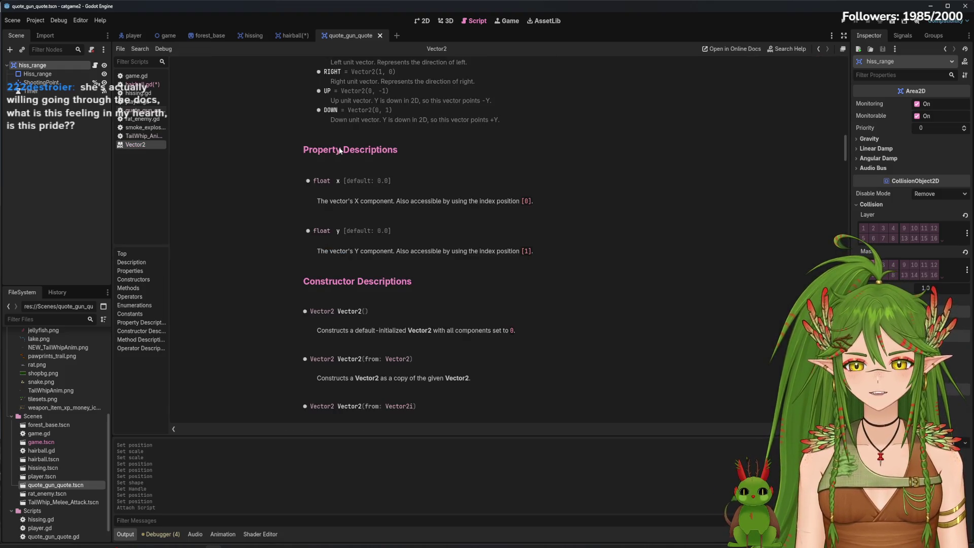
click(142, 84)
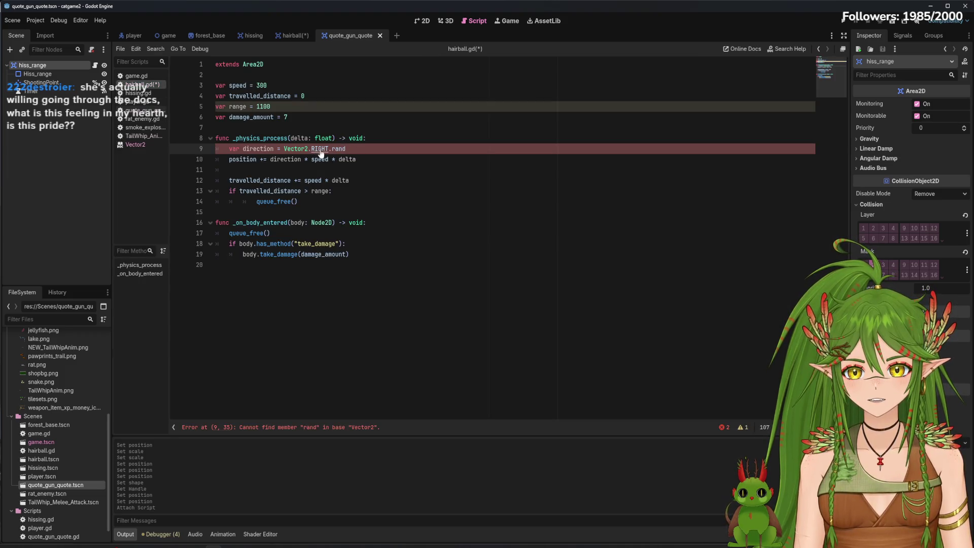
Try randint and rand, then delete back to Vector2.RIGHT without the trailing dot.
text(int)
key(BackSpace)
key(BackSpace)
key(BackSpace)
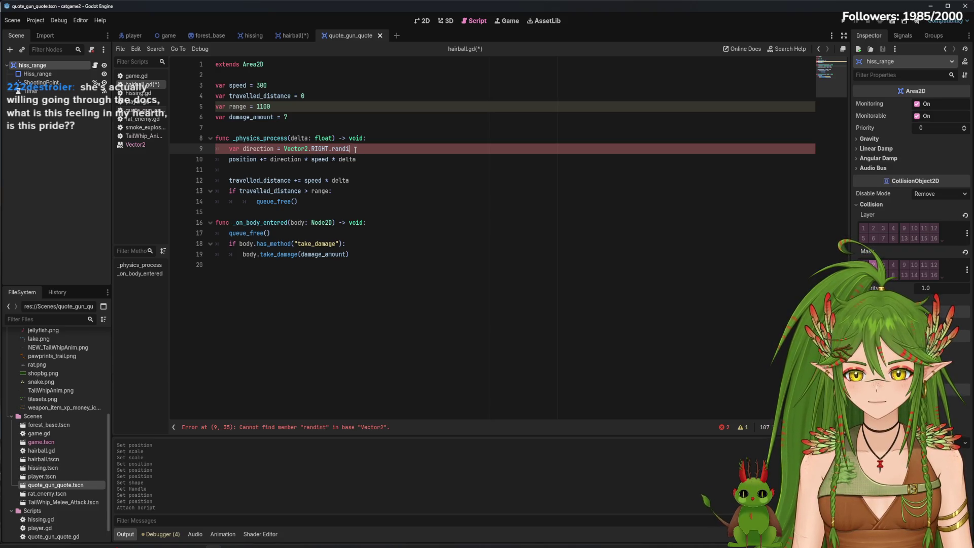
text(and)
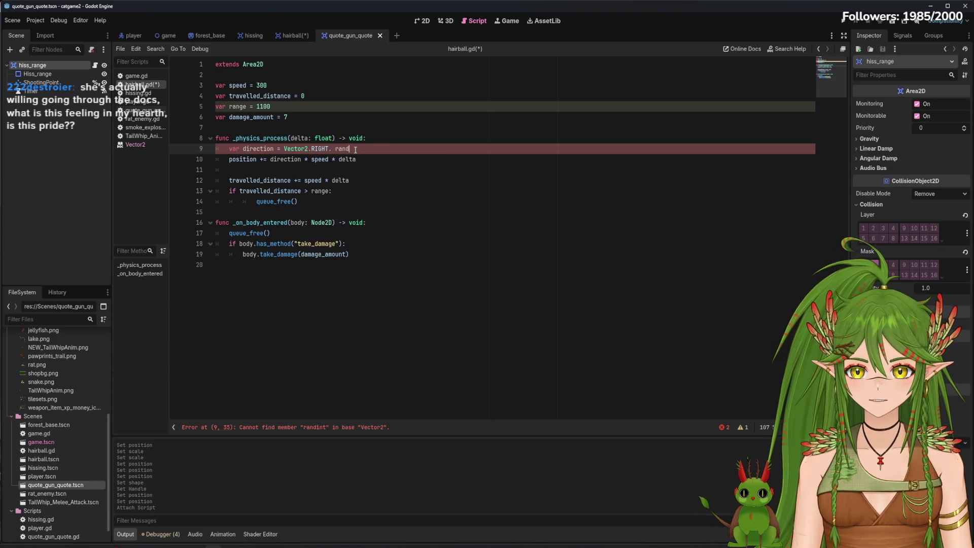
key(BackSpace)
key(BackSpace)
key(BackSpace)
key(BackSpace)
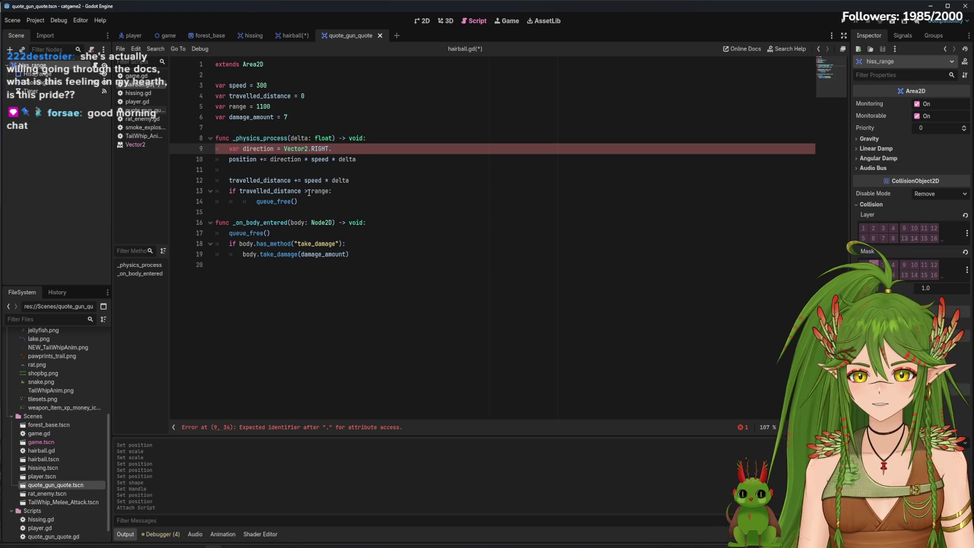
key(BackSpace)
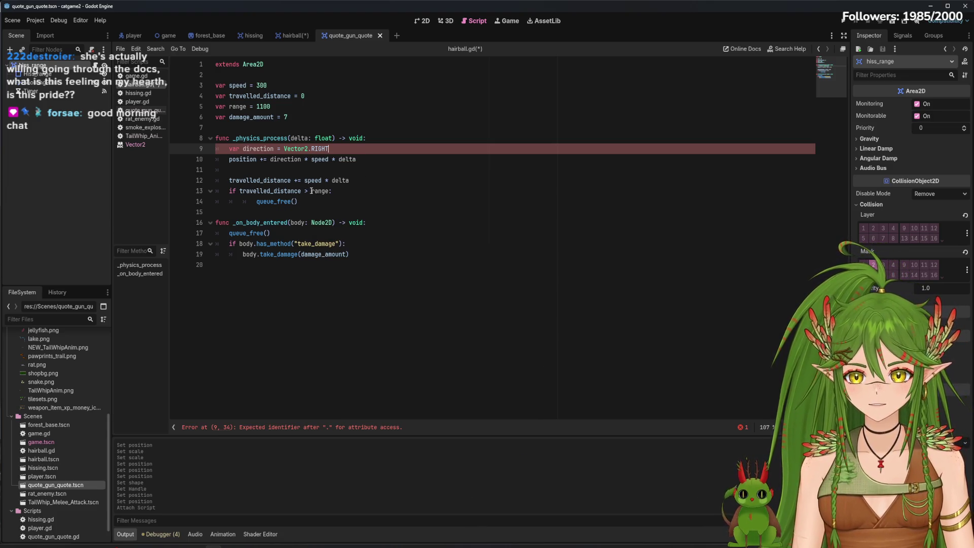
click(319, 169)
click(327, 148)
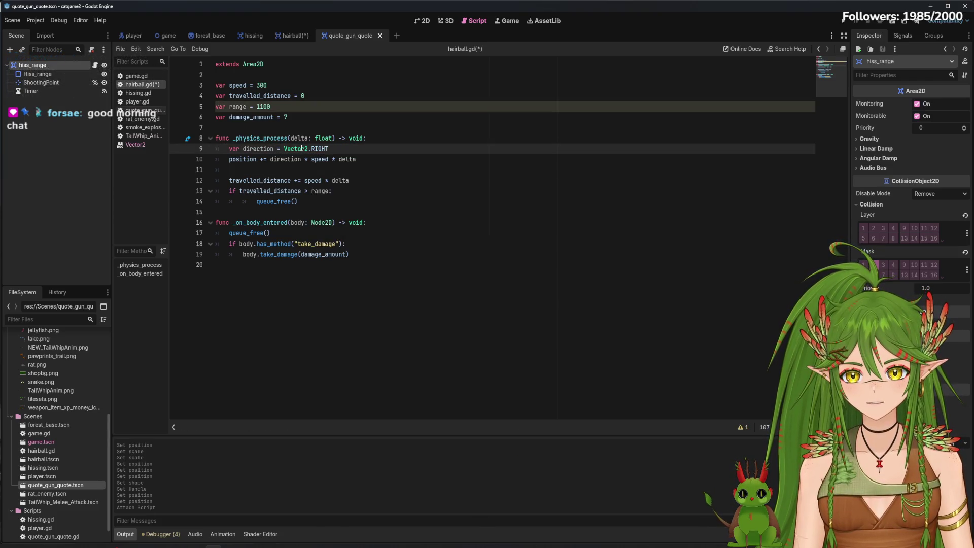
ctrl+click(296, 148)
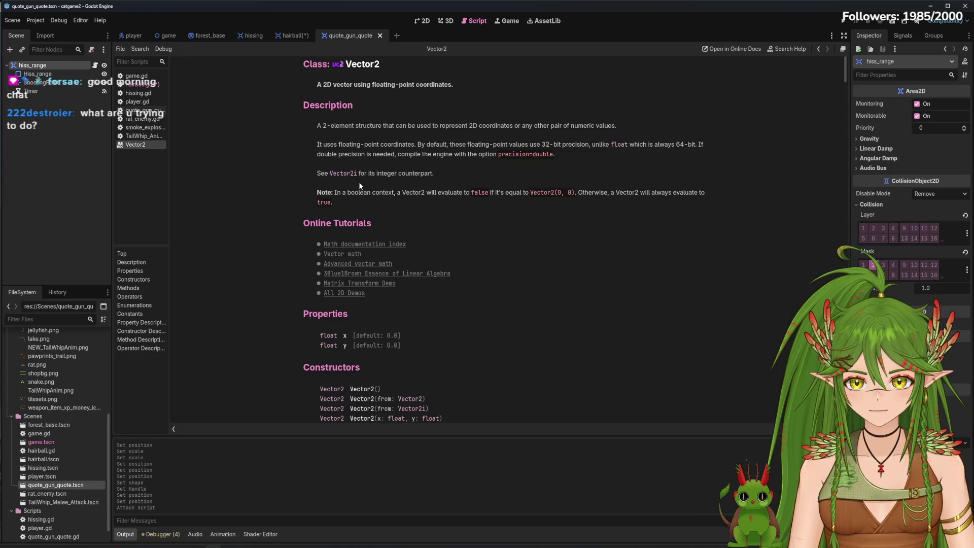
scroll(352, 223, down, 4)
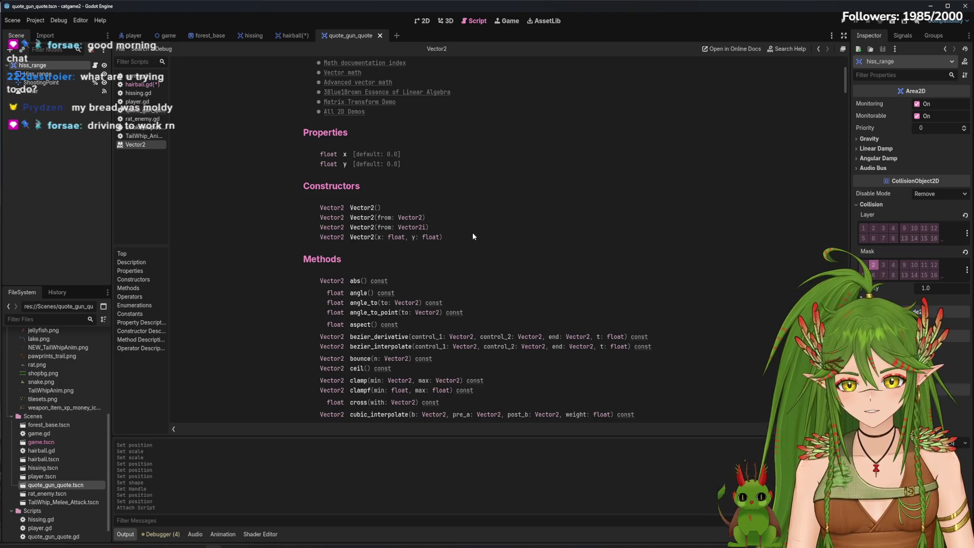
scroll(469, 232, down, 4)
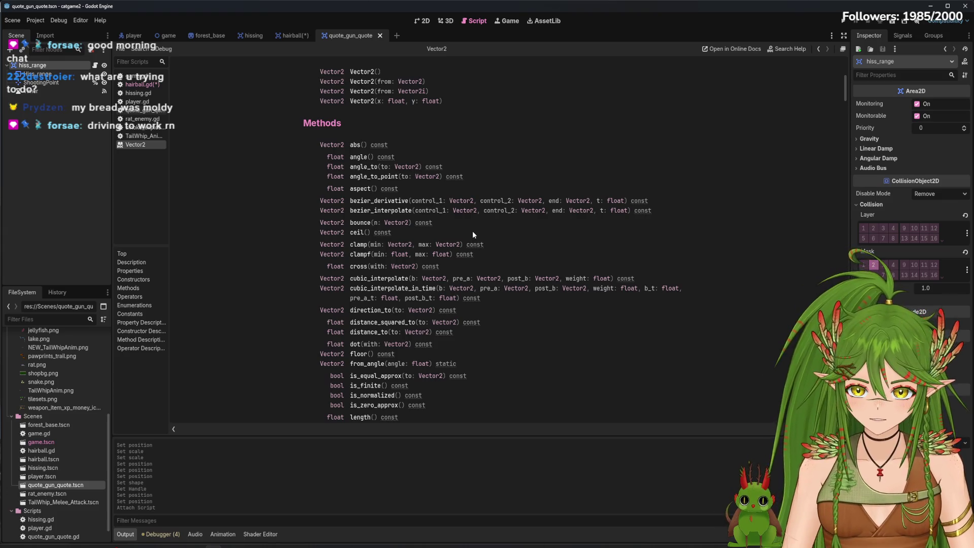
scroll(473, 231, down, 1)
scroll(558, 263, down, 3)
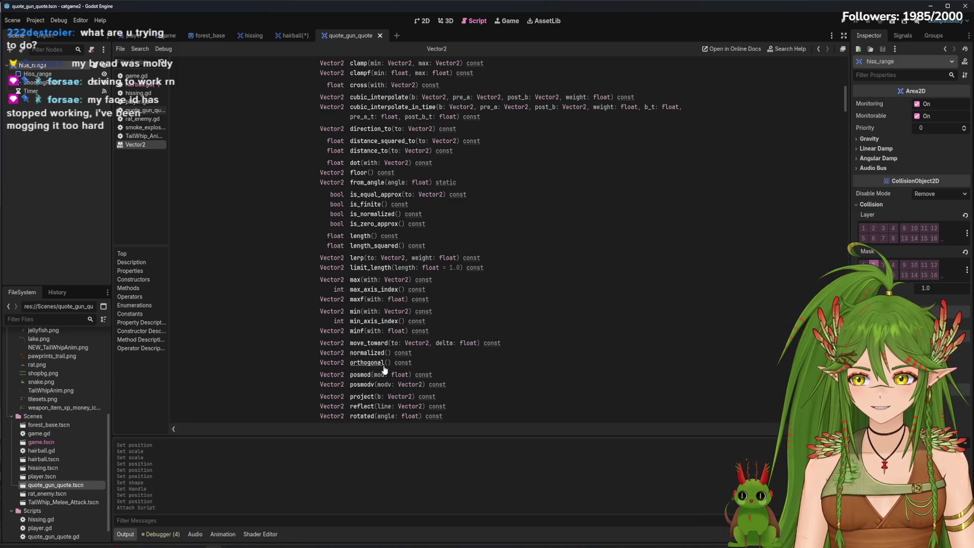
scroll(385, 369, down, 2)
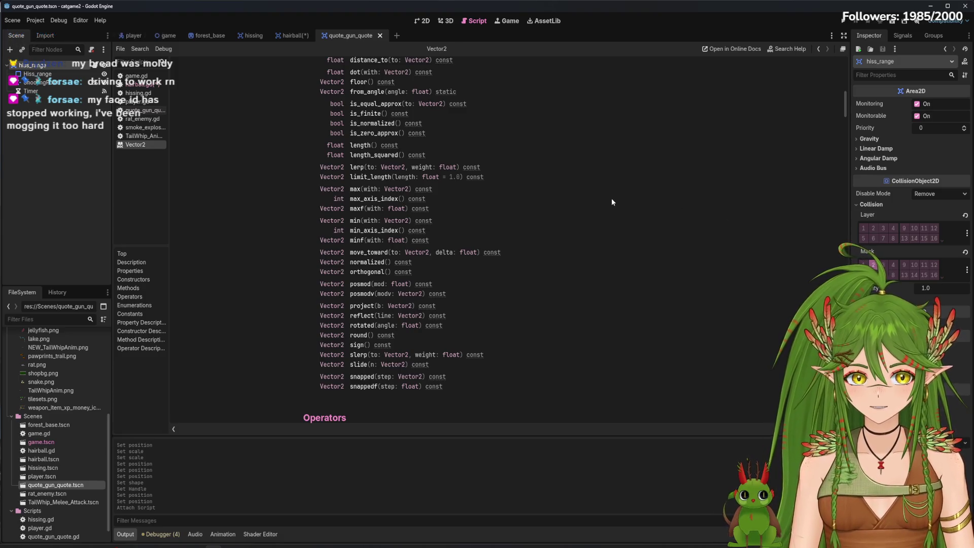
scroll(411, 249, down, 5)
scroll(462, 259, down, 11)
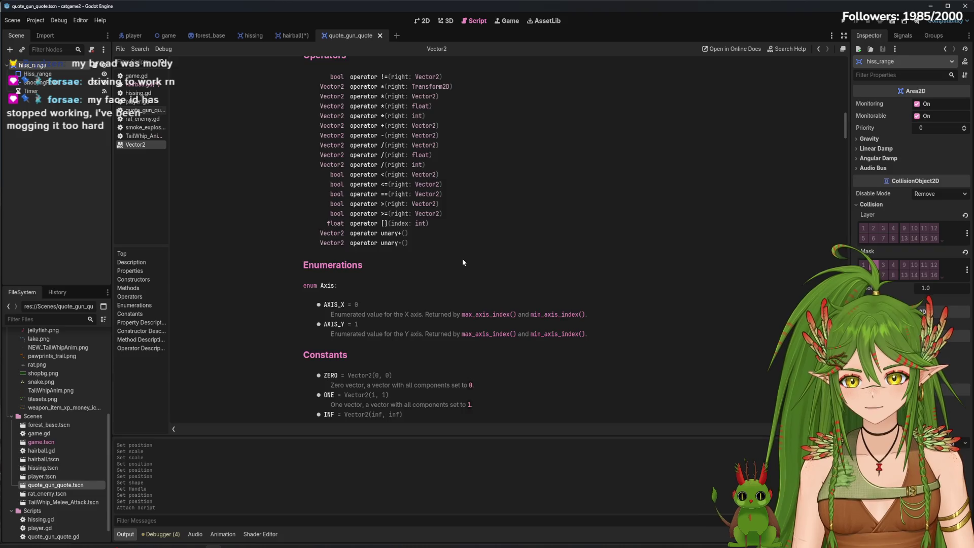
scroll(463, 257, down, 4)
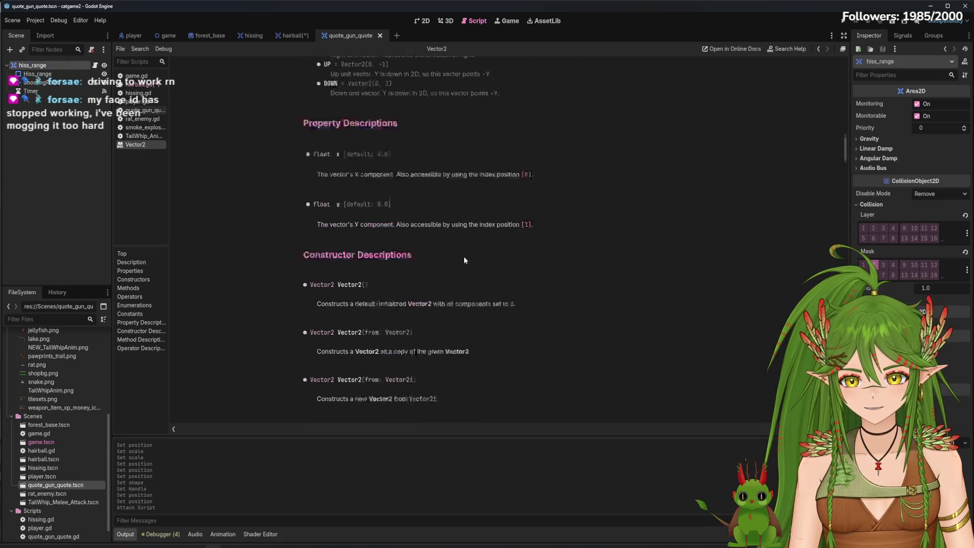
key(ctrl+f)
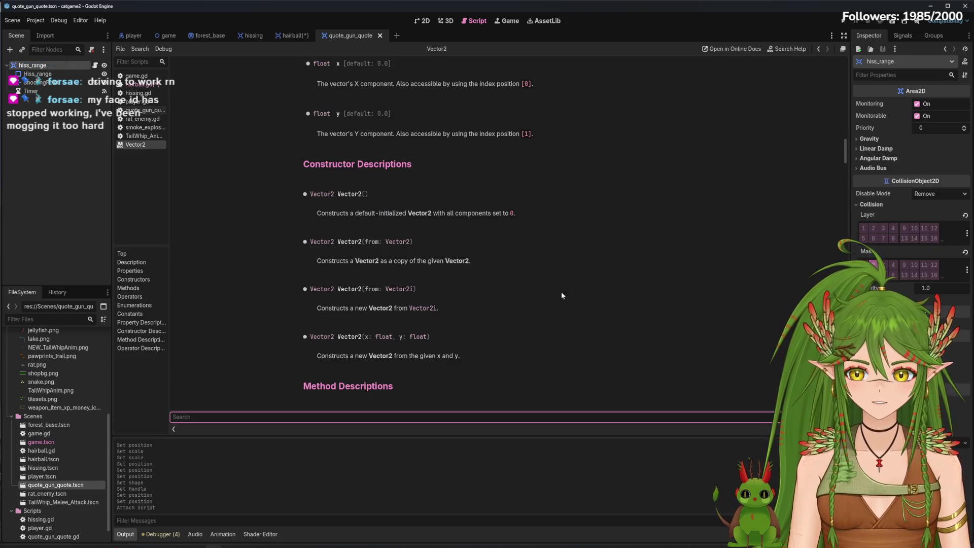
text(random)
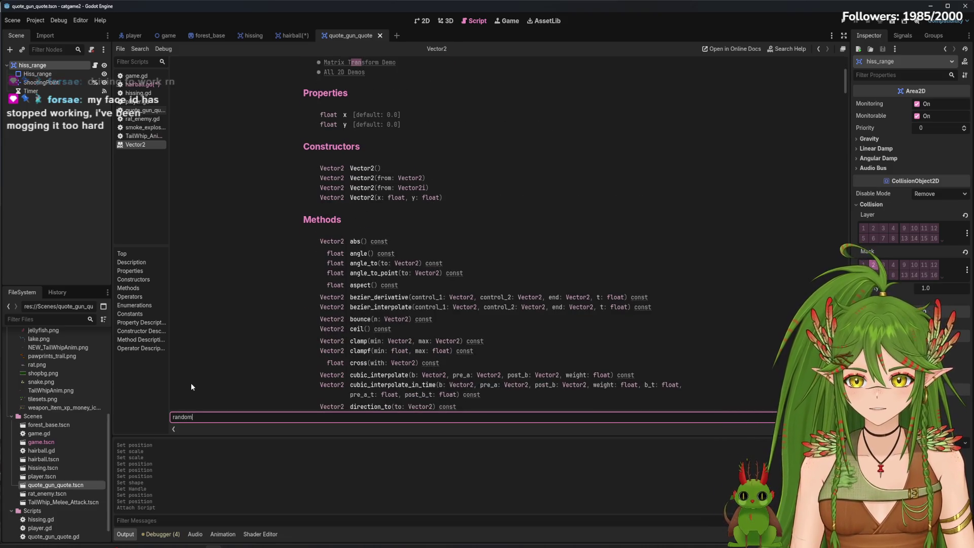
key(BackSpace)
key(BackSpace)
key(BackSpace)
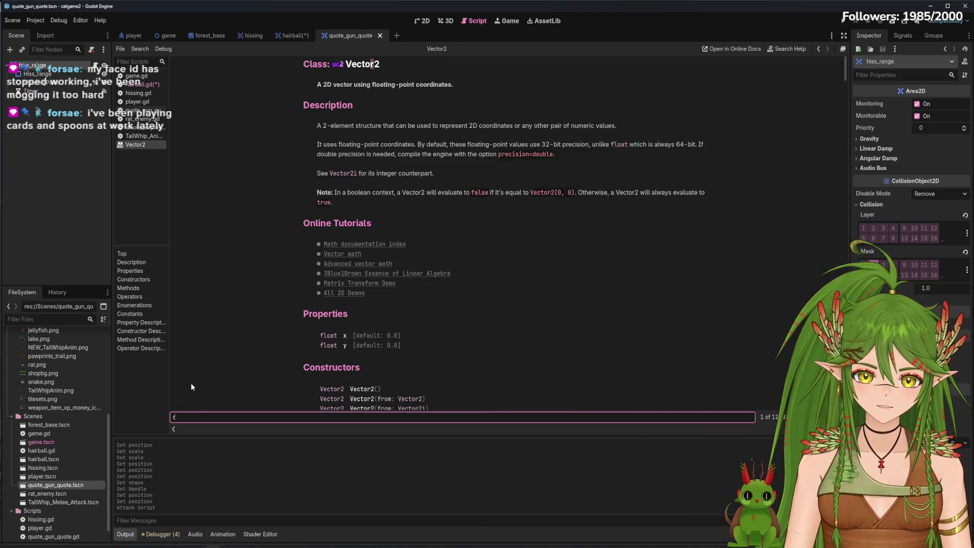
click(228, 333)
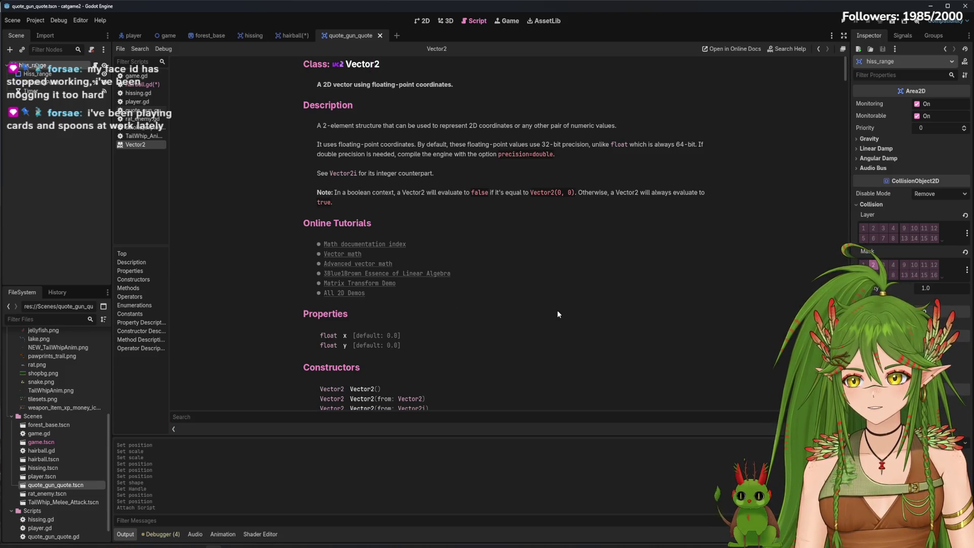
scroll(549, 309, down, 3)
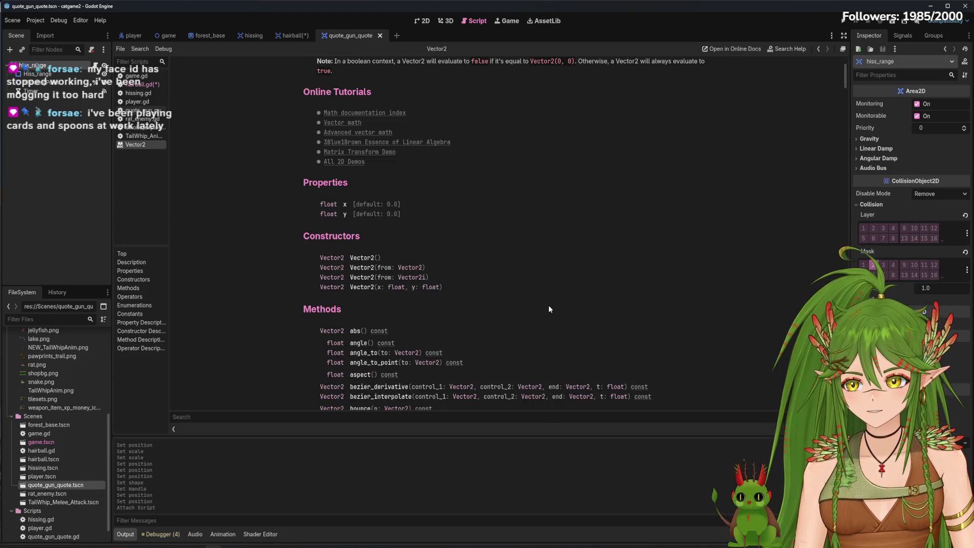
scroll(554, 306, down, 15)
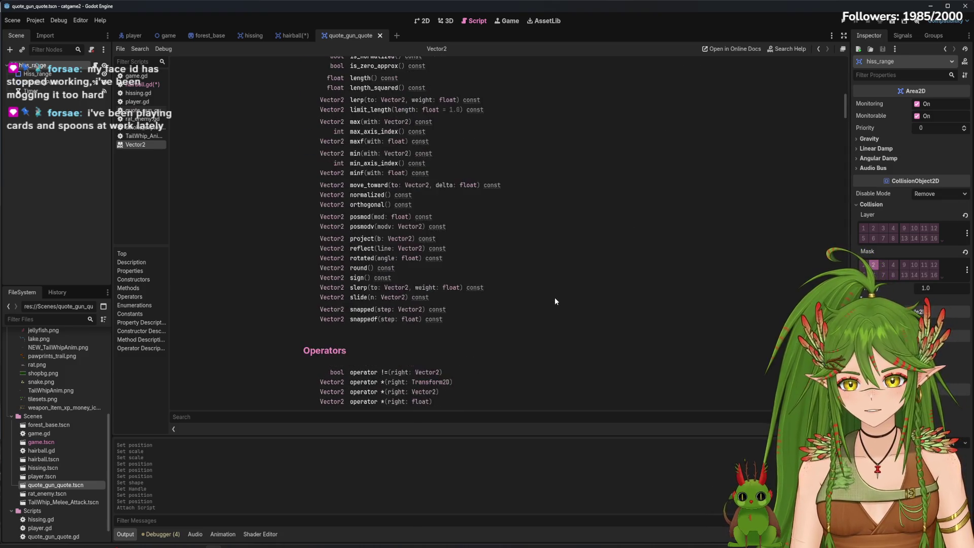
scroll(555, 306, down, 20)
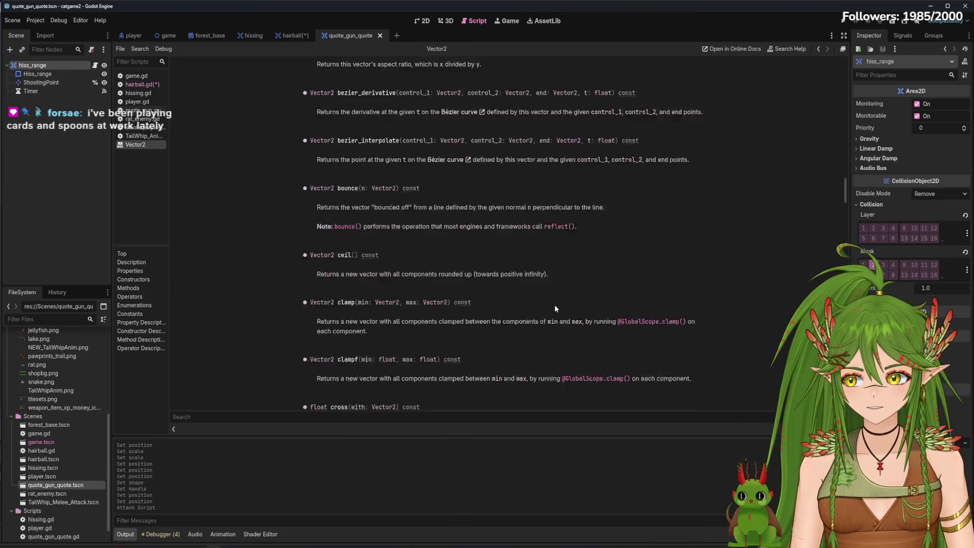
scroll(550, 301, down, 4)
scroll(551, 300, down, 4)
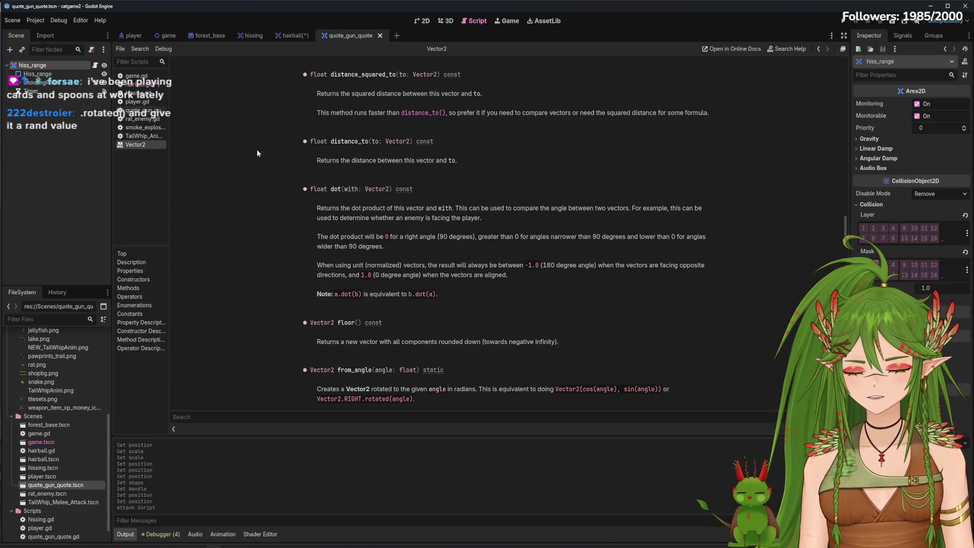
click(139, 84)
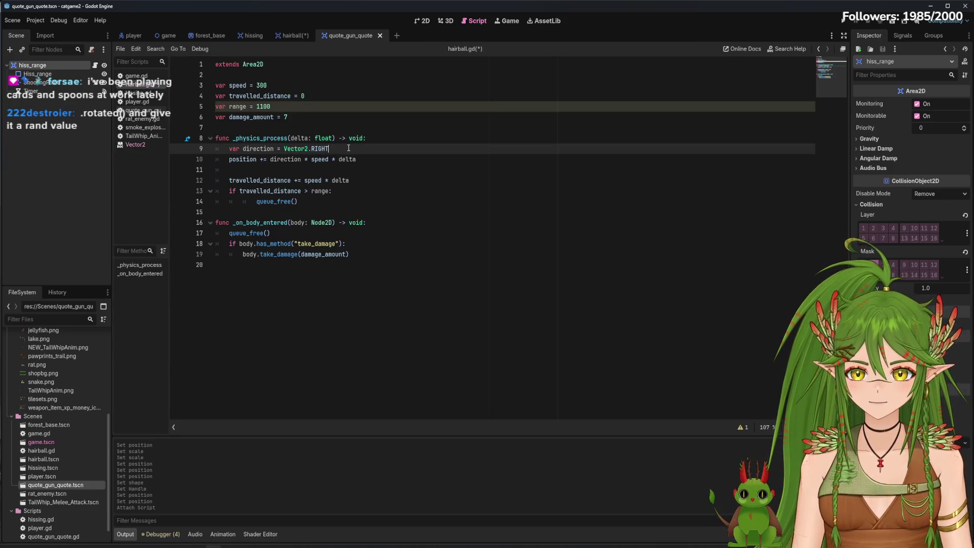
Append .rotated(randf(0, 2*PI)) after Vector2.RIGHT on line 9, replacing a 1, 360 attempt.
text(.rotated)
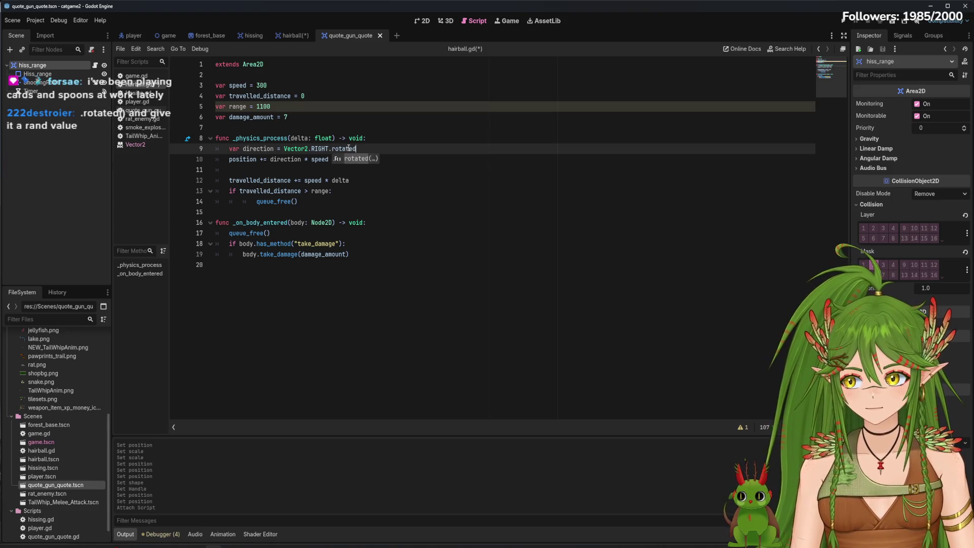
text((randf)
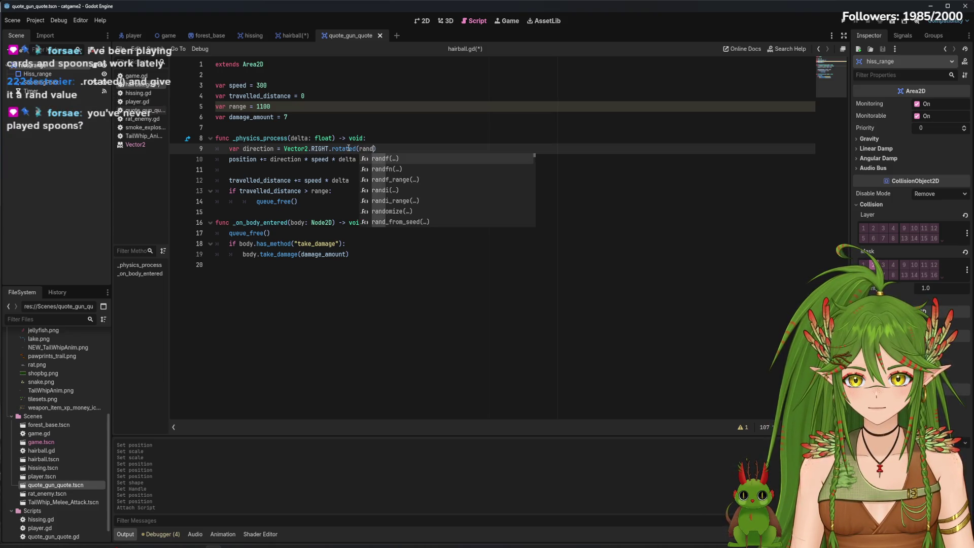
key(Return)
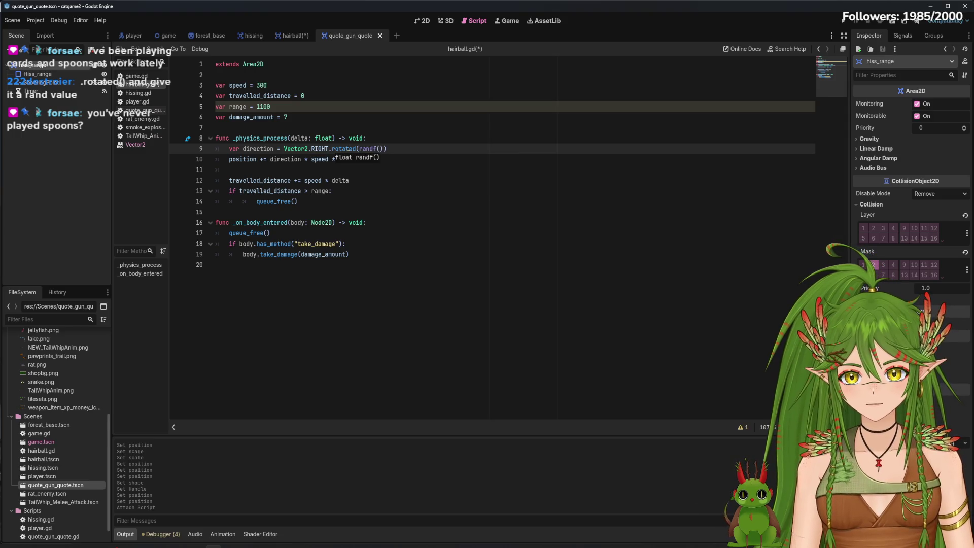
text(1,)
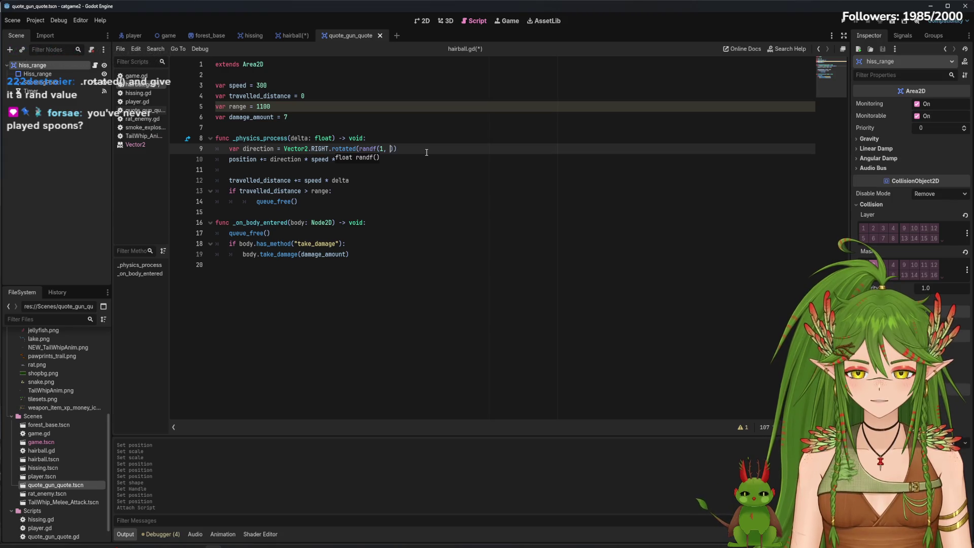
text( 360)
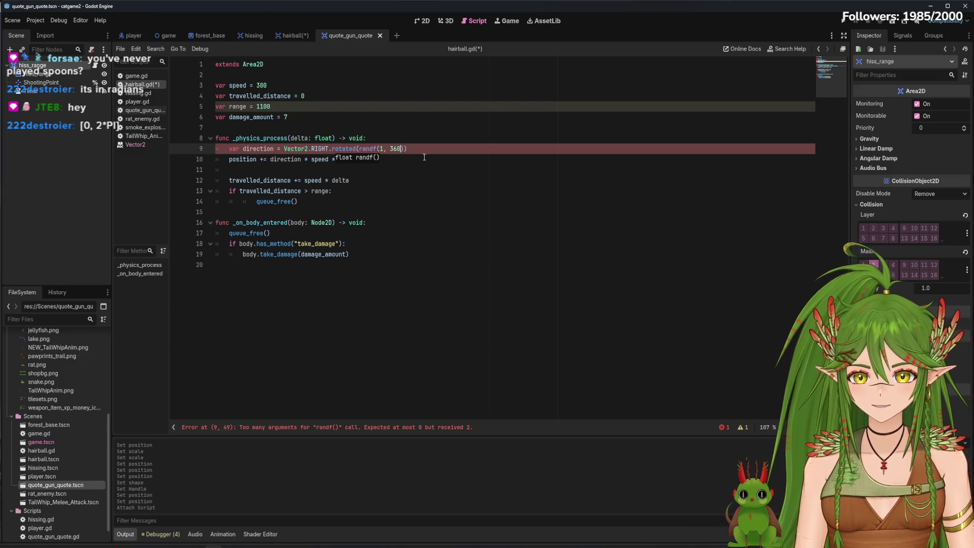
key(BackSpace)
key(BackSpace)
key(BackSpace)
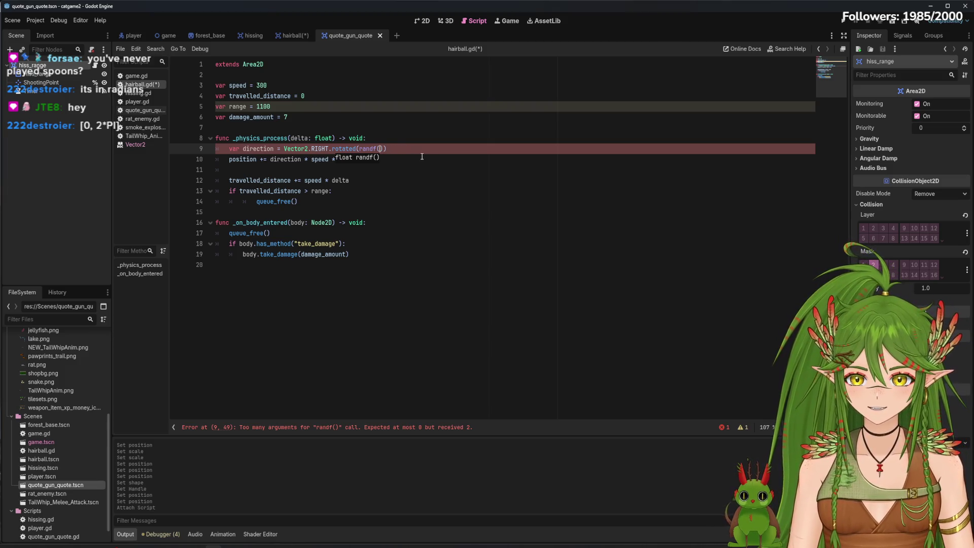
text(0, )
text(2*)
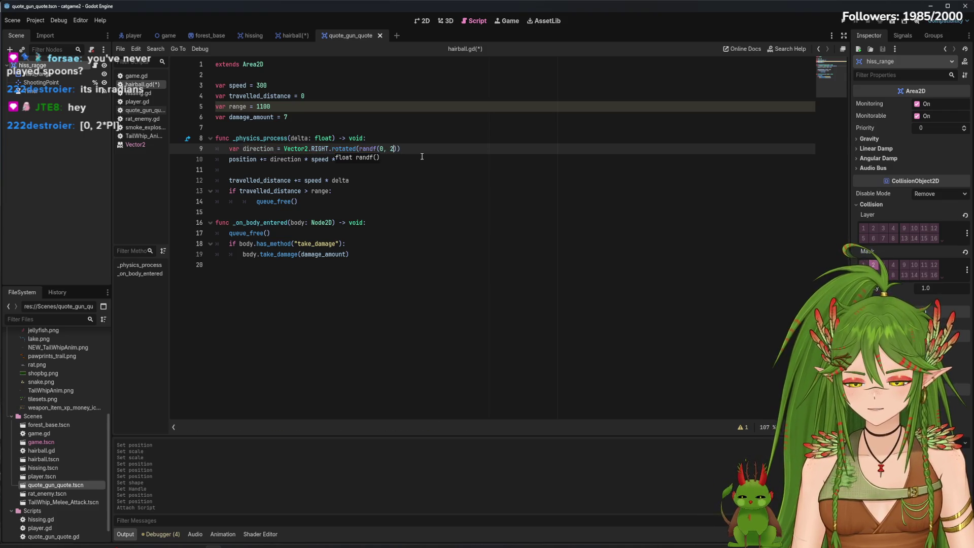
text(pi)
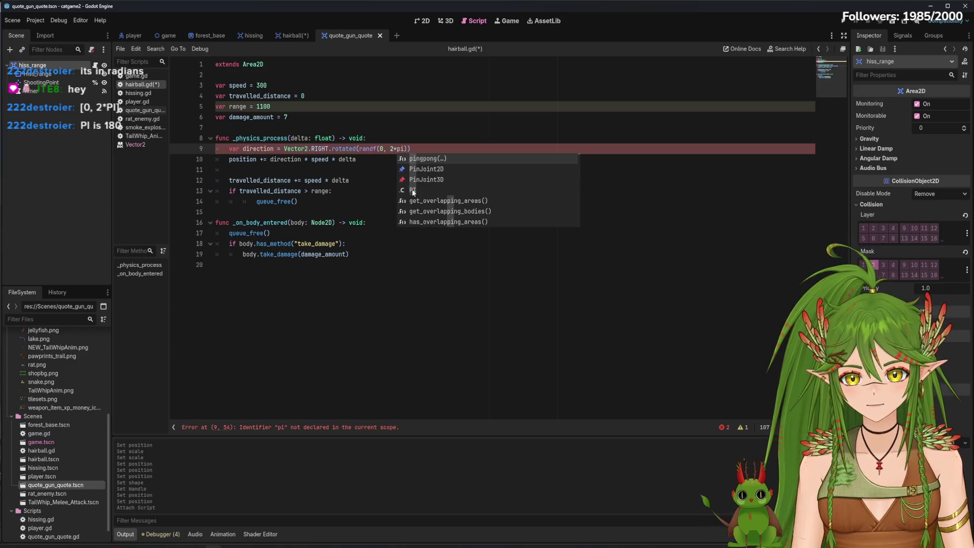
click(421, 190)
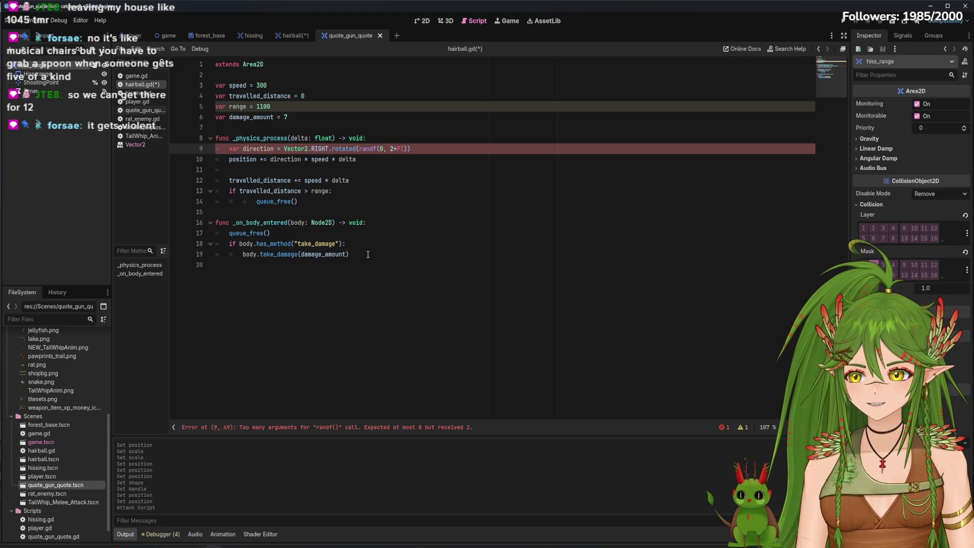
text())
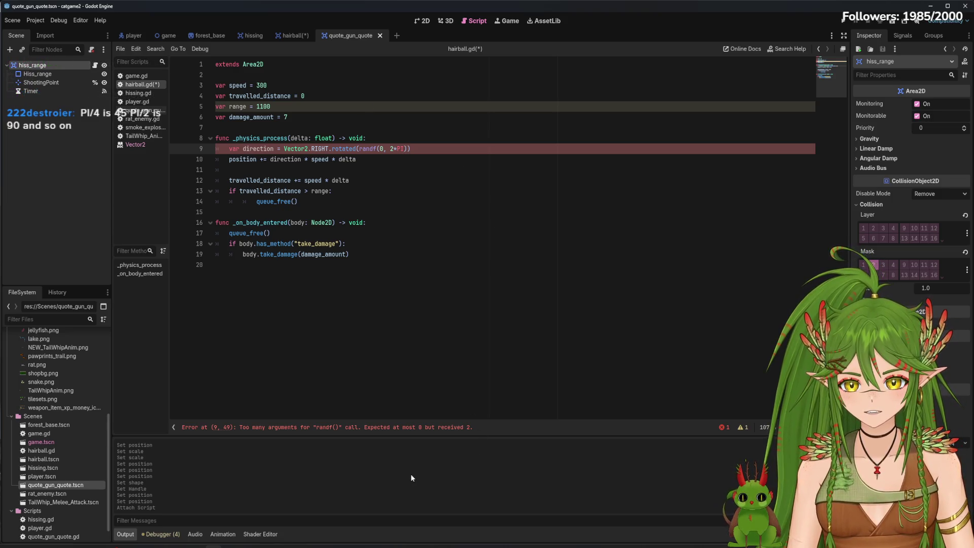
Delete the 0, 2*PI arguments so line 9 calls randf() with none.
key(BackSpace)
key(BackSpace)
key(BackSpace)
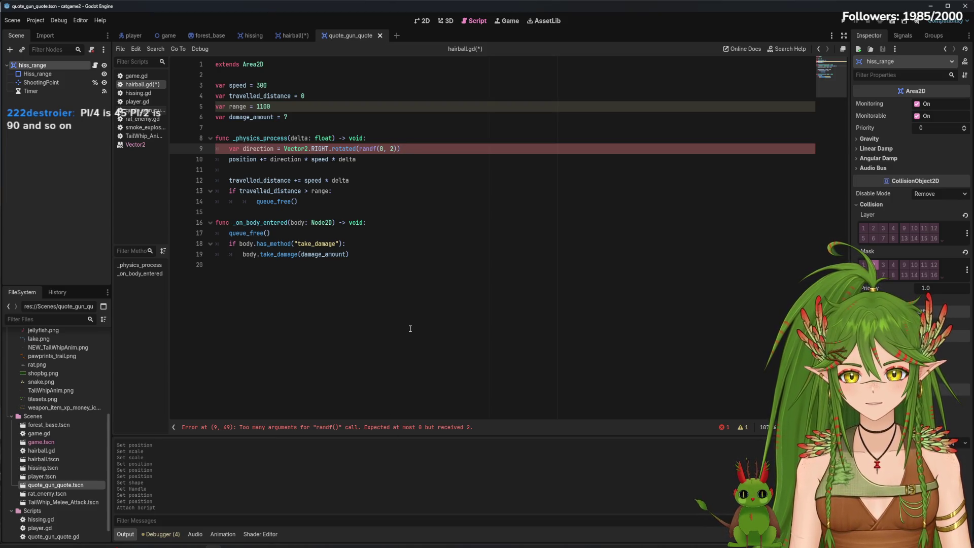
click(421, 331)
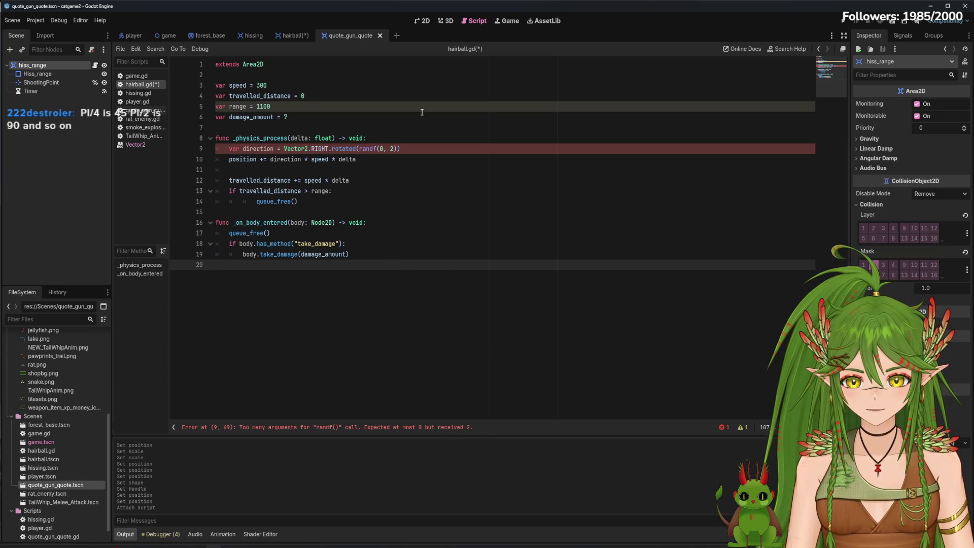
click(391, 149)
key(BackSpace)
key(BackSpace)
key(BackSpace)
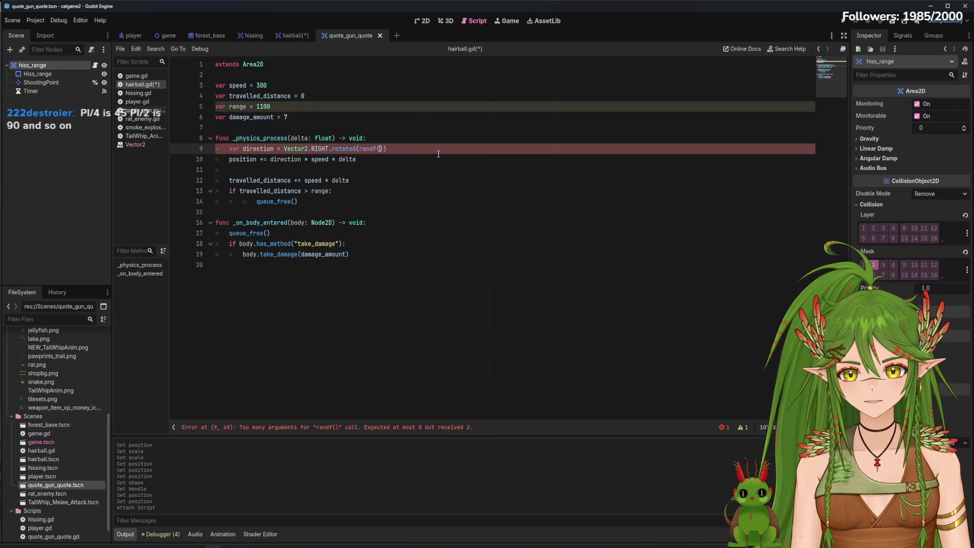
click(435, 165)
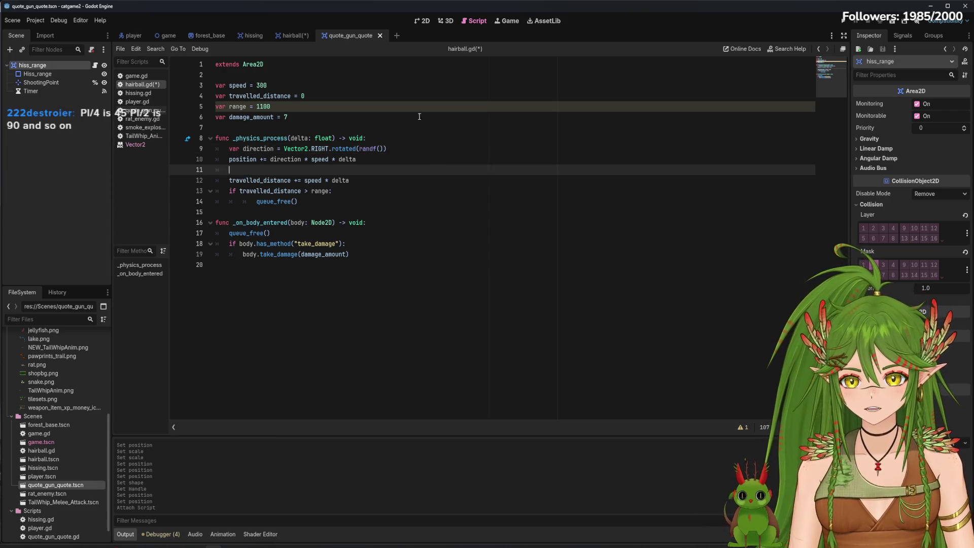
Search the script, save hairball.gd, and run the game to test the hairball.
key(ctrl+f)
click(490, 224)
click(462, 300)
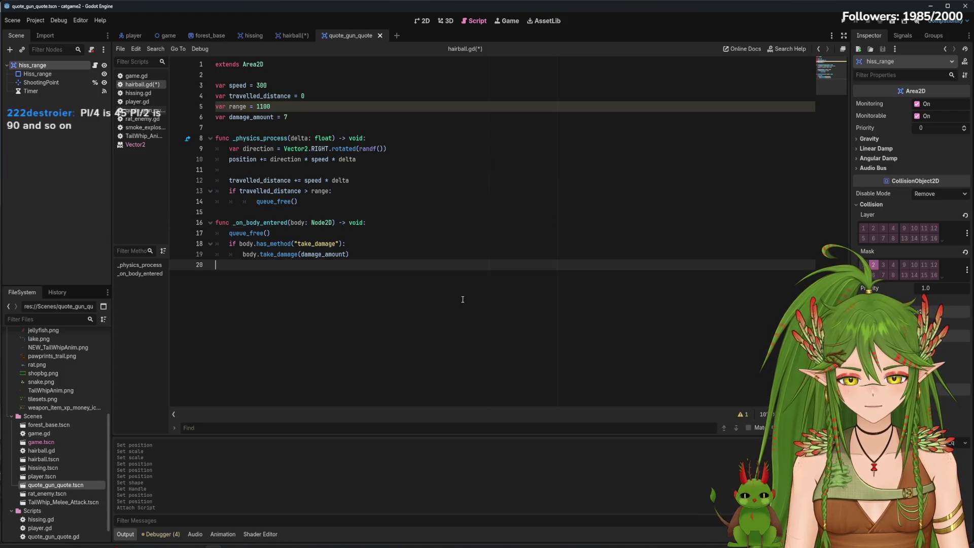
key(ctrl+s)
click(844, 21)
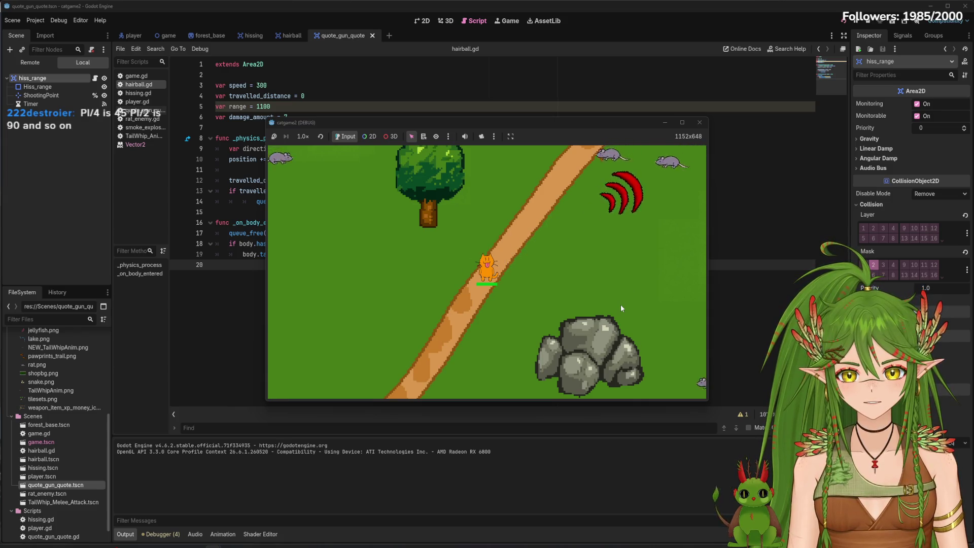
Finish line 9 of hairball.gd as randf_range(0, 2*PI) with its closing ')' and save.
key(F8)
text(ange()
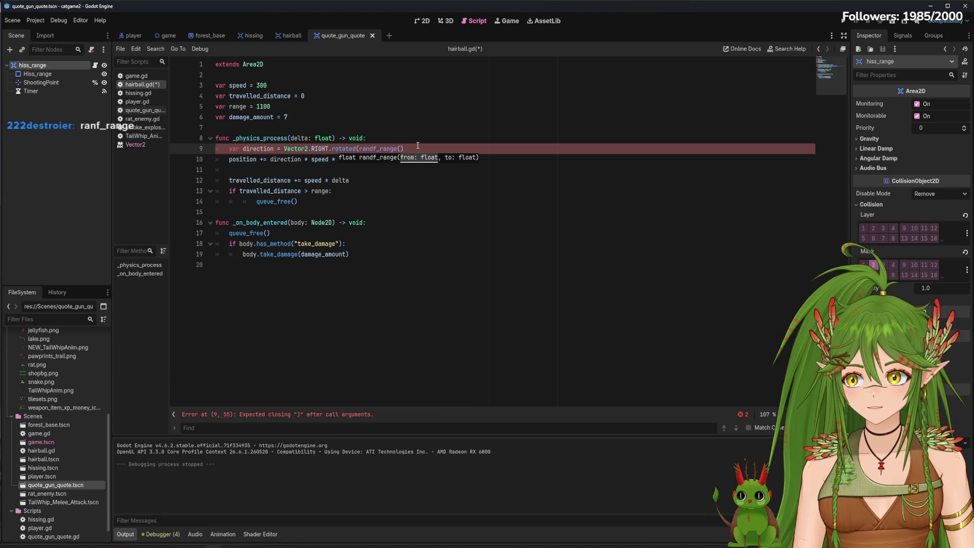
text(0, 2)
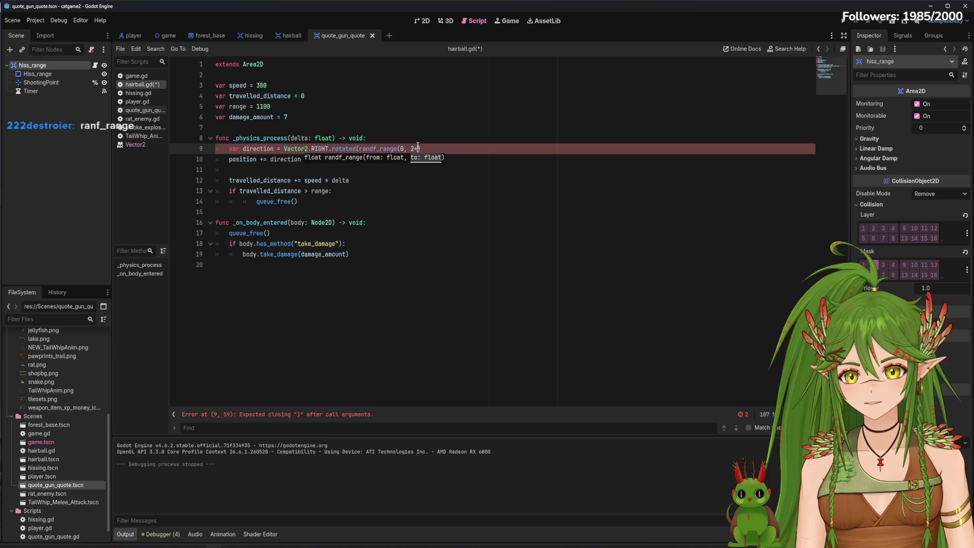
text(*PI)
click(370, 236)
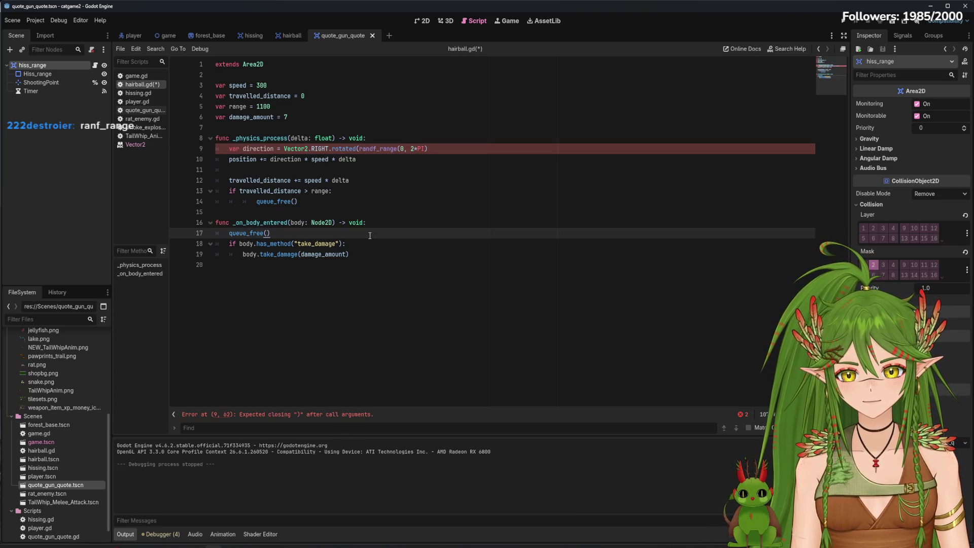
click(444, 149)
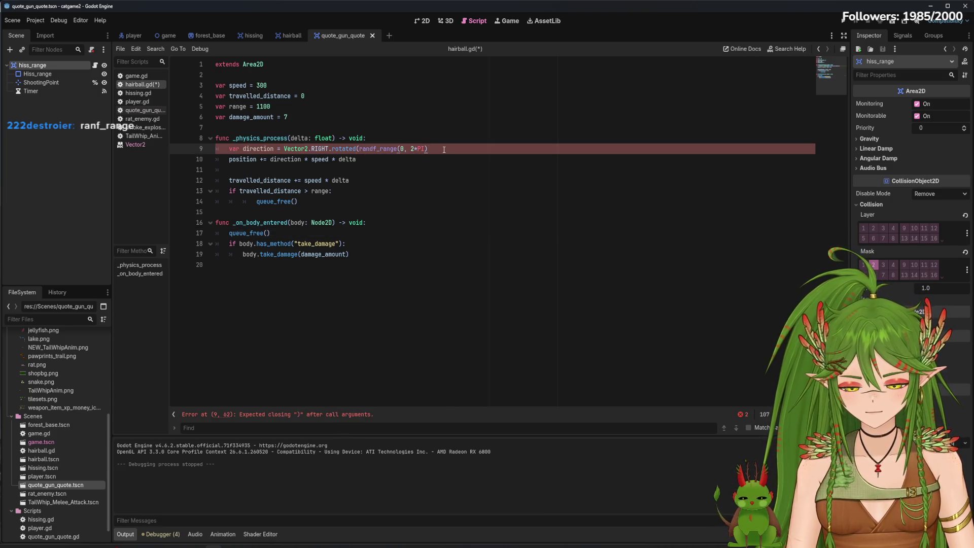
text())
click(419, 191)
key(ctrl+s)
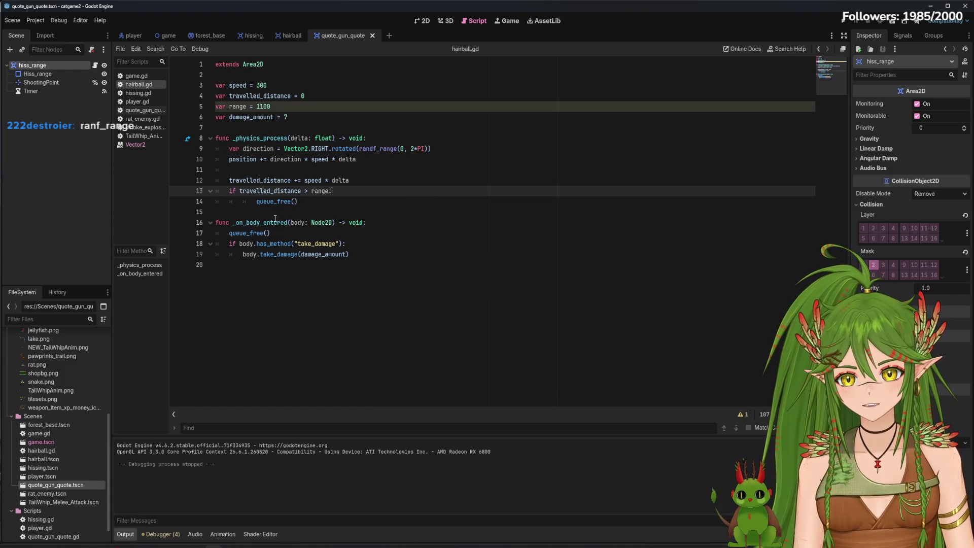
Test-run the game, moving the cat to check the bullets, then stop it.
key(F5)
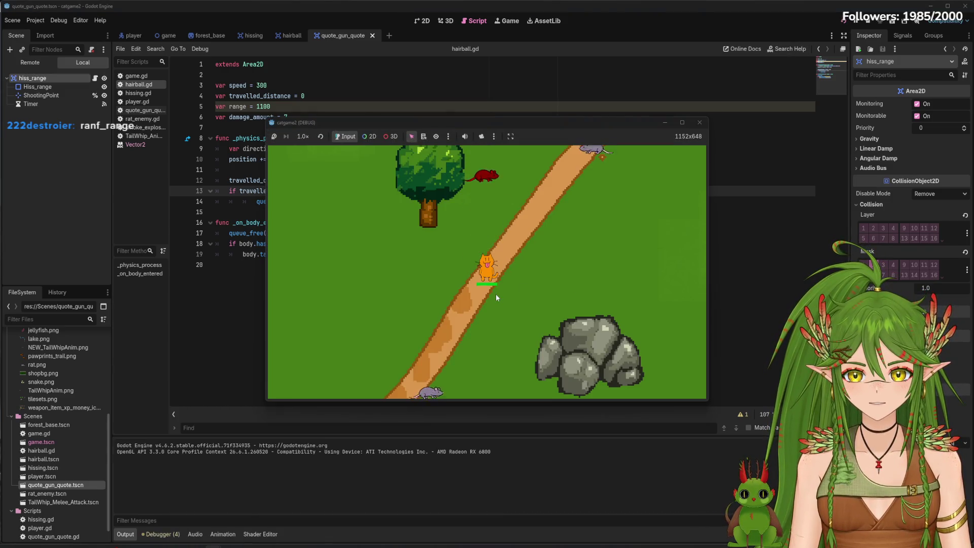
key(d)
key(d)
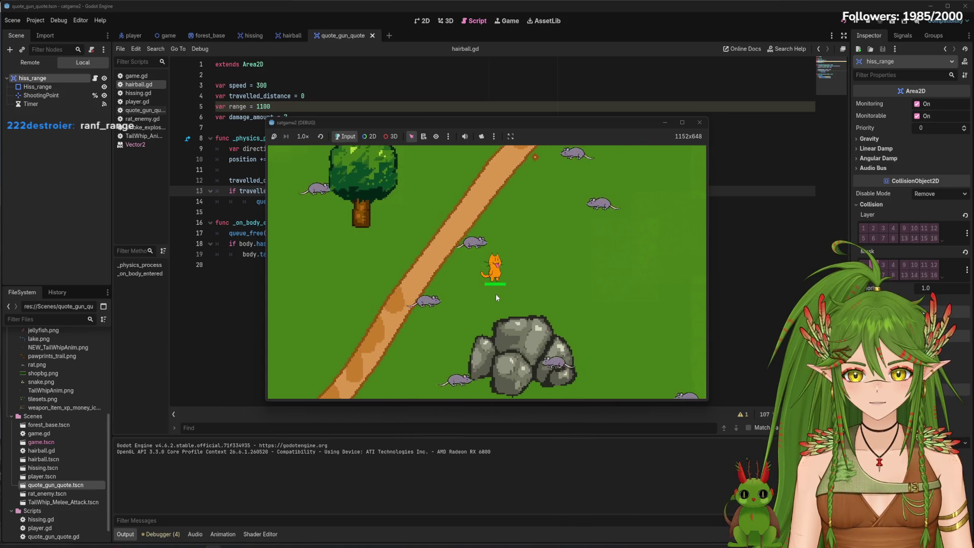
click(699, 124)
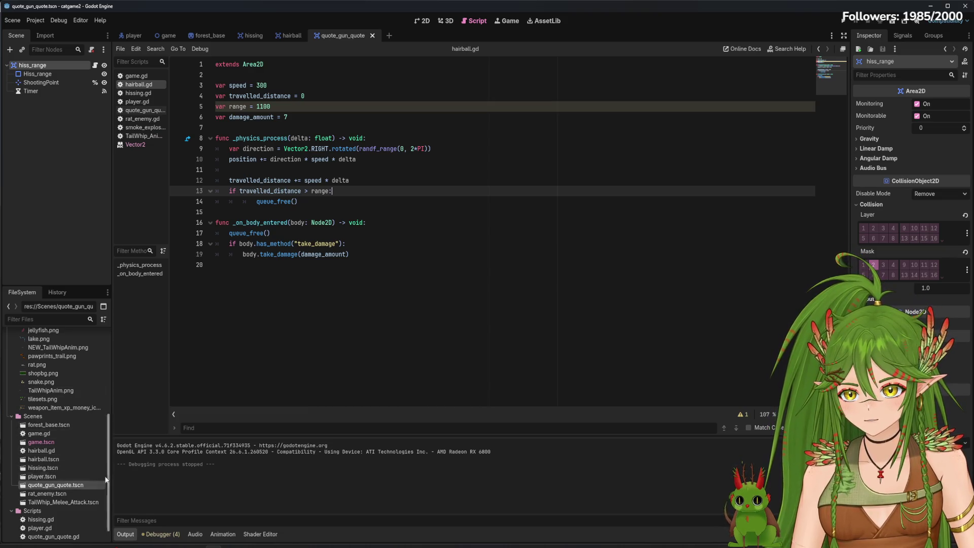
click(137, 101)
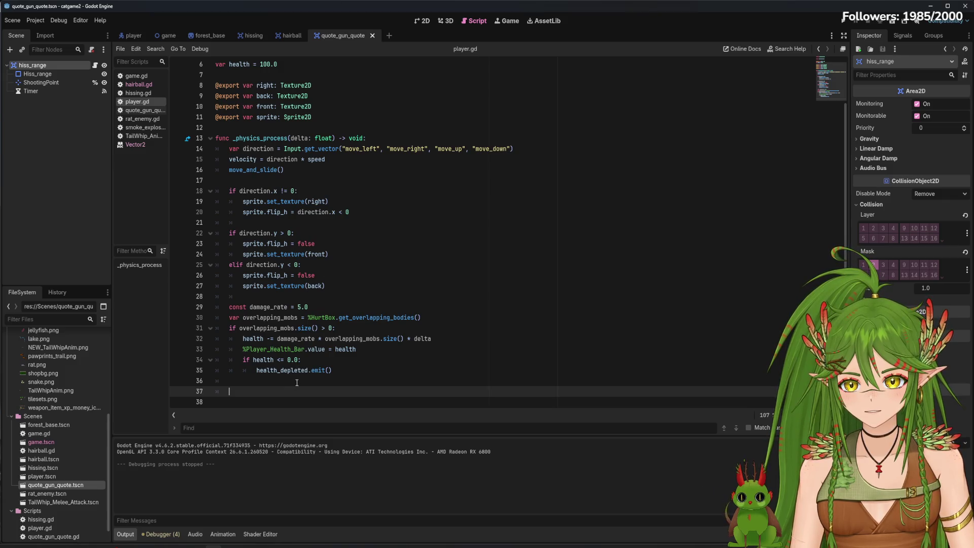
Look over hissing.gd and the Timer node, then review the shoot function in quote_gun_quote.gd.
click(138, 93)
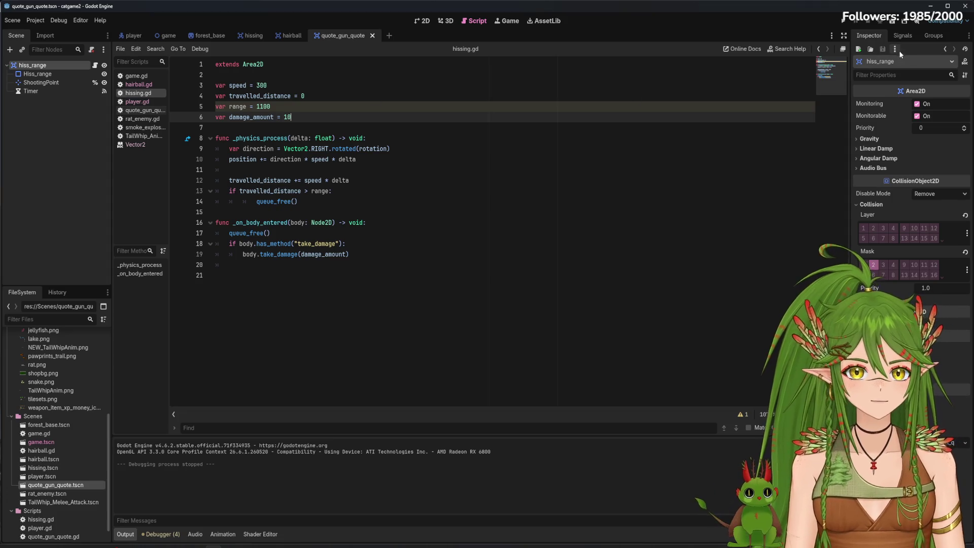
click(47, 90)
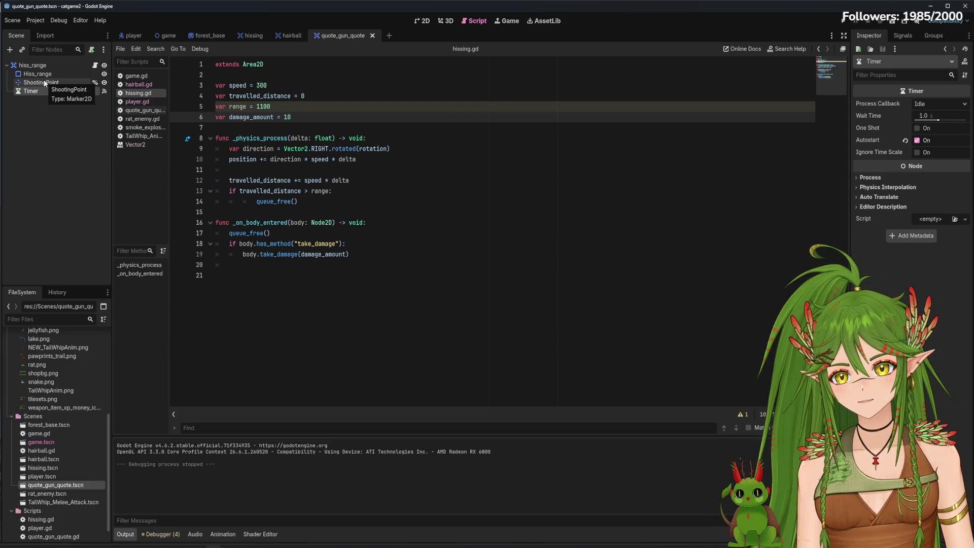
click(148, 111)
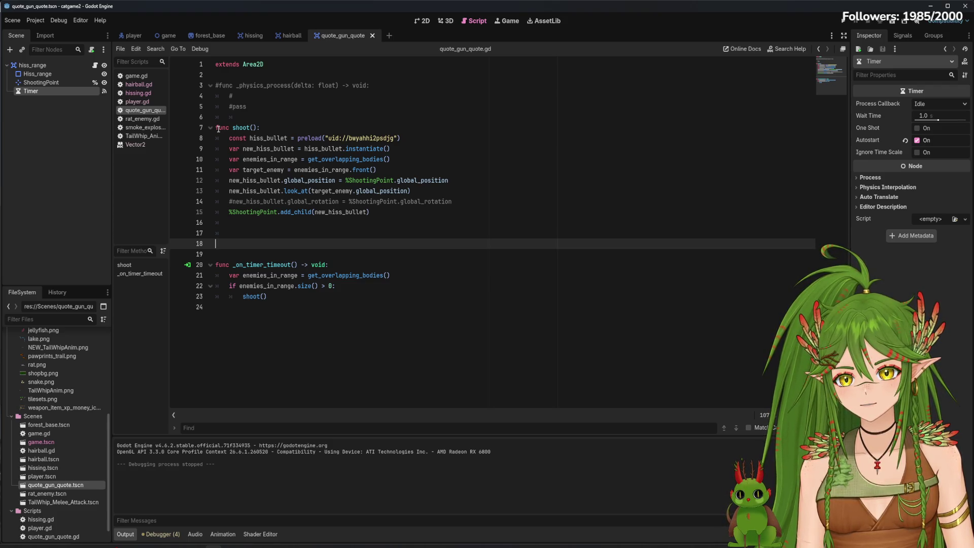
mouse_move(216, 127)
mouse_down()
mouse_move(303, 171)
mouse_move(355, 181)
mouse_move(382, 214)
mouse_up()
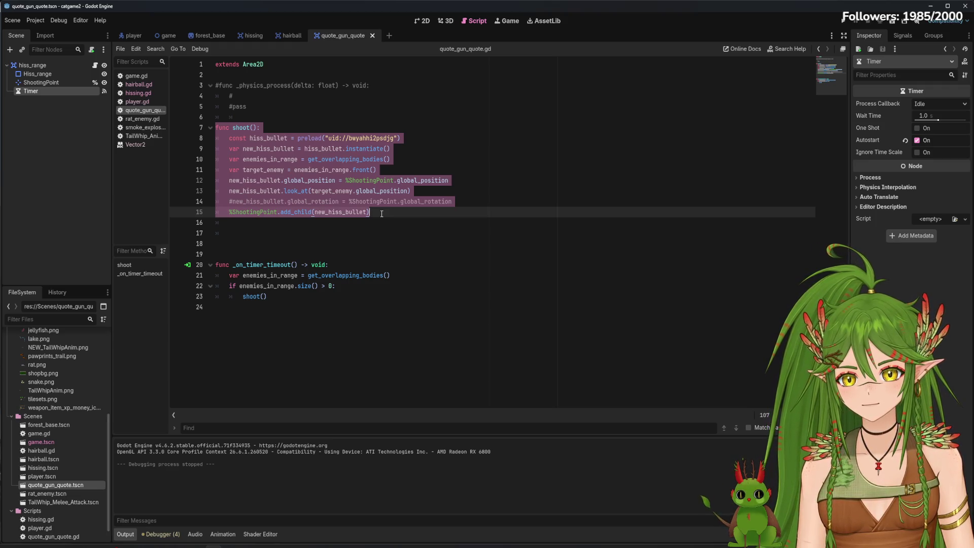
drag(382, 214, 376, 313)
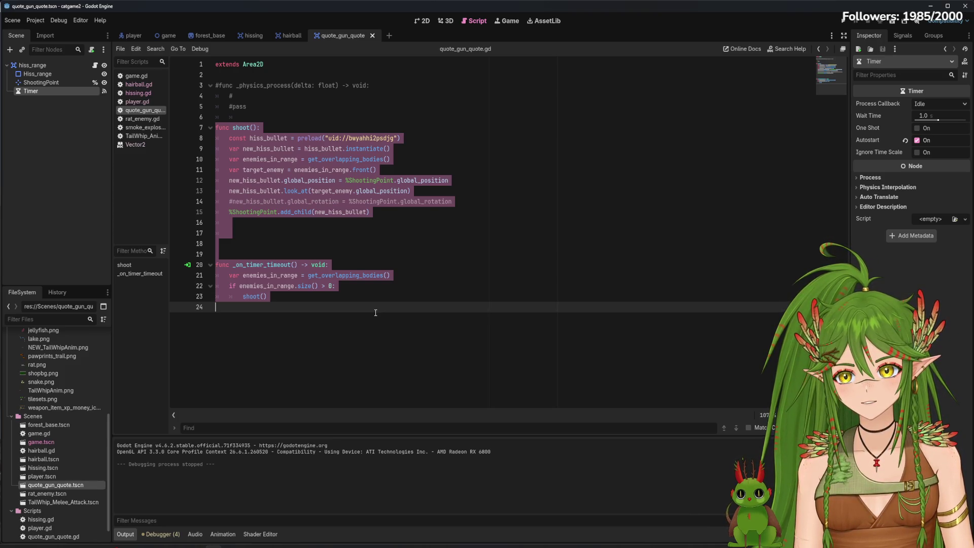
click(394, 138)
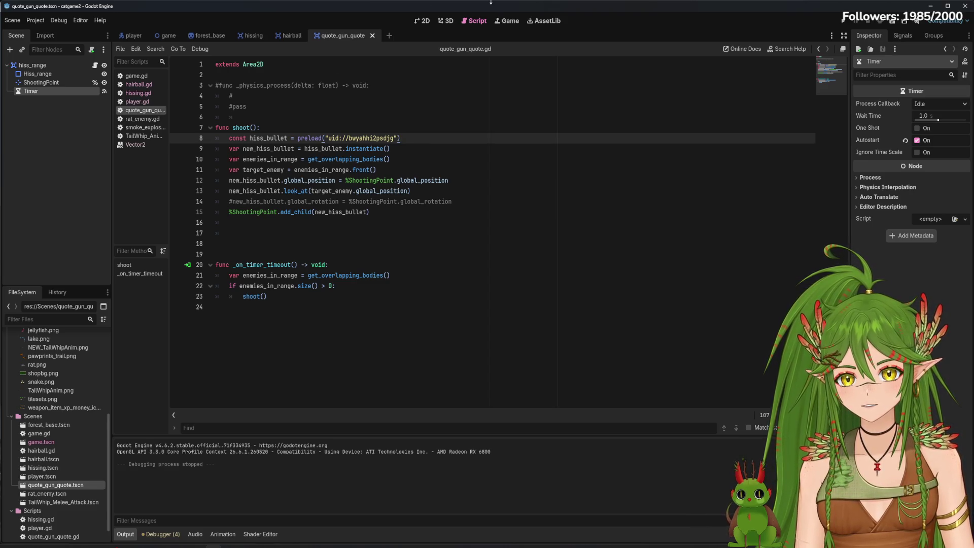
click(424, 23)
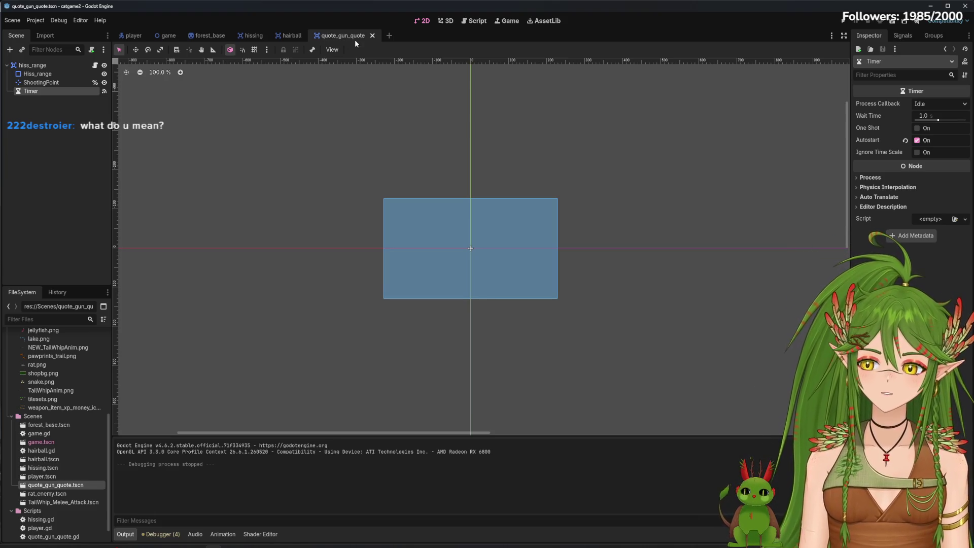
mouse_move(236, 35)
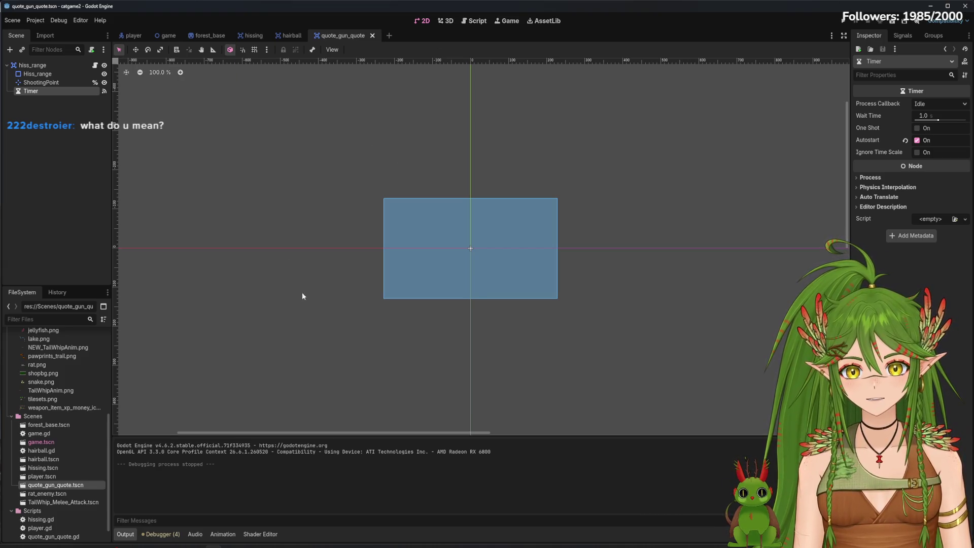
click(476, 23)
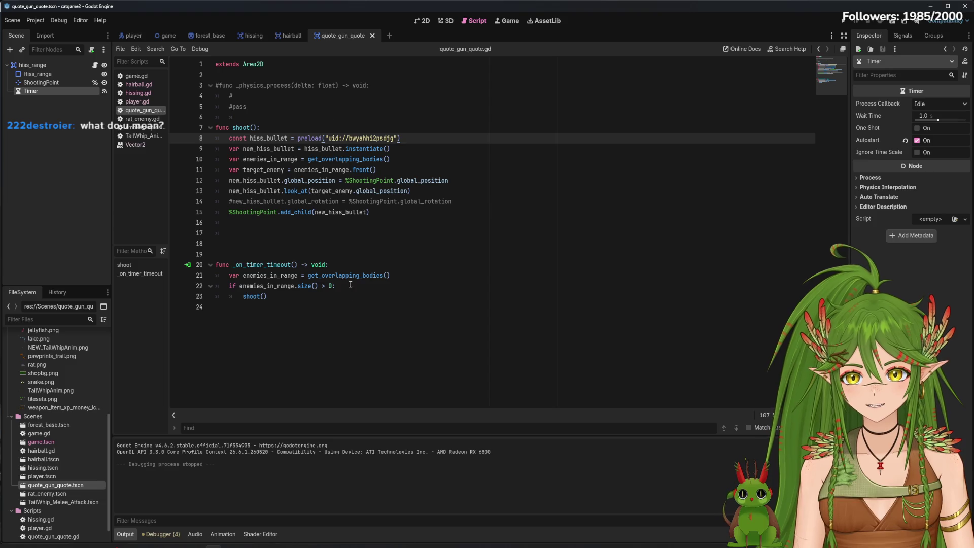
drag(226, 138, 391, 138)
click(263, 138)
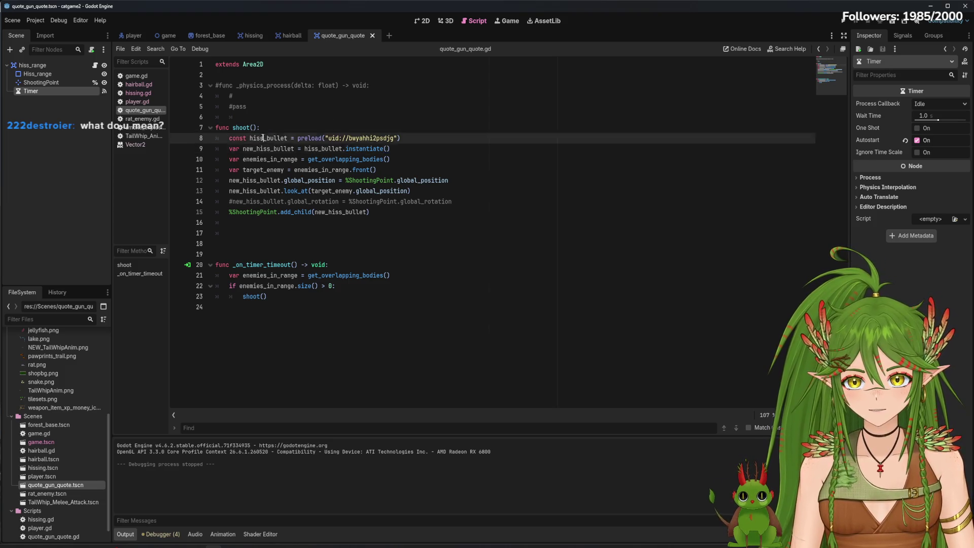
Rename the gun scene file quote_gun_quote.tscn to shooting_range in FileSystem.
click(273, 148)
click(590, 179)
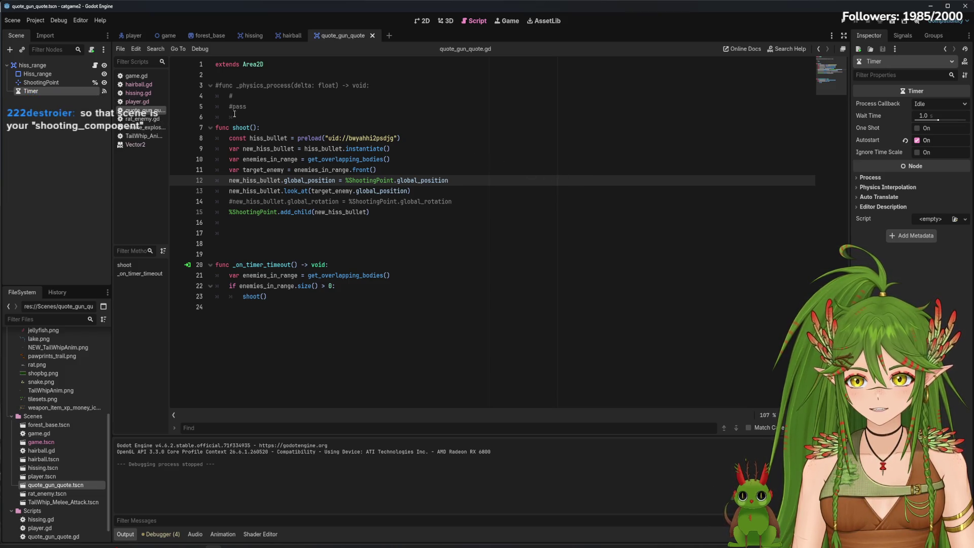
right_click(70, 485)
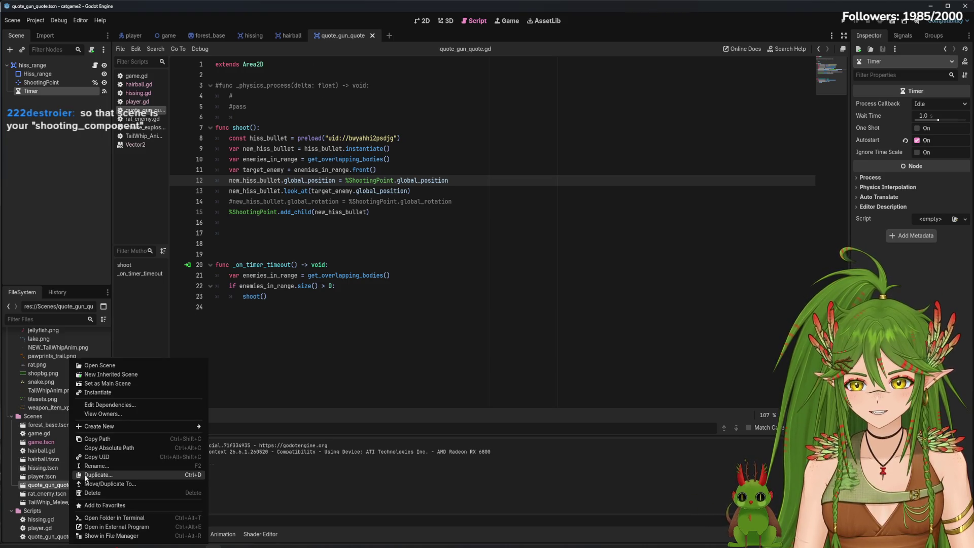
click(88, 475)
text(shooting)
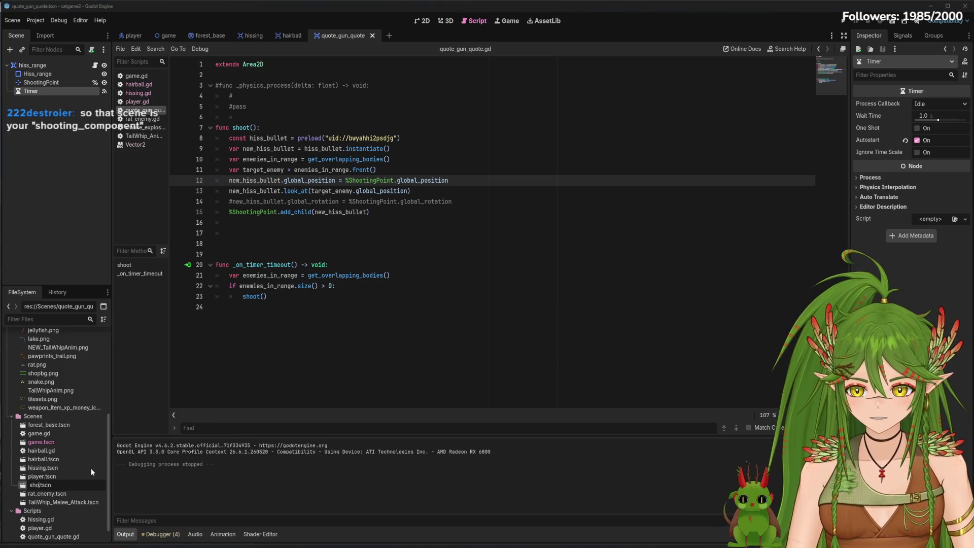
text(_range)
key(Return)
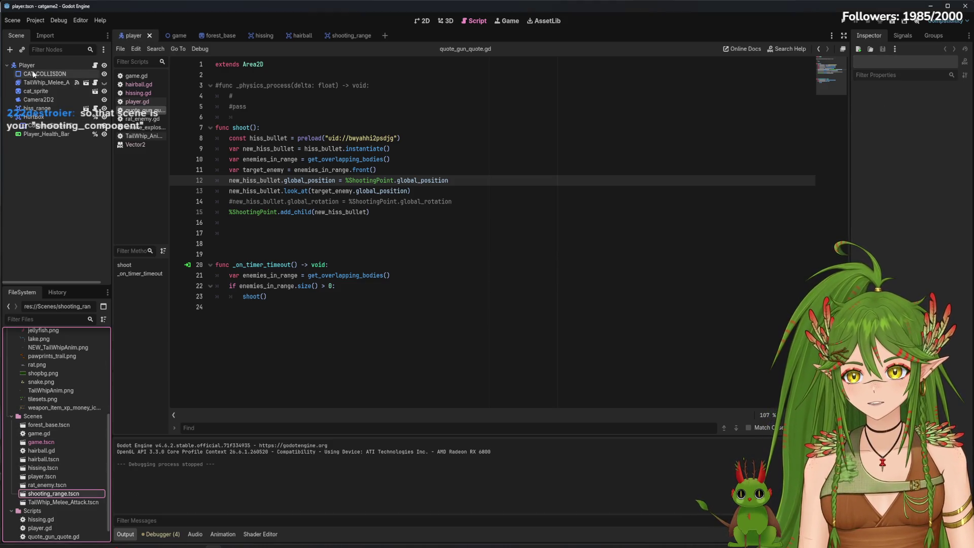
Open shooting_range.tscn and start a new line below the hiss_bullet preload on line 8.
click(66, 495)
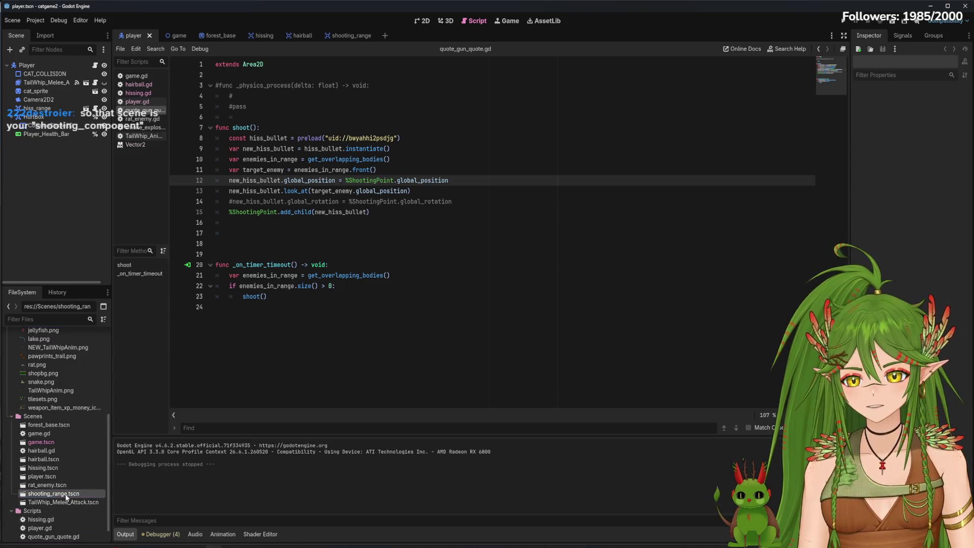
click(341, 35)
click(431, 20)
click(468, 20)
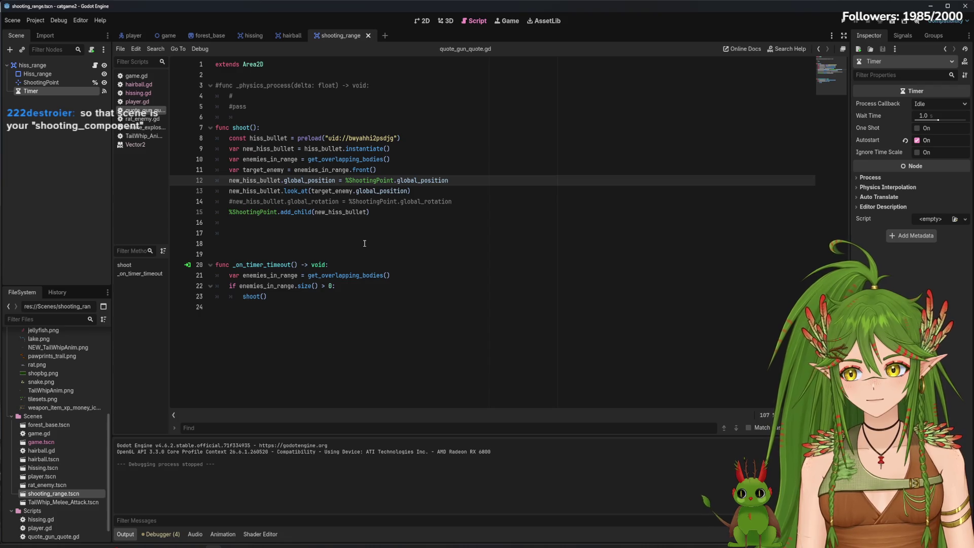
click(441, 136)
key(Return)
Begin a 'const hairball_bullet = preload(' line below the hiss_bullet preload.
text(co)
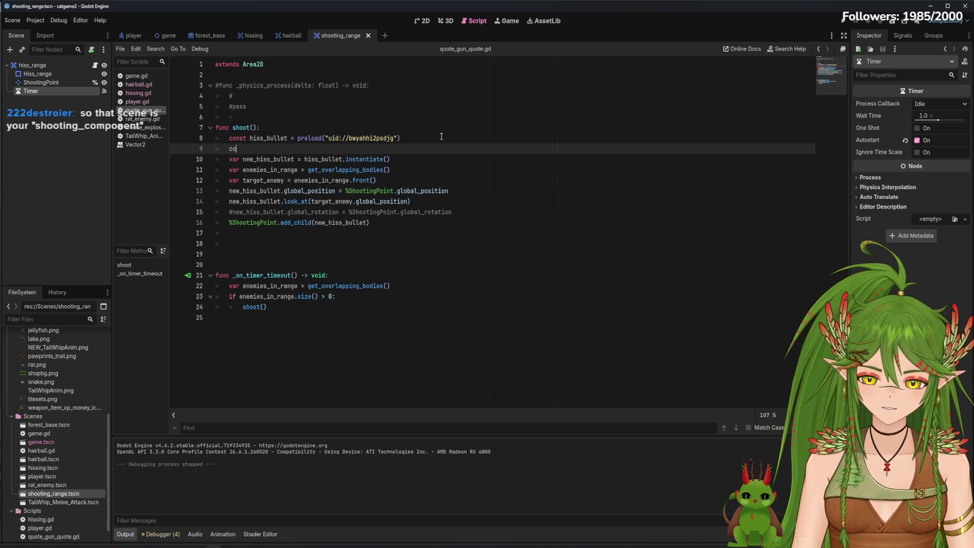
key(BackSpace)
key(BackSpace)
text(const)
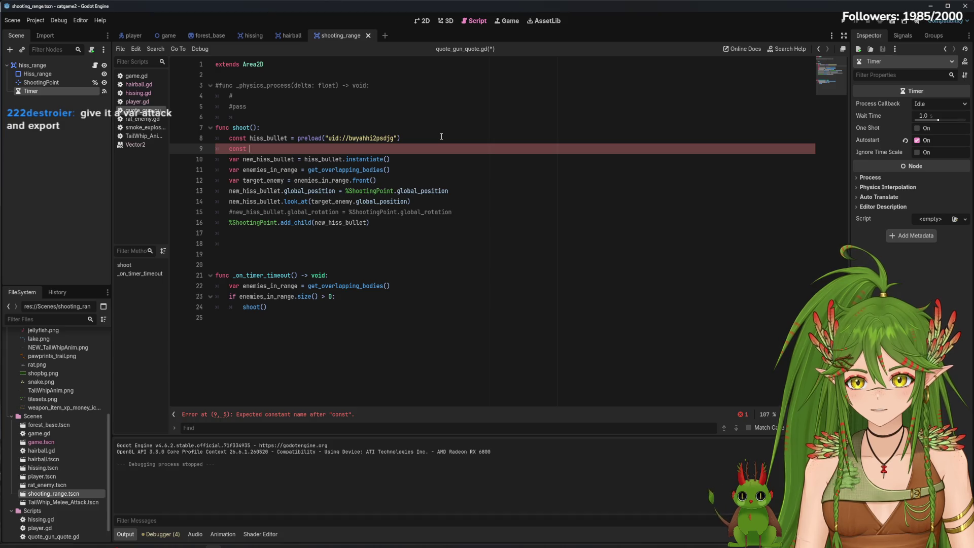
key(Return)
key(Up)
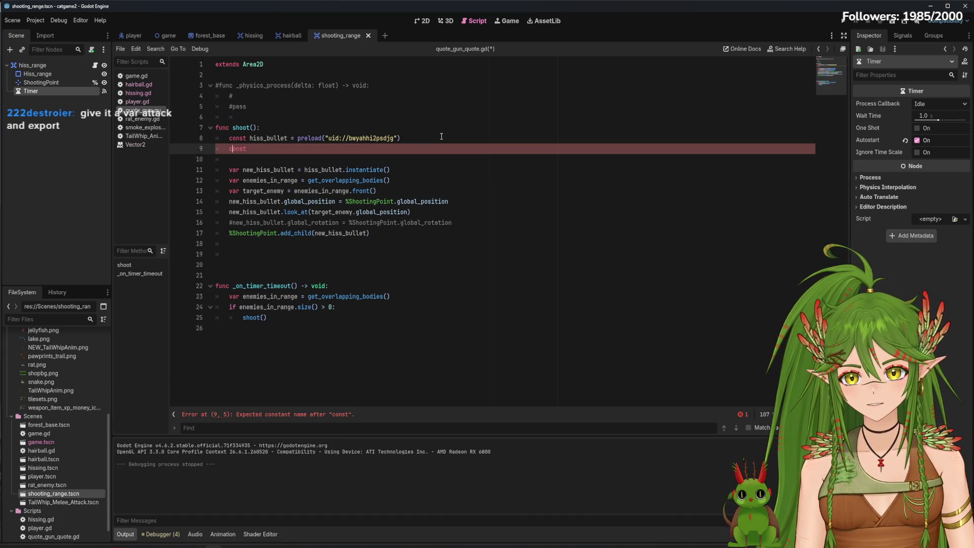
text(hairball)
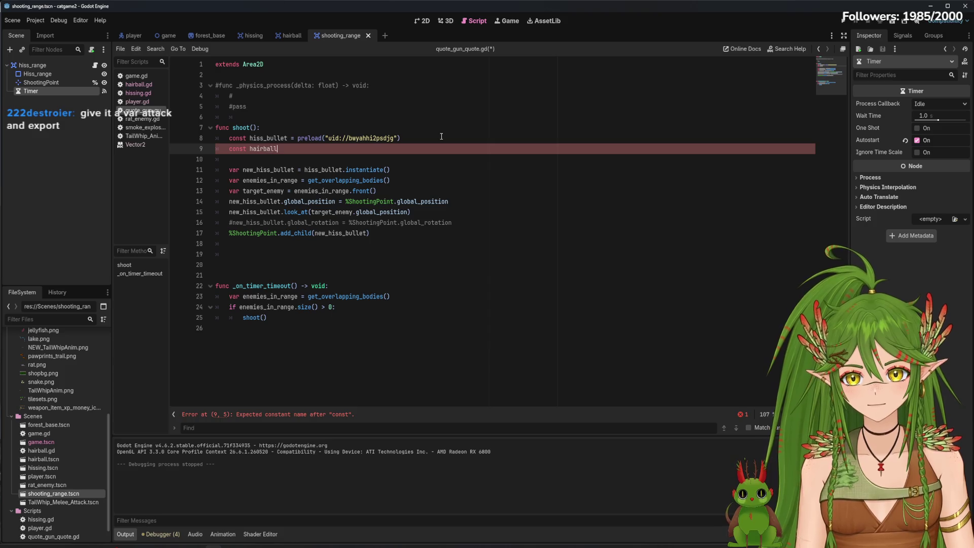
text(_bullet = )
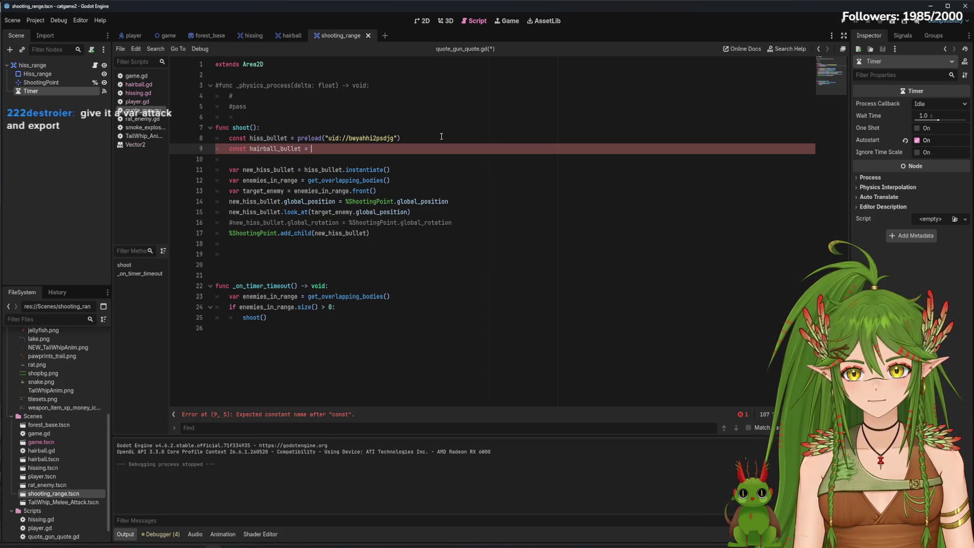
text(preload()
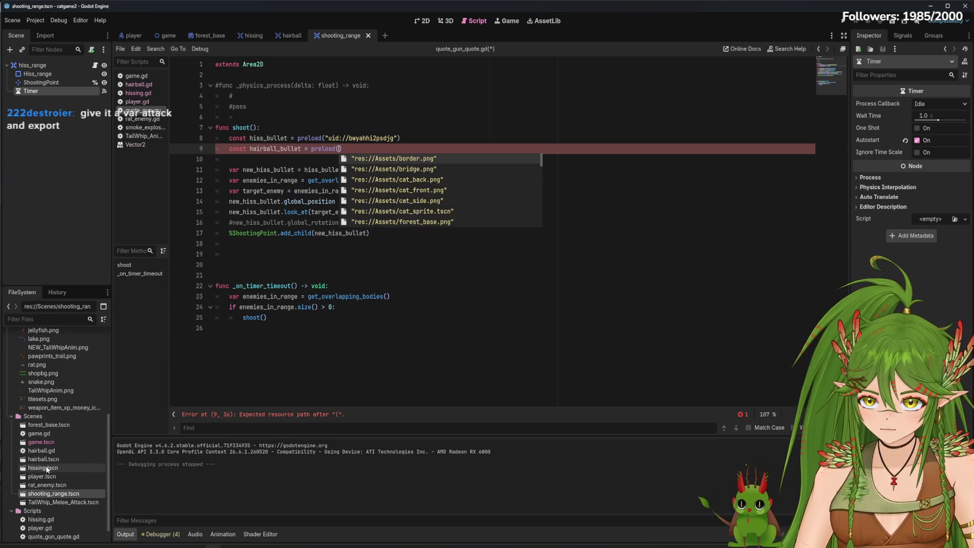
Paste the hairball scene's UID into the preload as a quoted string and save.
right_click(39, 462)
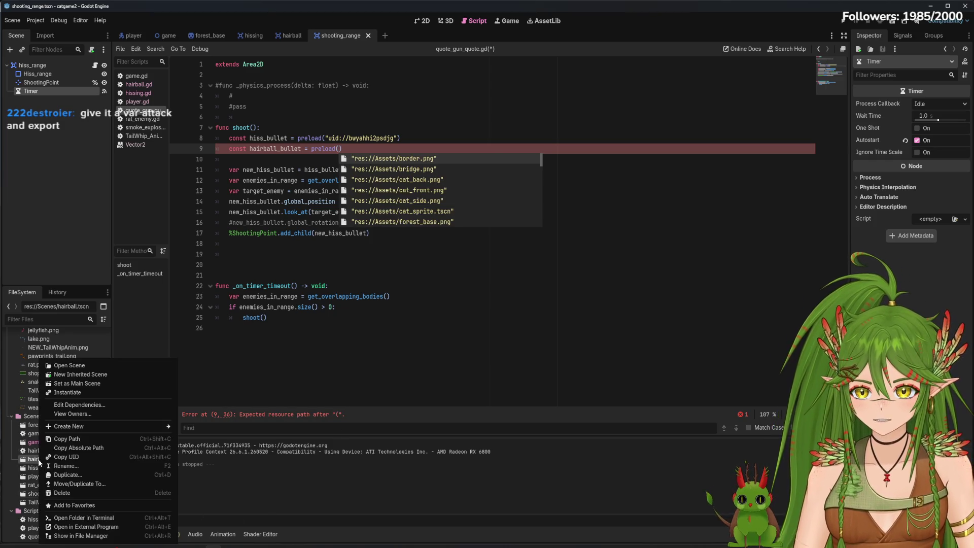
click(69, 442)
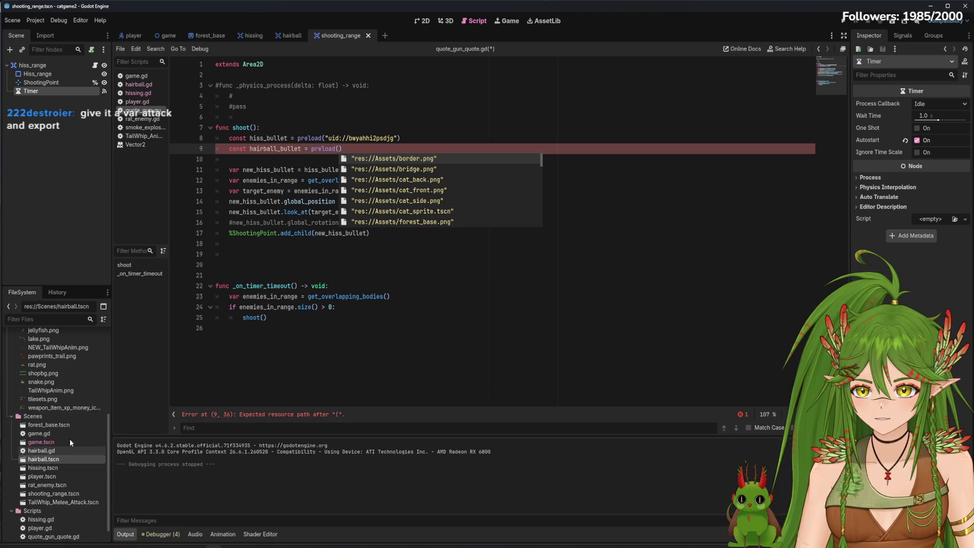
click(340, 148)
text(uid://dkr1on0apbpoq)
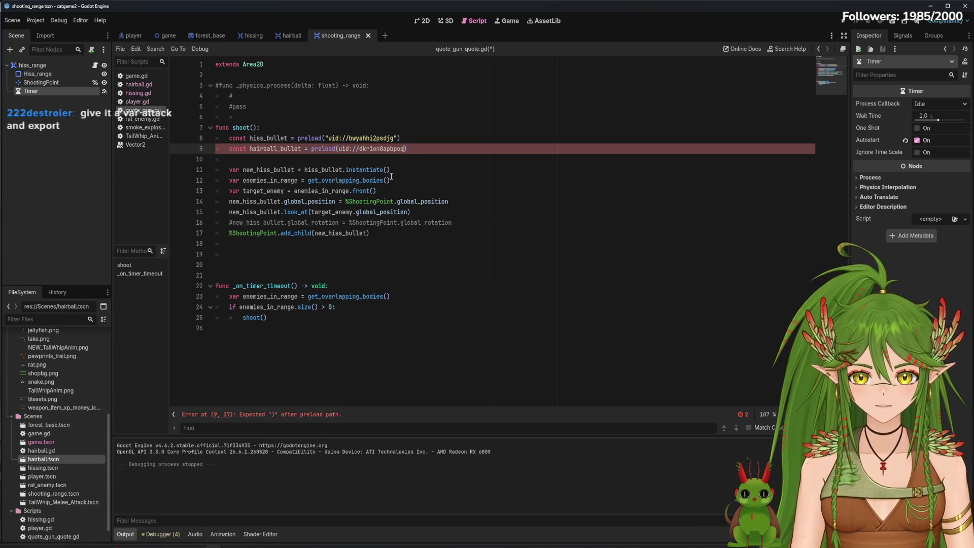
text(")
key(BackSpace)
click(344, 151)
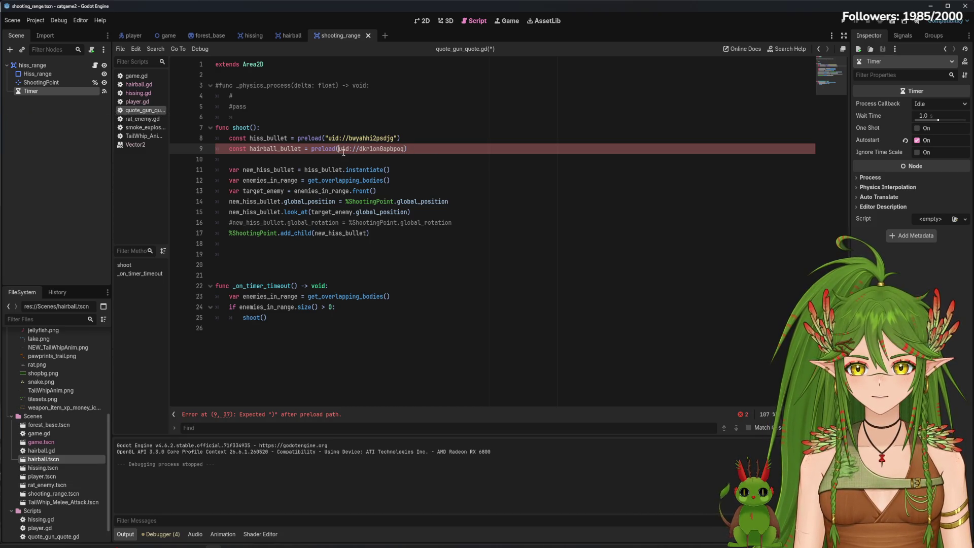
text(")
click(407, 149)
text(")
click(450, 160)
key(ctrl+s)
Add 'var new_hairball_bullet = hairball_bullet.instantiate()' and save the script.
mouse_move(360, 181)
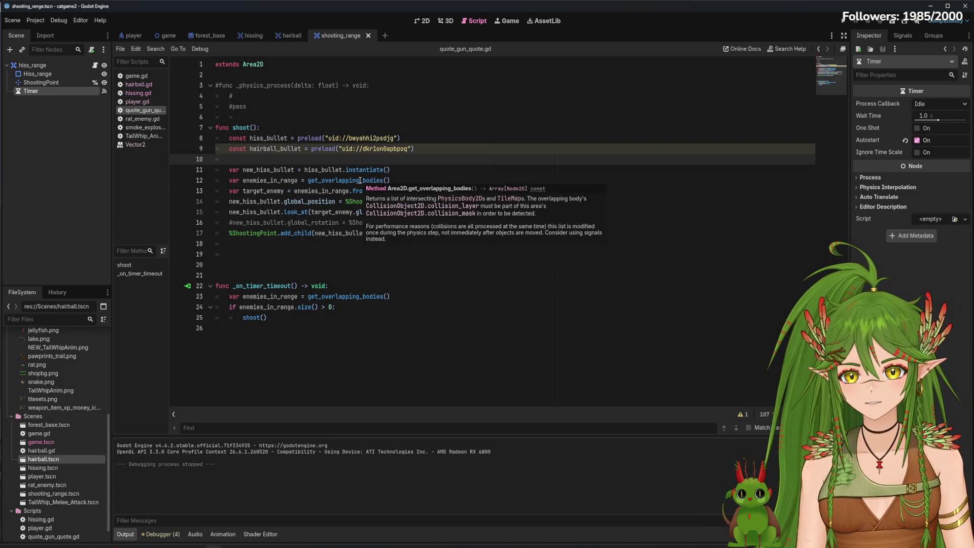
key(Return)
text(var new_hairball_bullet = hairba)
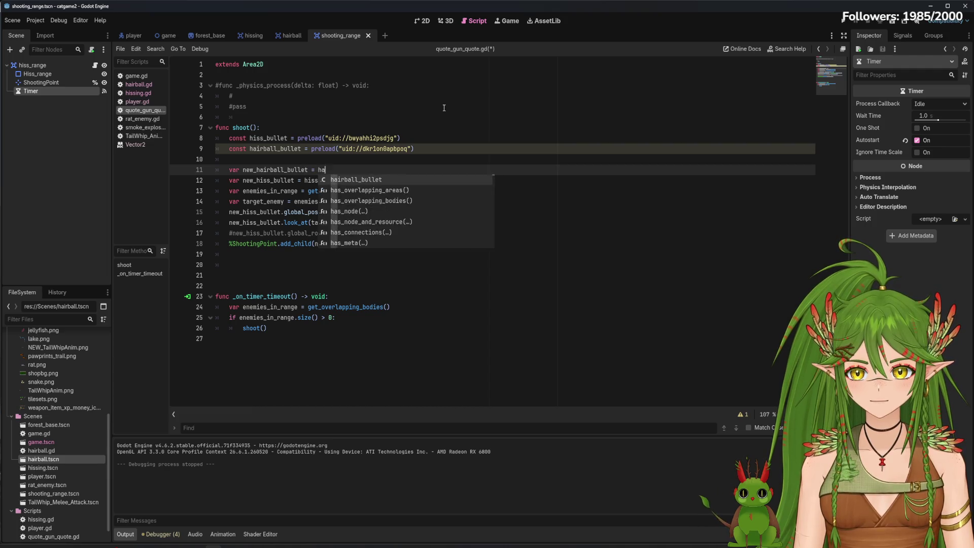
key(Return)
text(.i)
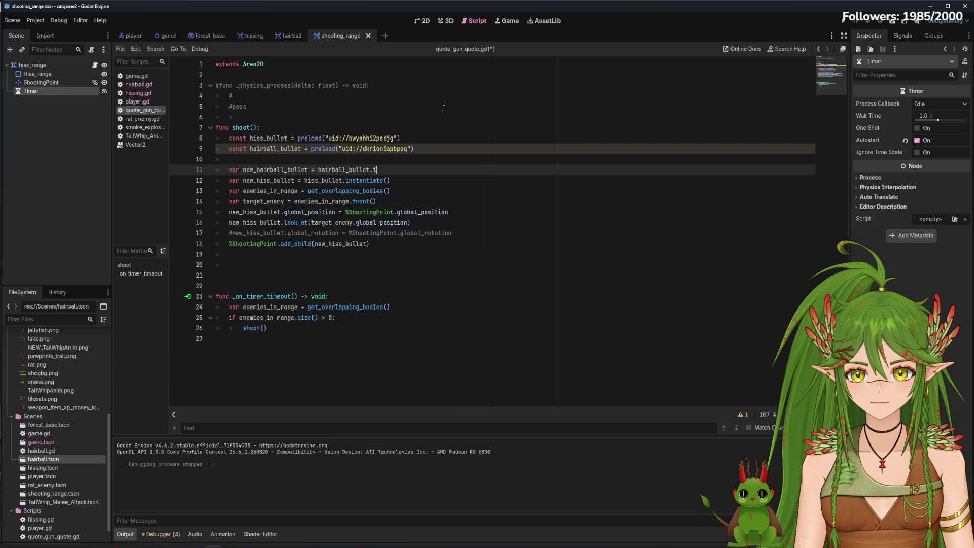
text(nstantia)
key(Return)
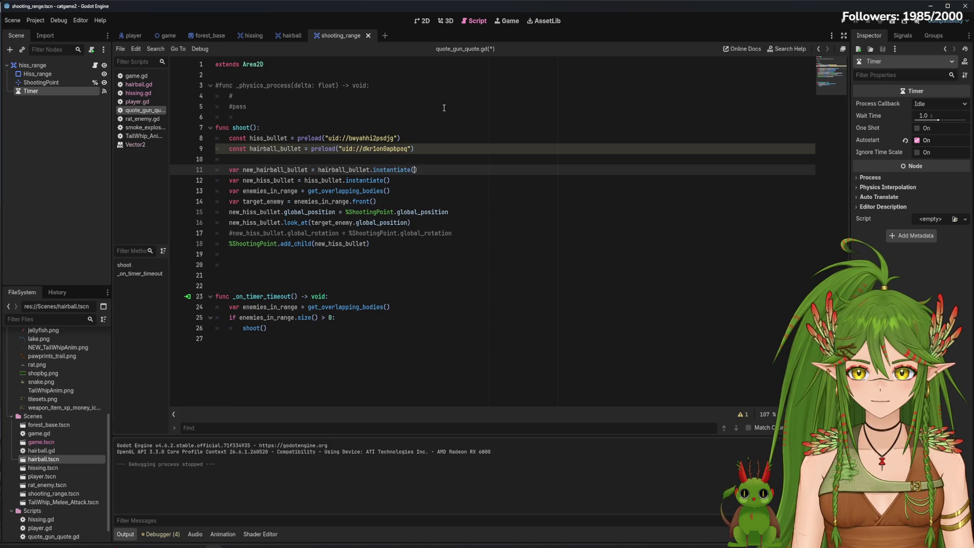
click(477, 172)
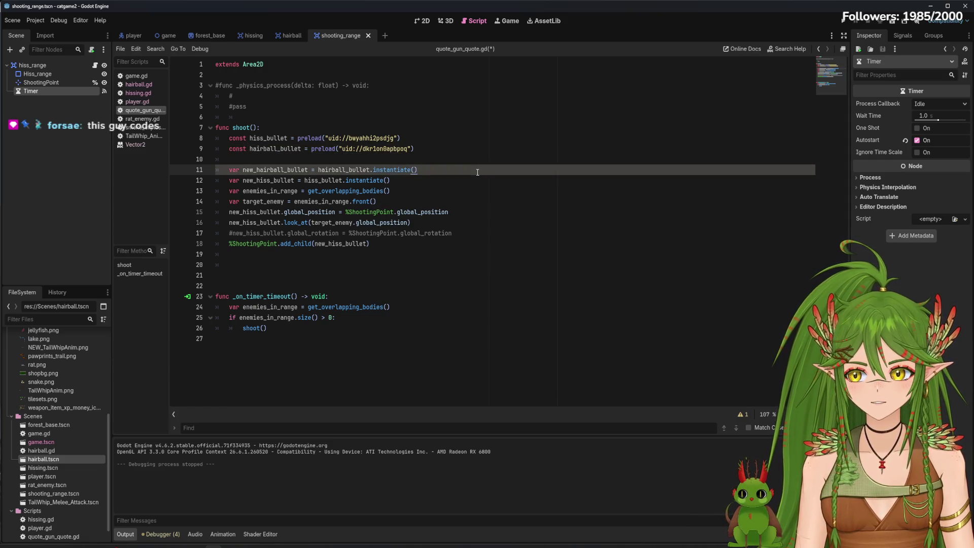
key(ctrl+s)
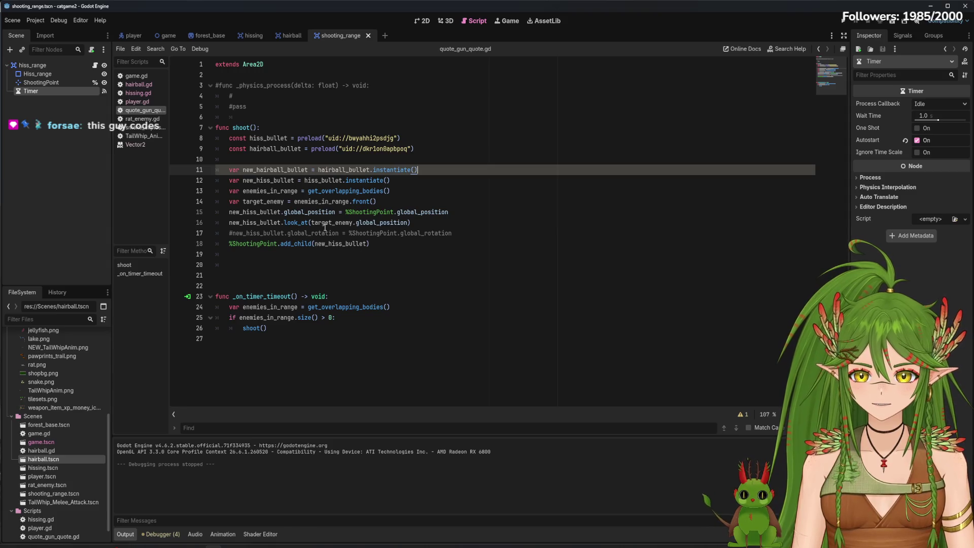
Move the hairball preload and instantiate lines below the hiss bullet's add_child, fixing their indent.
drag(417, 169, 229, 170)
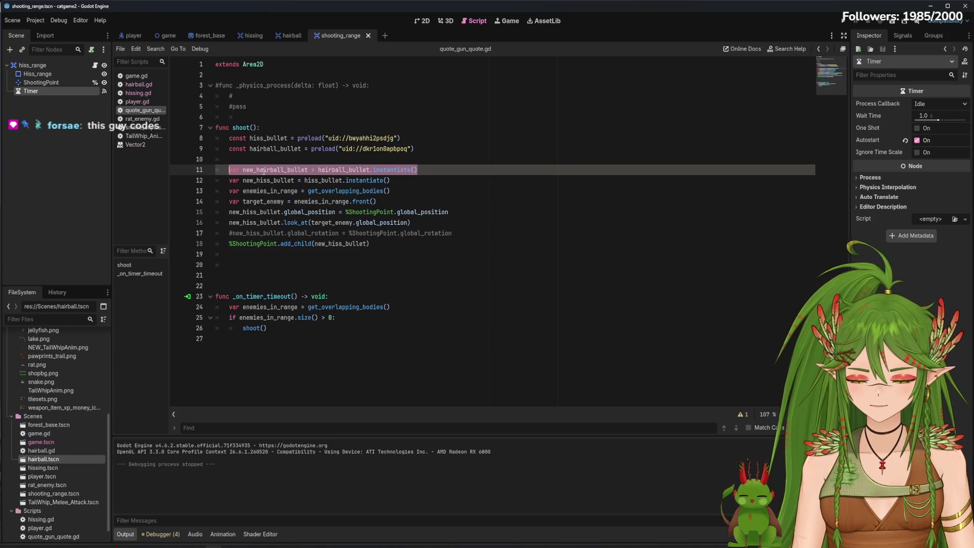
mouse_move(417, 170)
mouse_down()
mouse_move(230, 169)
mouse_move(229, 149)
mouse_move(216, 149)
mouse_up()
key(ctrl+c)
key(Delete)
click(385, 222)
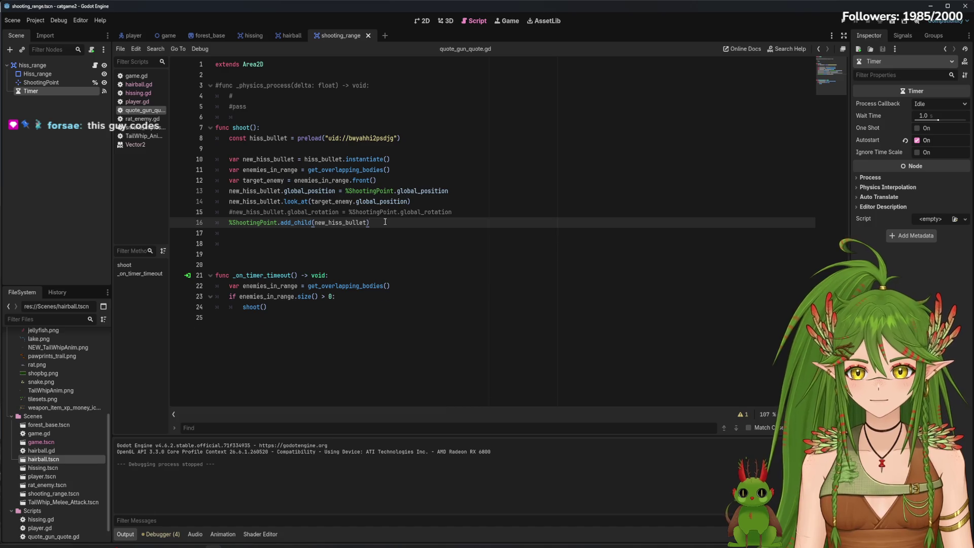
key(Return)
key(Return)
key(ctrl+v)
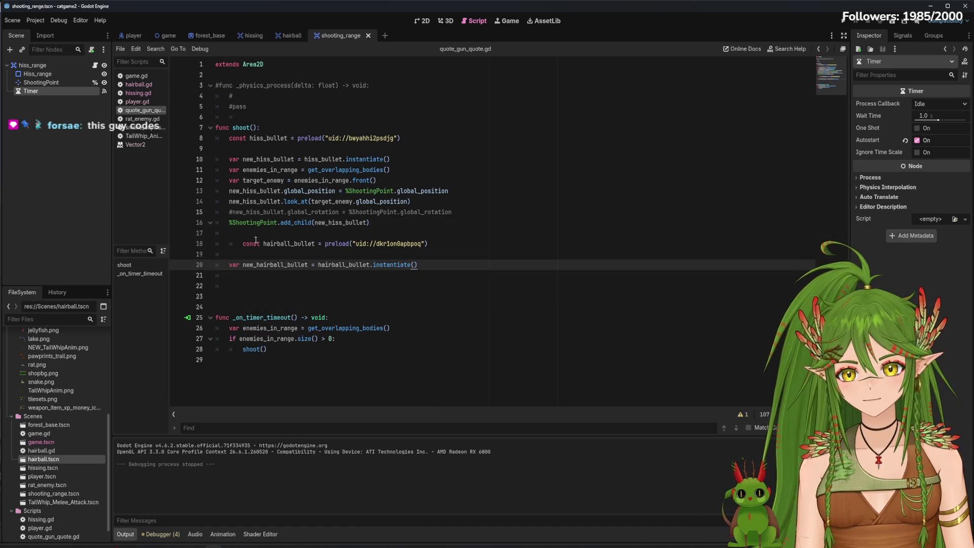
drag(216, 243, 418, 264)
key(shift+Tab)
click(375, 264)
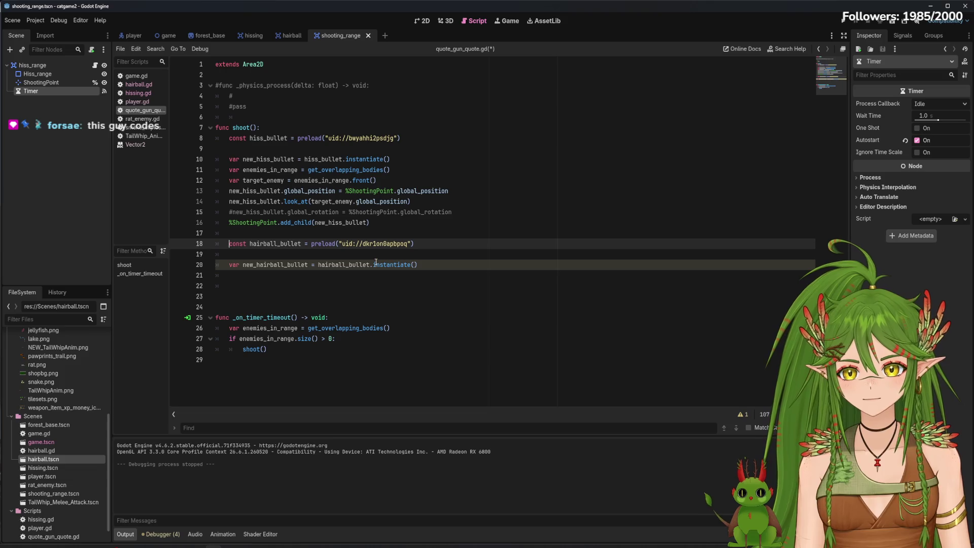
click(233, 127)
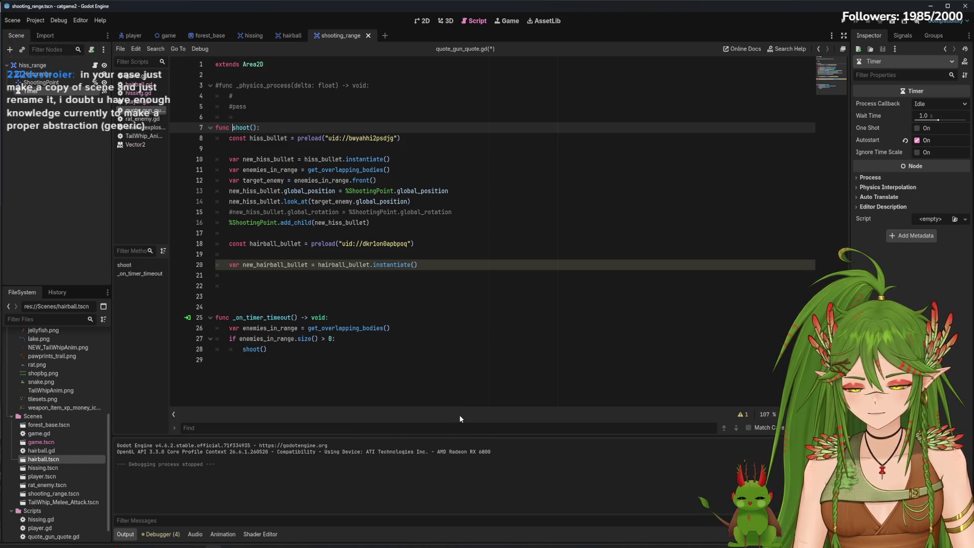
Cut the hairball bullet lines out of quote_gun_quote.gd and remove the leftover blank lines.
click(292, 35)
click(423, 22)
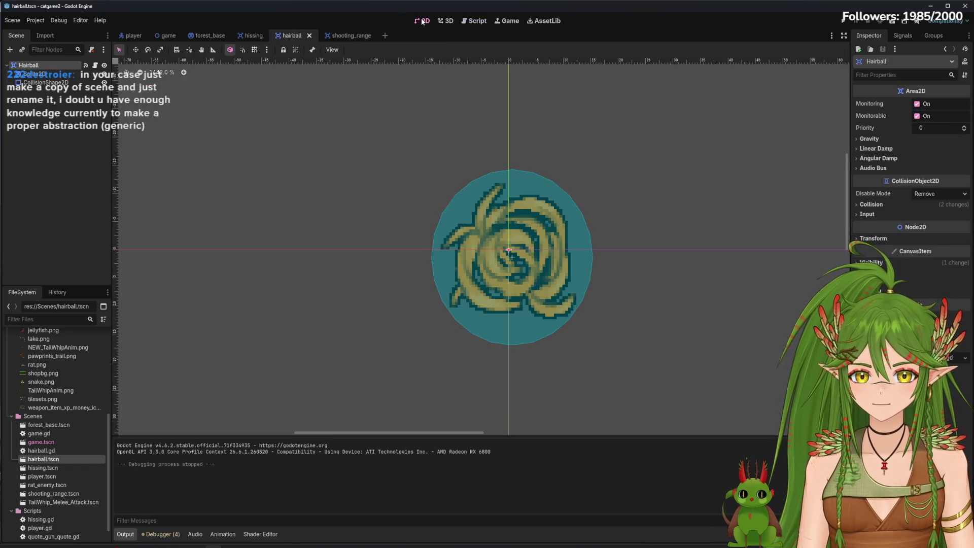
click(470, 22)
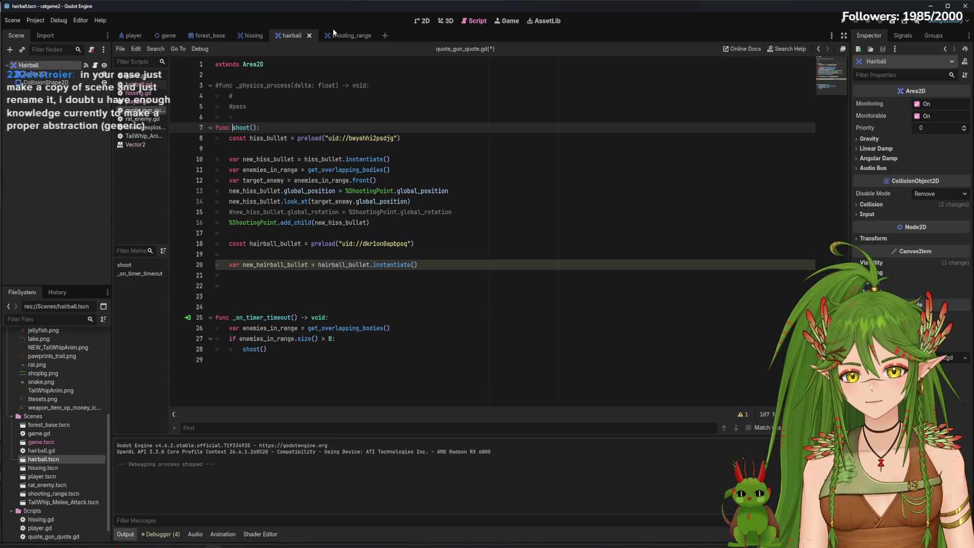
drag(226, 276, 215, 244)
right_click(235, 244)
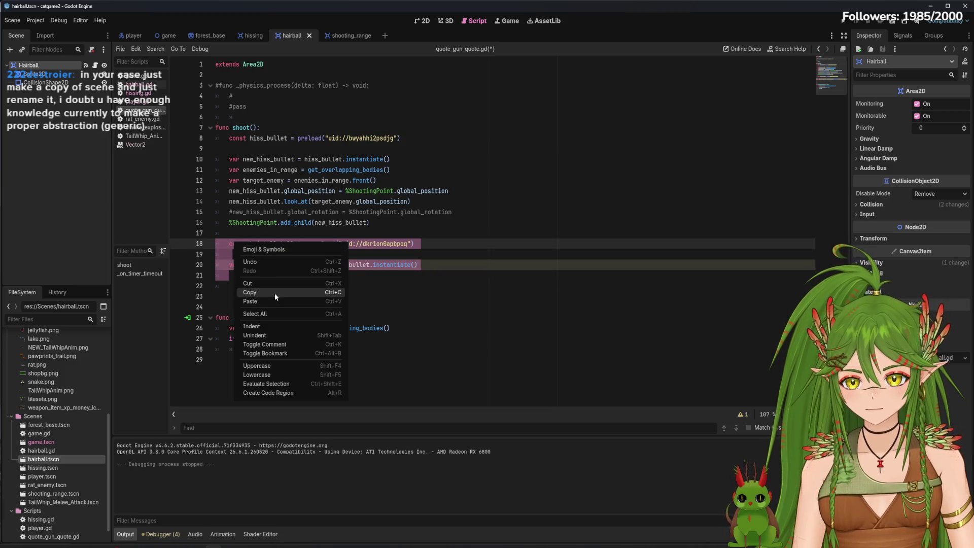
click(289, 283)
click(260, 257)
key(BackSpace)
key(BackSpace)
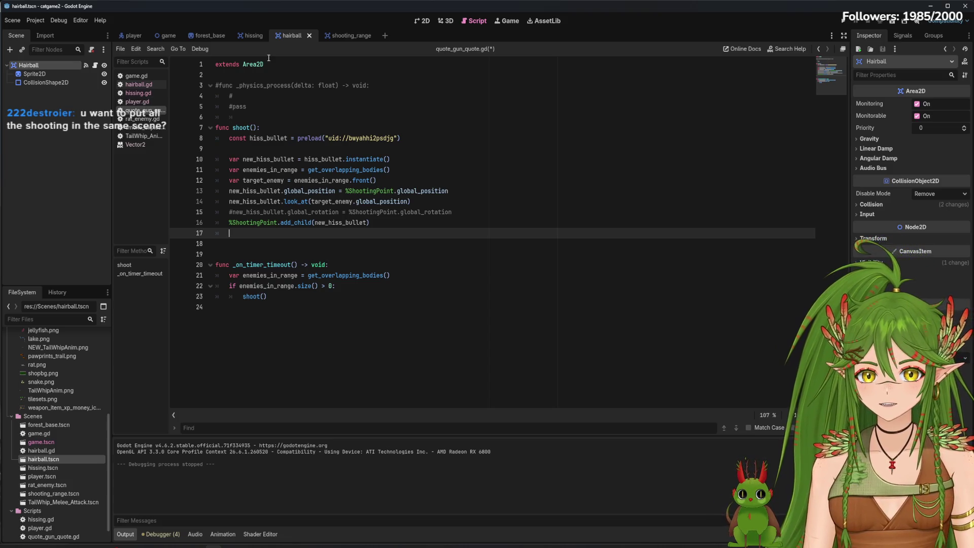
Flip between the shooting_range and hissing scene tabs, then return to the script editor.
click(350, 36)
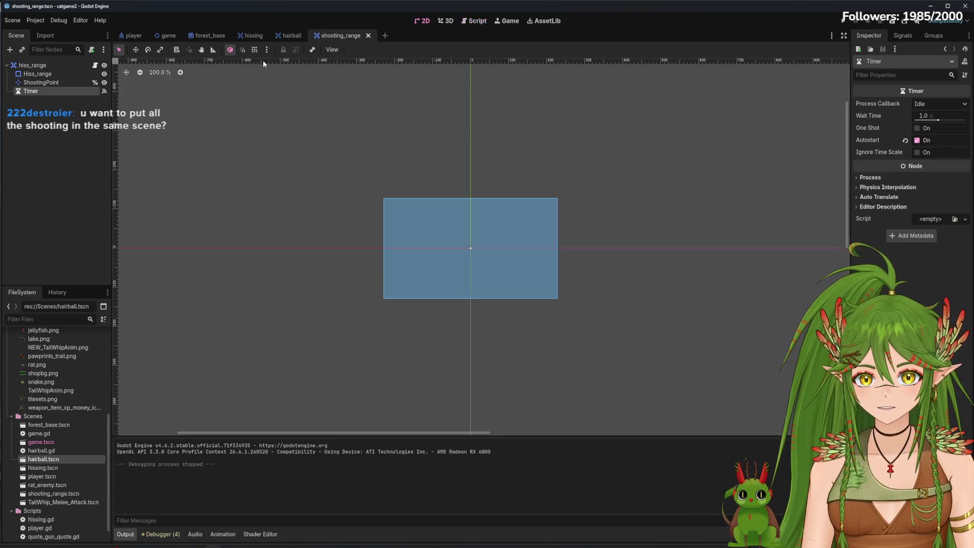
click(249, 38)
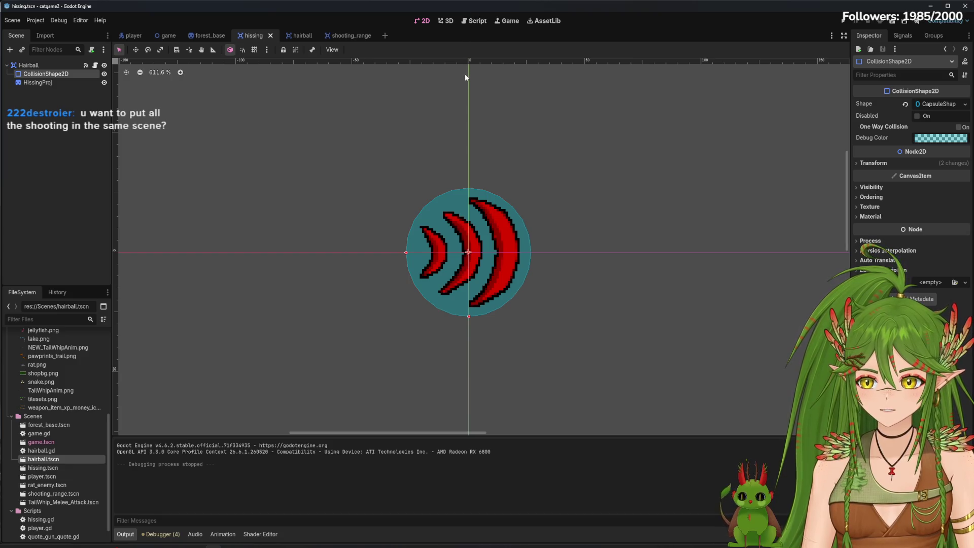
click(346, 35)
click(253, 36)
click(351, 36)
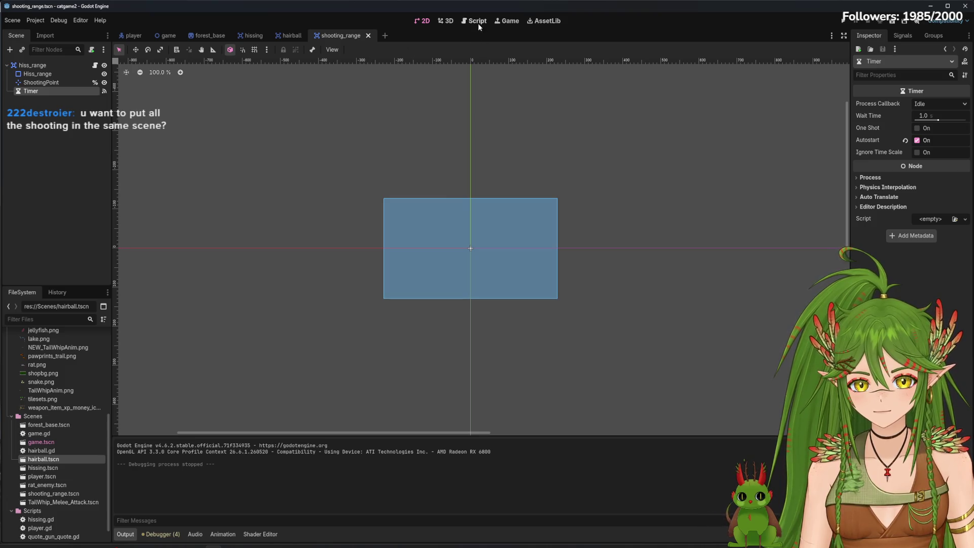
click(477, 21)
Add blank lines at the end of hairball.gd, then show shooting_range in the 2D view.
click(292, 34)
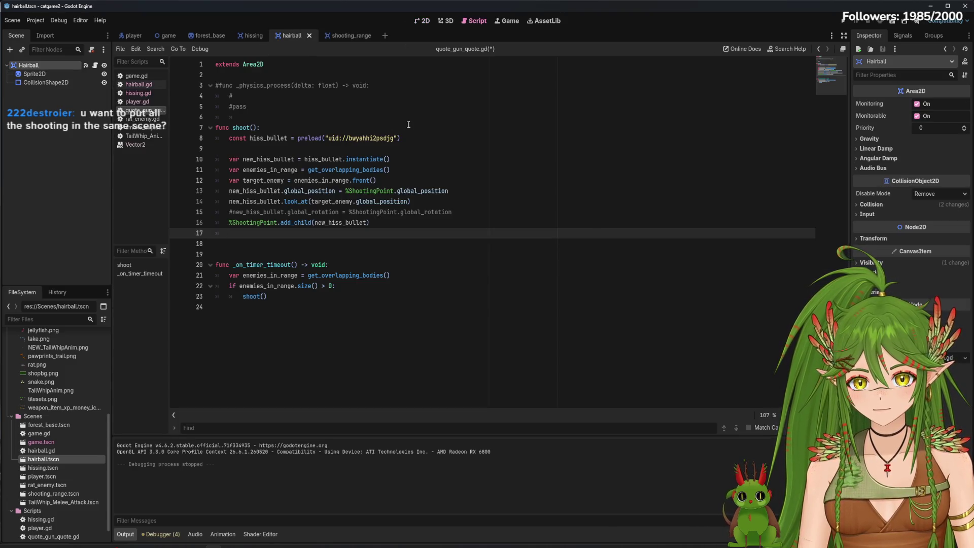
click(138, 92)
click(139, 84)
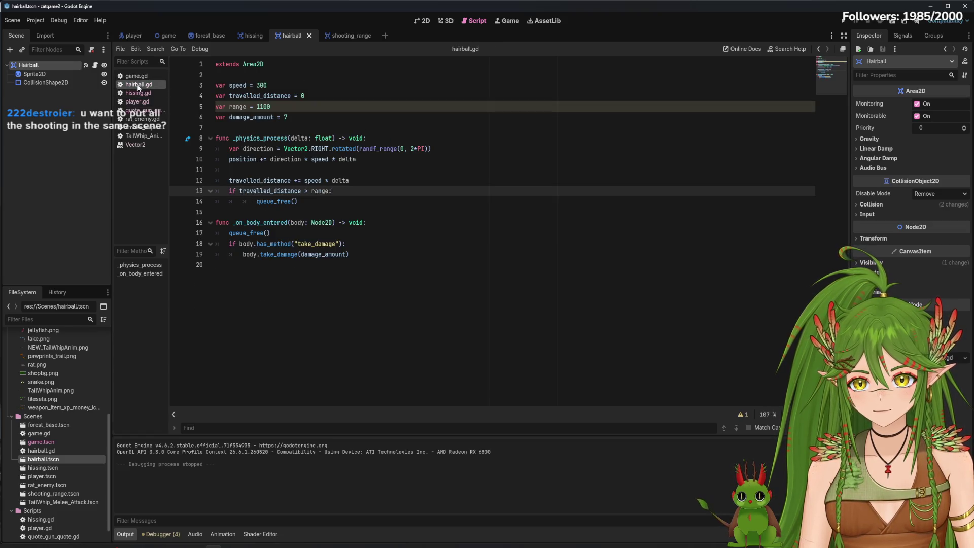
click(391, 261)
key(Return)
key(Return)
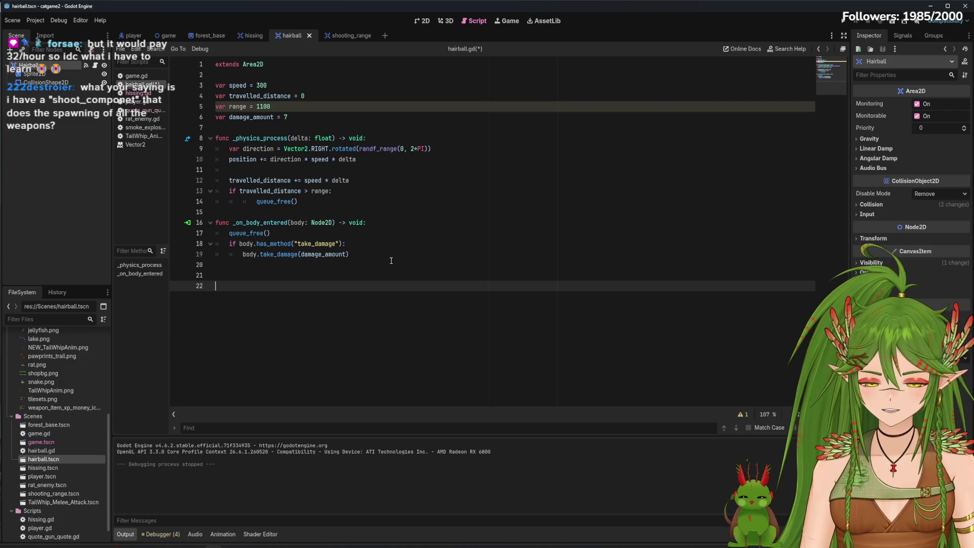
click(425, 21)
click(340, 36)
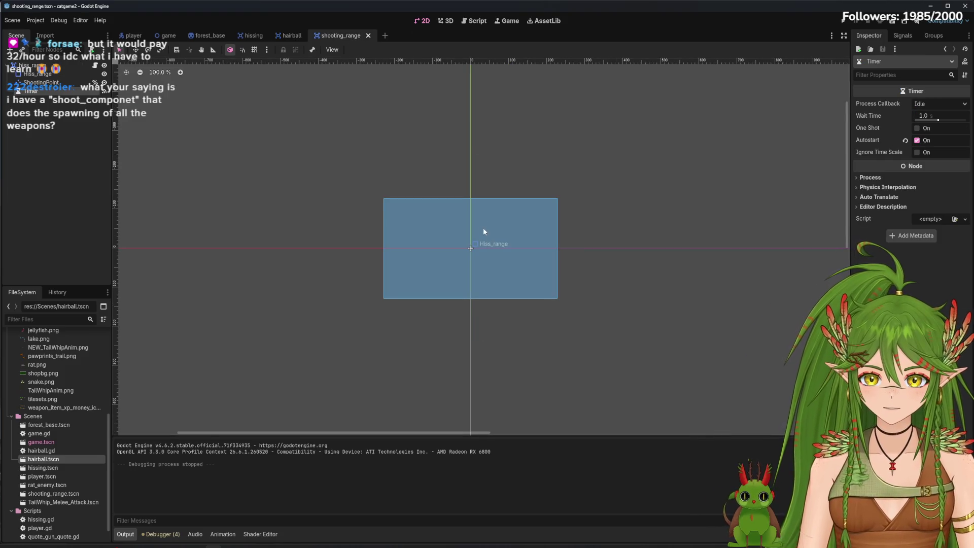
Make the hissing scene active after glancing at shooting_range, and view hairball.gd in the script editor.
scroll(484, 231, up, 2)
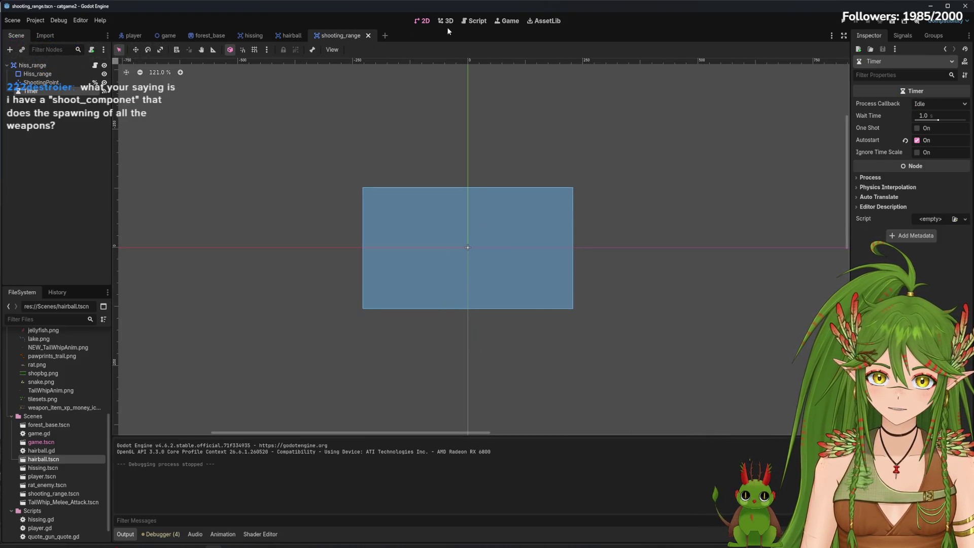
click(252, 35)
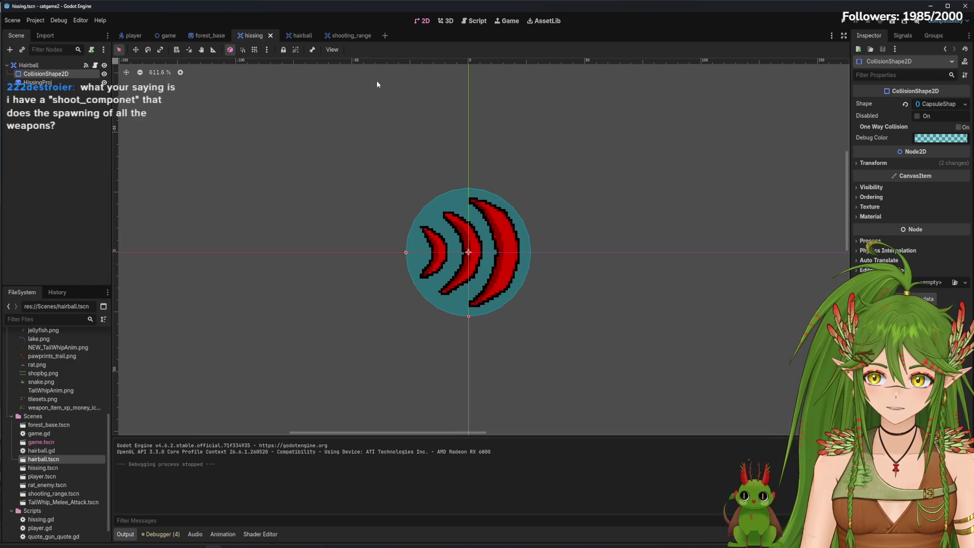
click(351, 35)
click(252, 35)
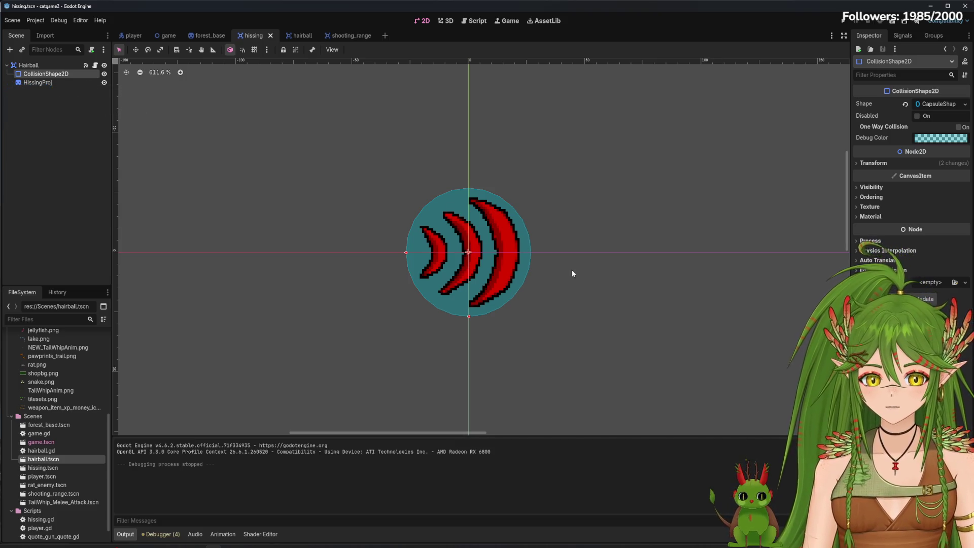
click(473, 20)
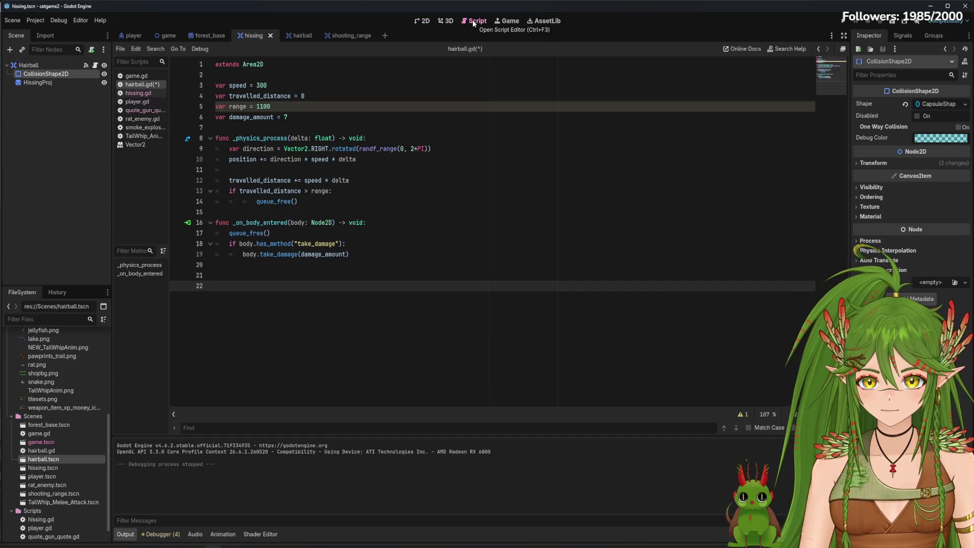
Cycle through 3D and Script, ending on the hissing scene's 2D canvas with its red sprite.
click(449, 23)
click(466, 22)
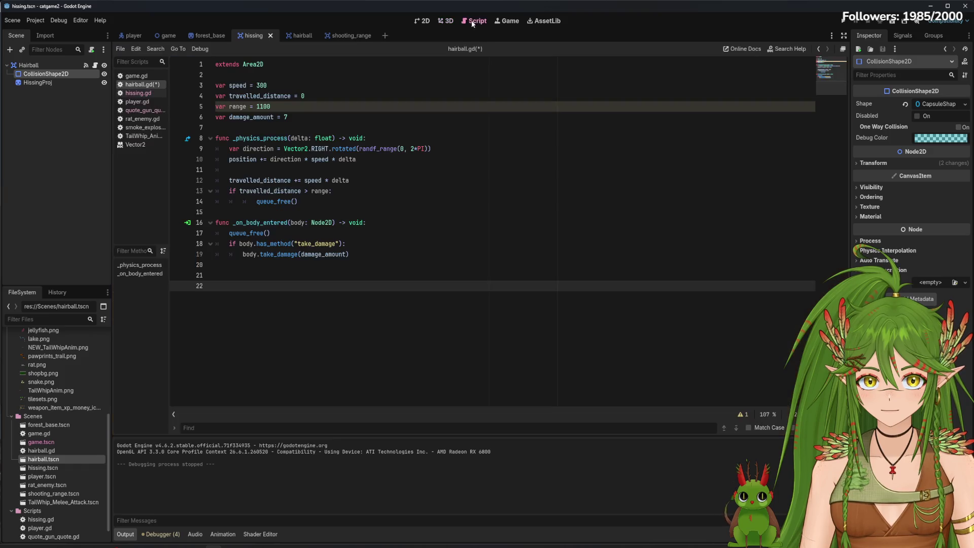
click(423, 22)
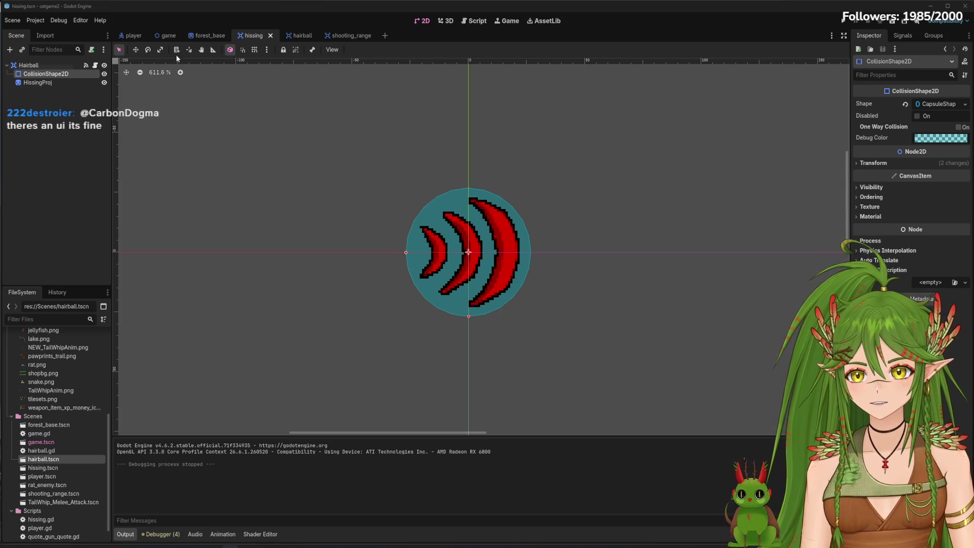
Rename the hissing scene's root node to Hissing.
click(31, 65)
right_click(34, 65)
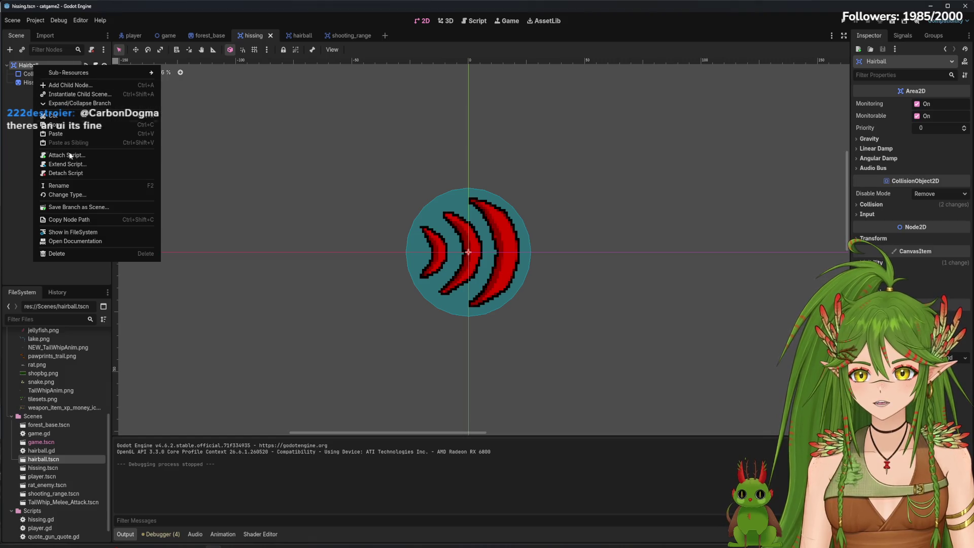
click(71, 186)
text(H)
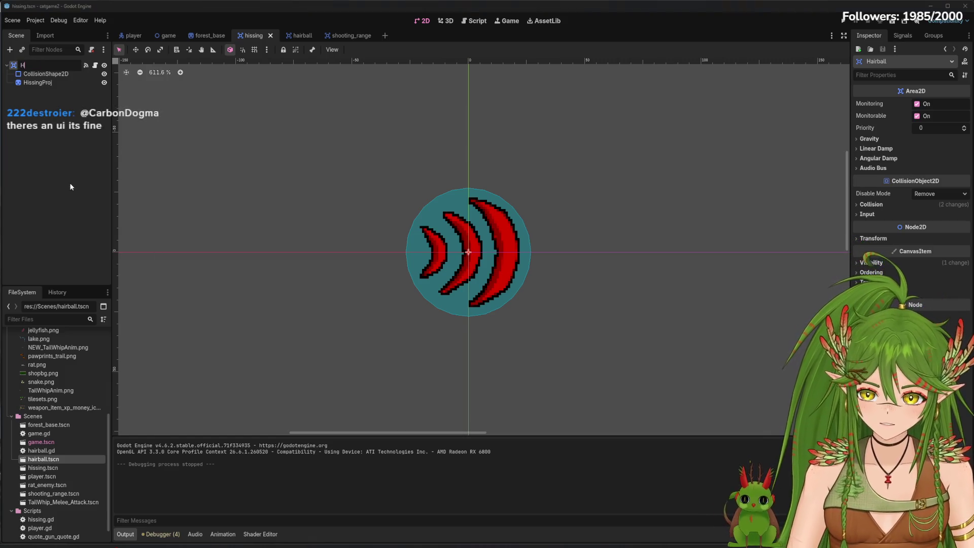
text(isissing)
key(Return)
Switch to the hairball scene and its hairball.gd script and save both.
click(95, 65)
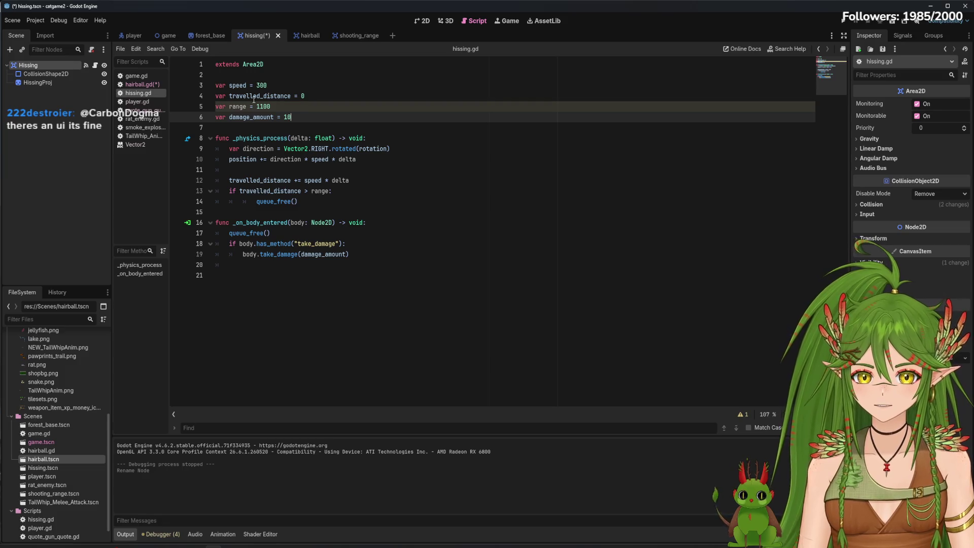
click(142, 84)
click(315, 35)
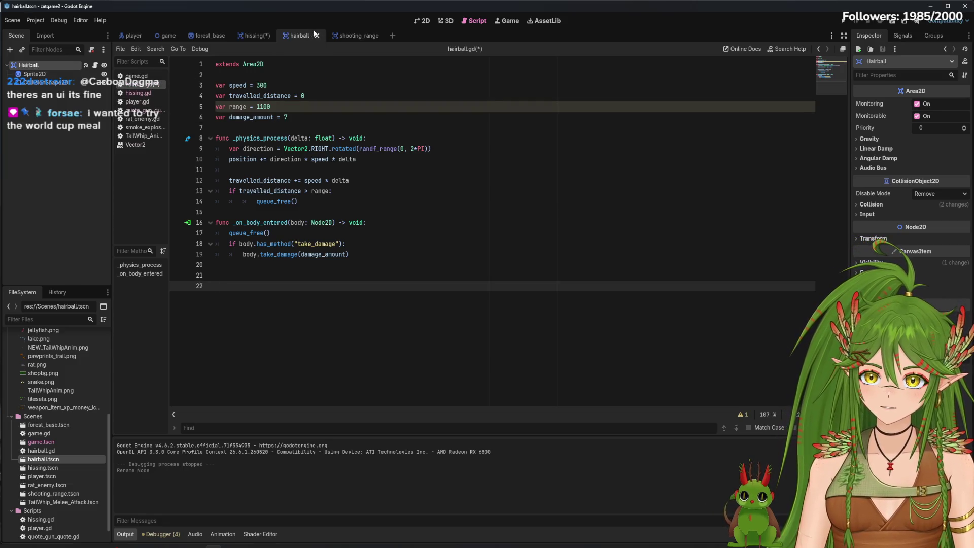
key(ctrl+s)
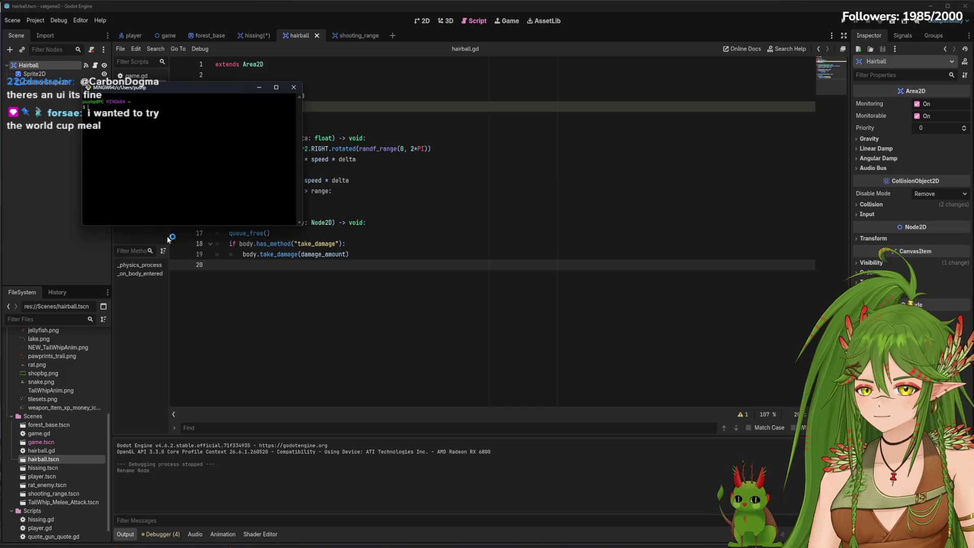
Move the Git Bash terminal window aside and close it.
mouse_move(161, 93)
mouse_down()
mouse_move(235, 172)
mouse_move(0, 172)
mouse_up()
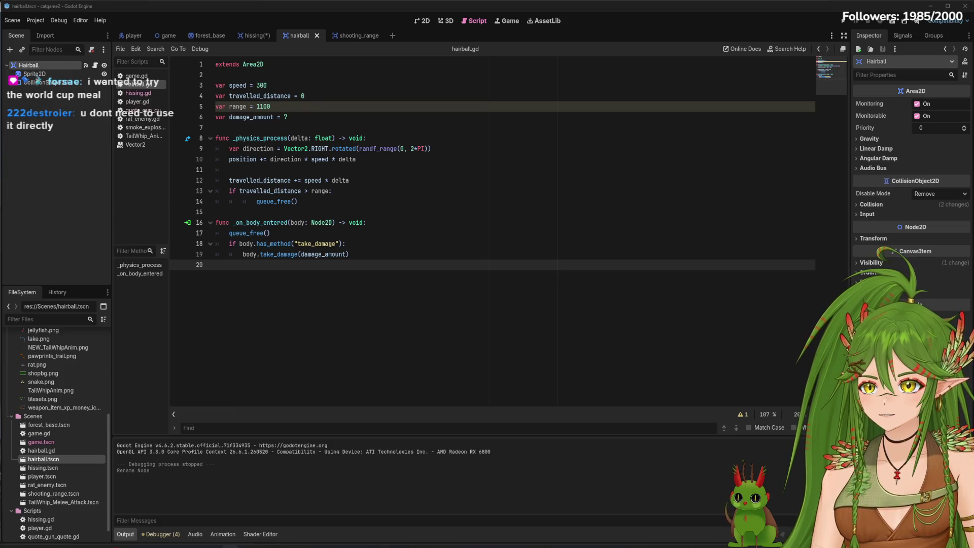
mouse_move(235, 192)
mouse_down()
mouse_move(766, 193)
mouse_move(347, 195)
mouse_move(362, 193)
mouse_up()
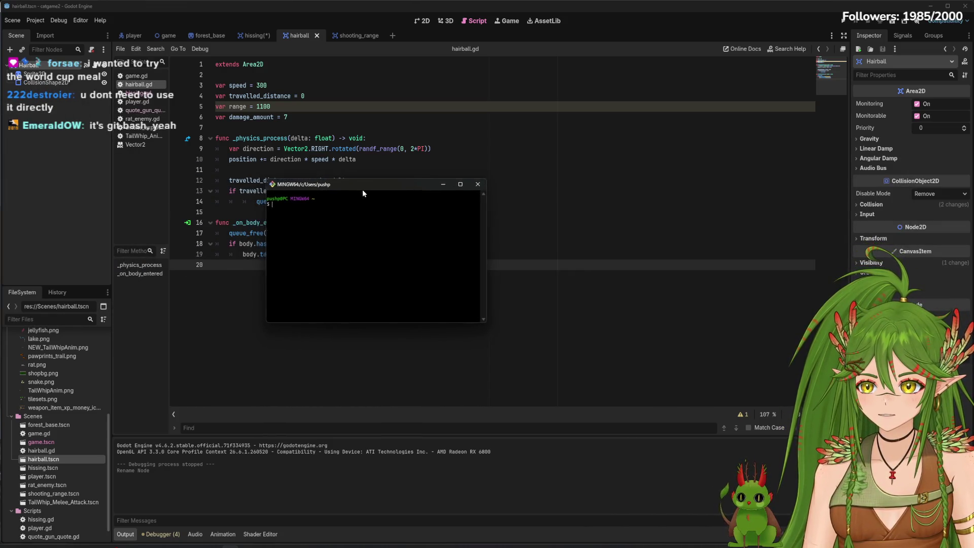
key(alt+Tab)
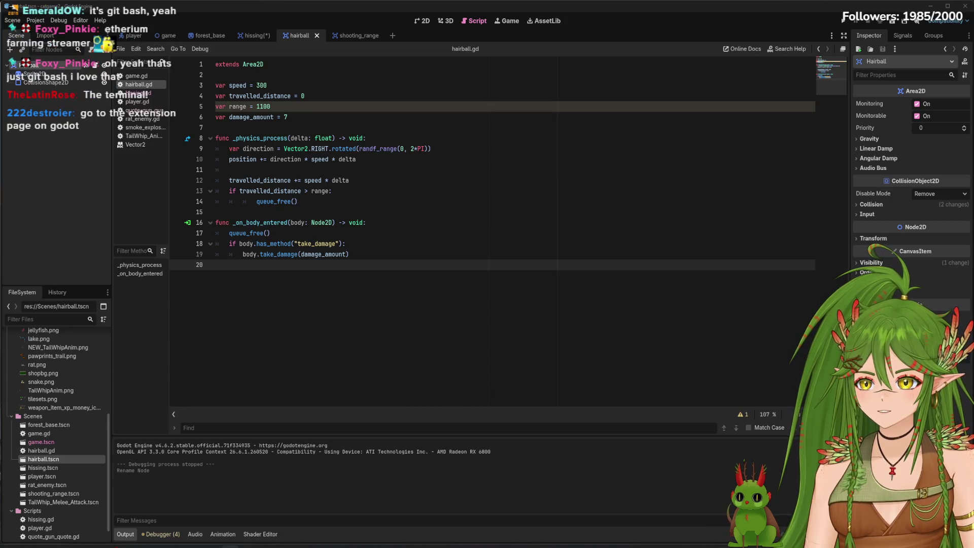
mouse_move(405, 152)
mouse_down()
mouse_move(528, 162)
mouse_move(491, 163)
mouse_up()
click(537, 157)
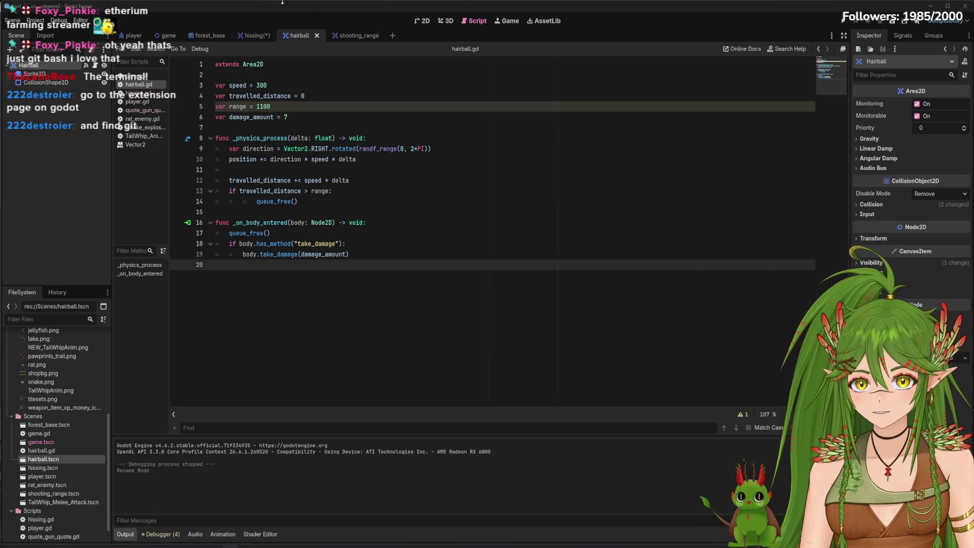
Save the hissing scene and minimize the Godot editor.
click(257, 35)
key(ctrl+s)
click(931, 6)
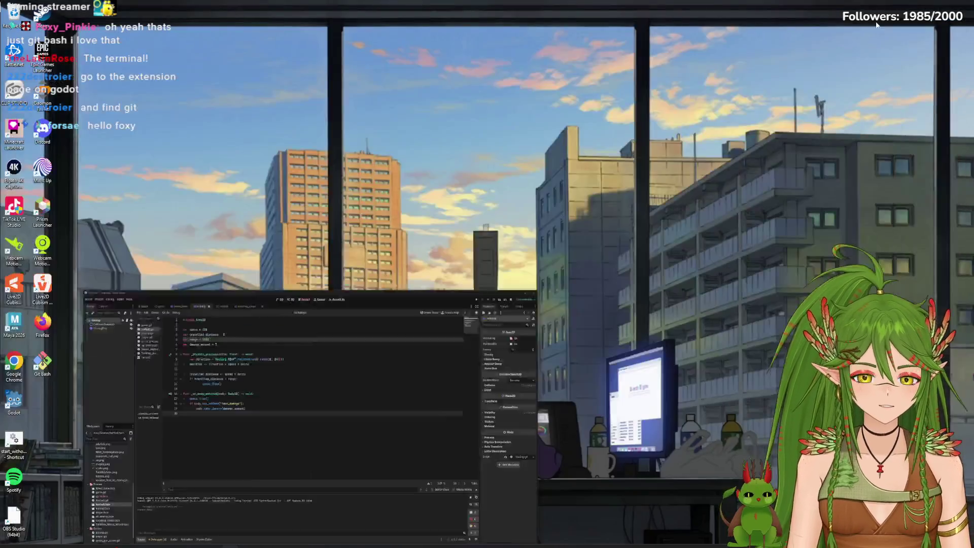
Launch the Godot Project Manager, open the Asset Library and try a 'git' search, clearing it.
double_click(15, 402)
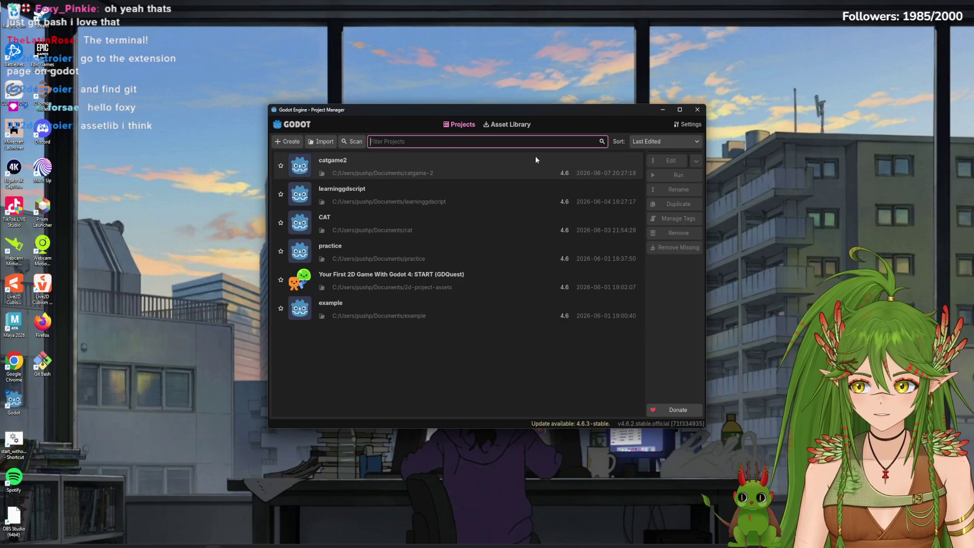
click(503, 124)
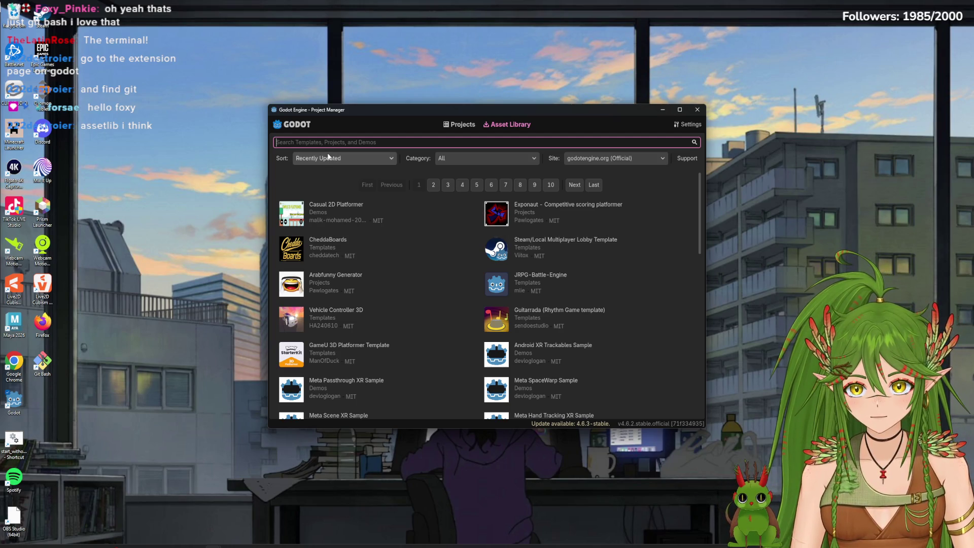
text(git)
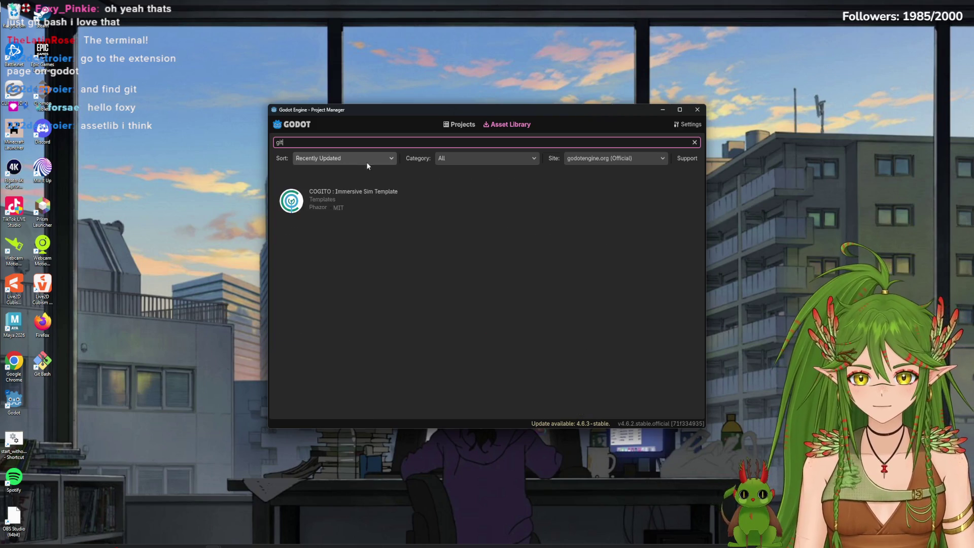
key(BackSpace)
key(BackSpace)
key(BackSpace)
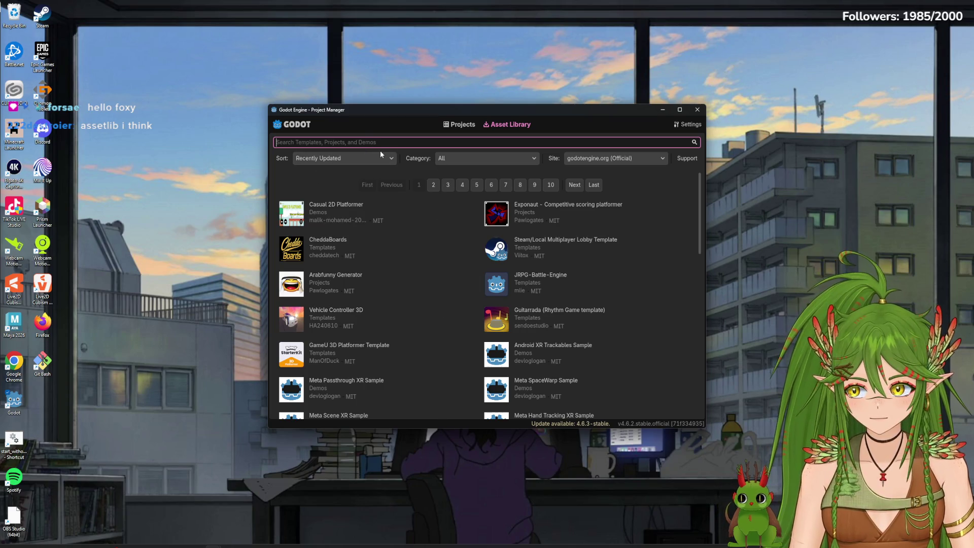
text(git)
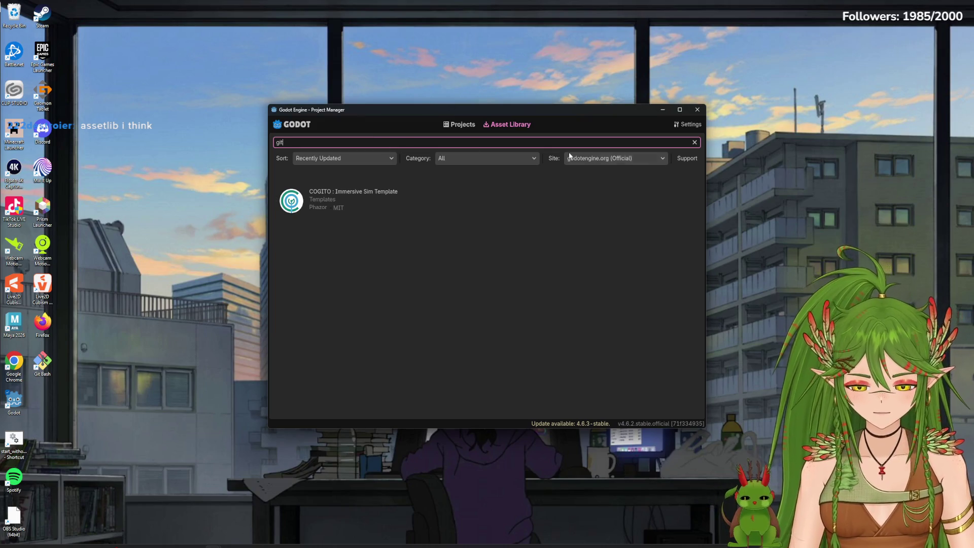
key(BackSpace)
key(BackSpace)
key(BackSpace)
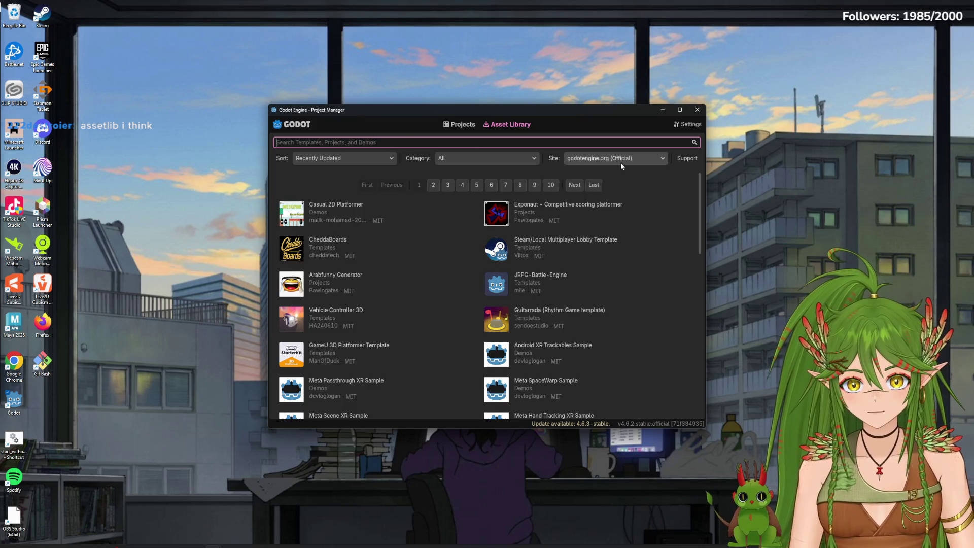
Inspect the Site, Category and Sort dropdowns, leaving the defaults unchanged.
click(620, 162)
click(609, 171)
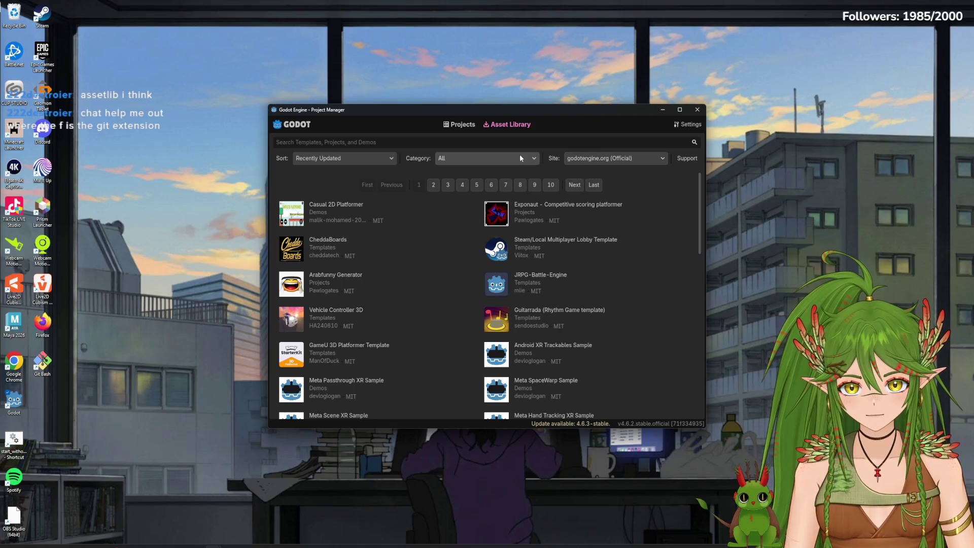
click(512, 158)
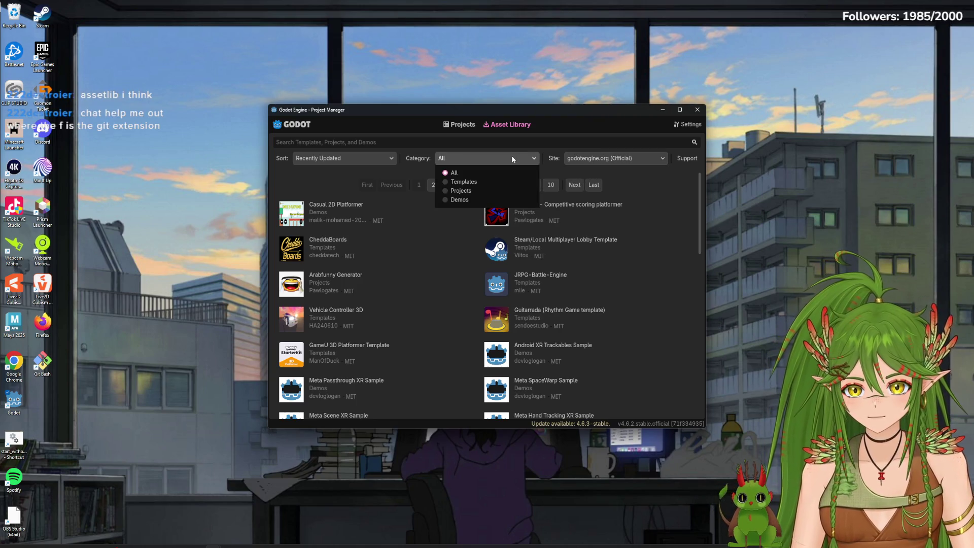
click(512, 157)
click(372, 158)
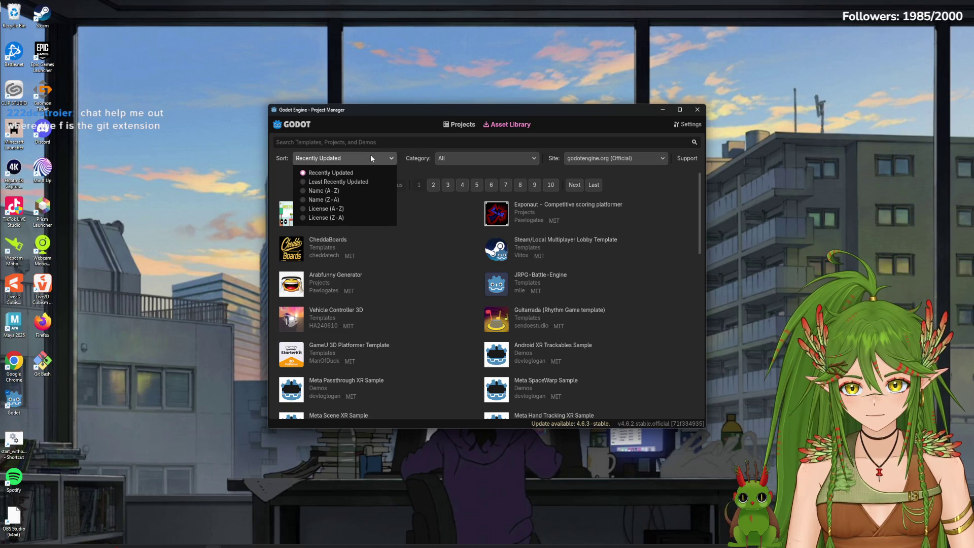
click(371, 155)
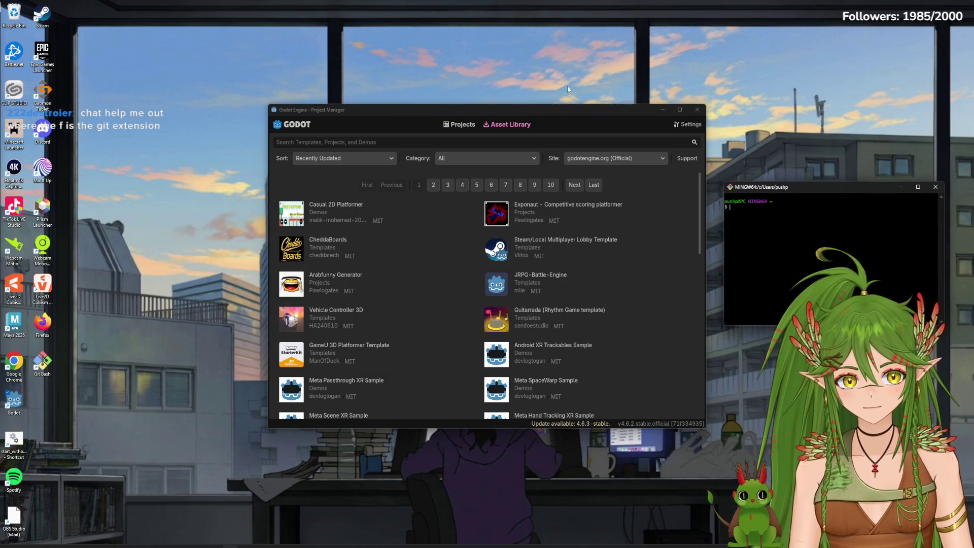
Search the Asset Library (category All) for 'godot git', then erase the search text.
drag(548, 108, 531, 104)
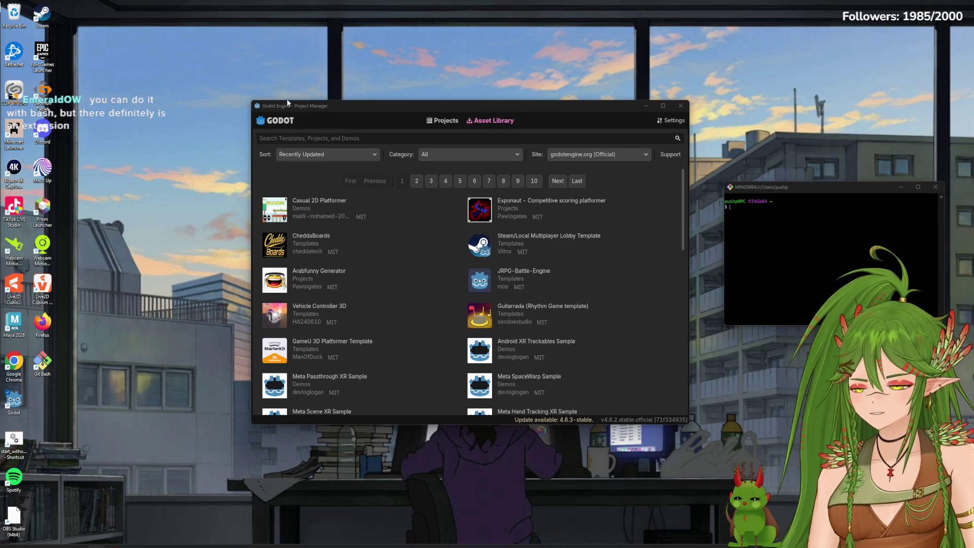
click(518, 156)
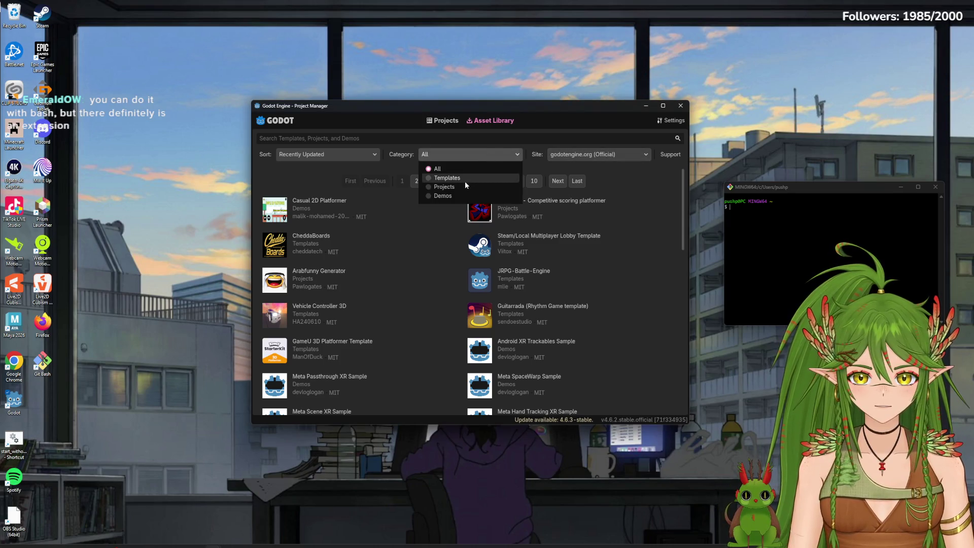
click(452, 136)
click(452, 139)
text(godot git)
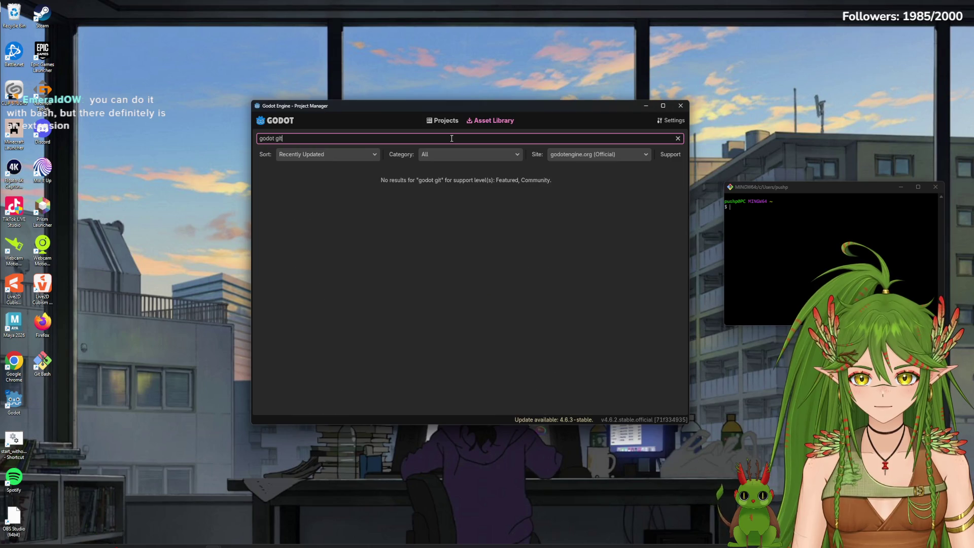
key(BackSpace)
key(BackSpace)
key(BackSpace)
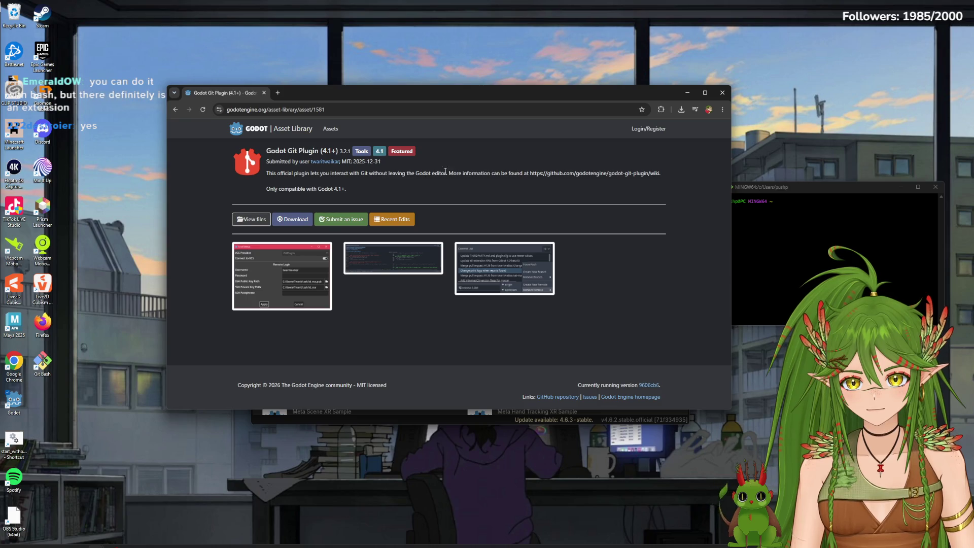
Close the Chrome window showing the Godot Git Plugin (4.1+) asset page.
click(687, 93)
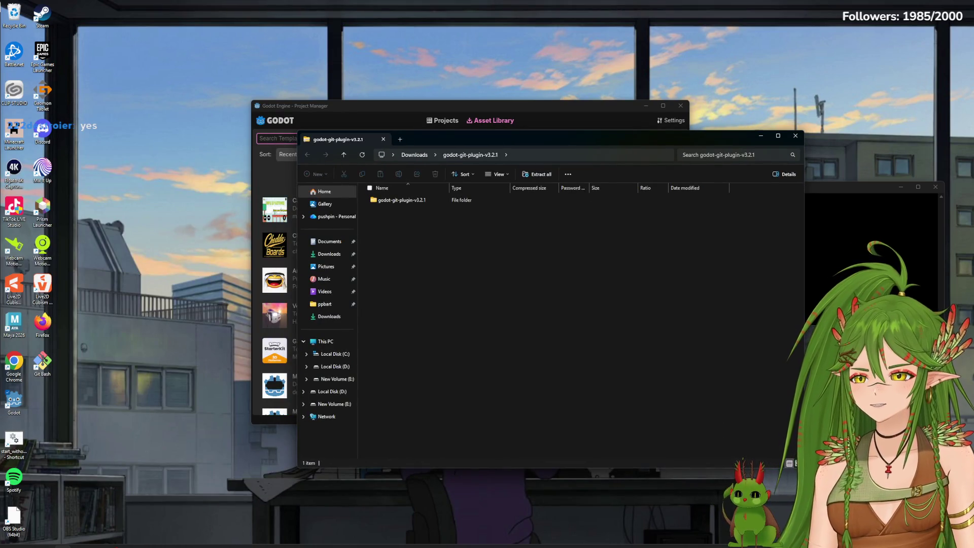
Reposition the File Explorer window and the extraction dialog for the godot-git-plugin-v3.2.1 archive.
mouse_move(527, 136)
mouse_down()
mouse_move(529, 159)
mouse_move(117, 188)
mouse_move(549, 95)
mouse_move(593, 273)
mouse_move(635, 236)
mouse_move(0, 235)
mouse_up()
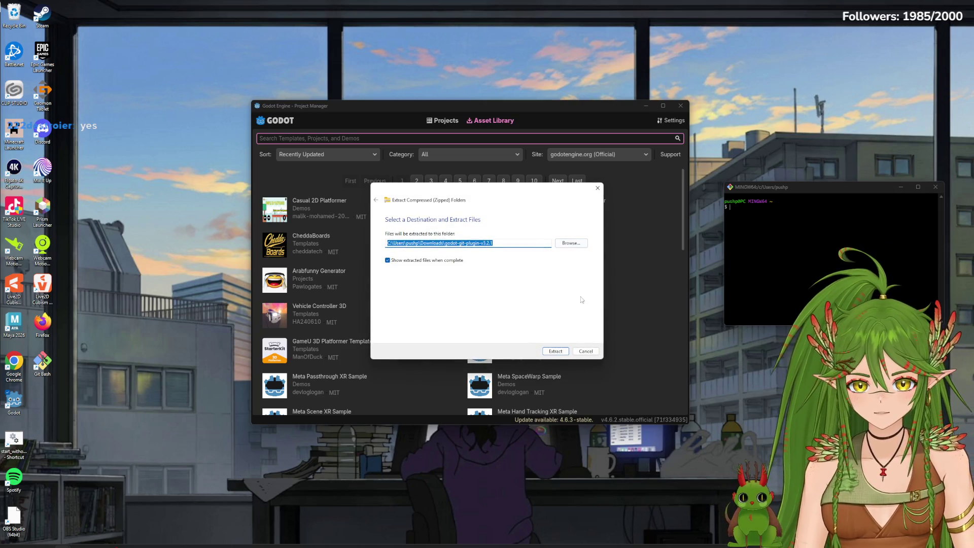
drag(524, 188, 0, 189)
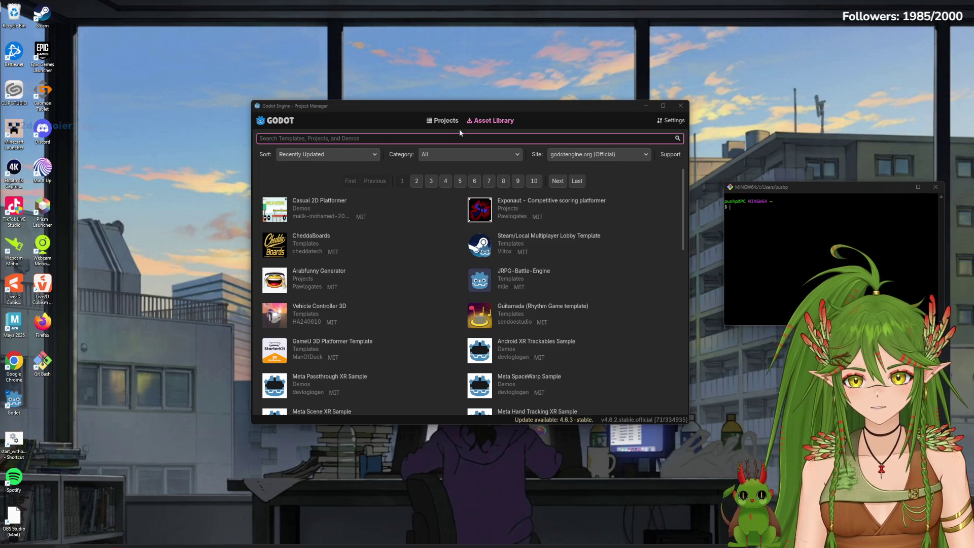
click(445, 120)
click(504, 123)
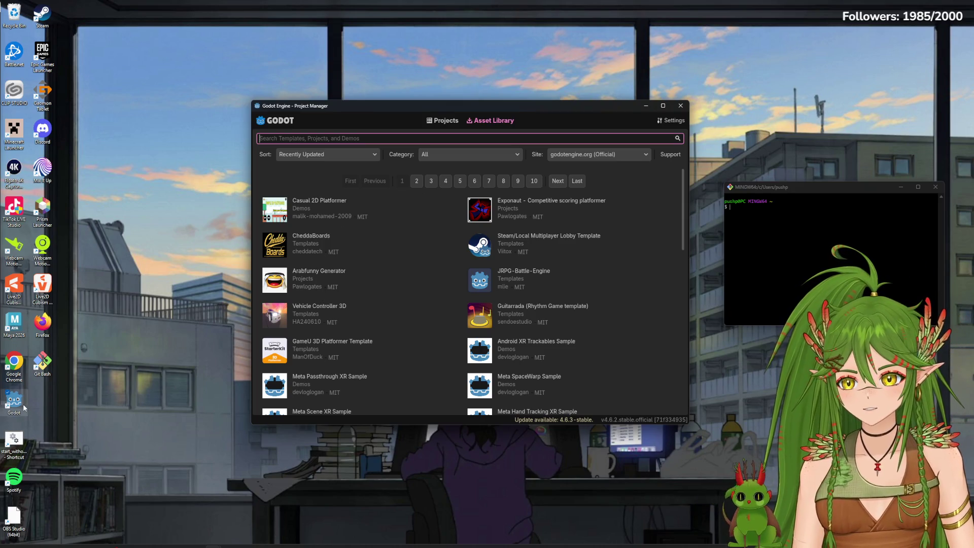
right_click(18, 421)
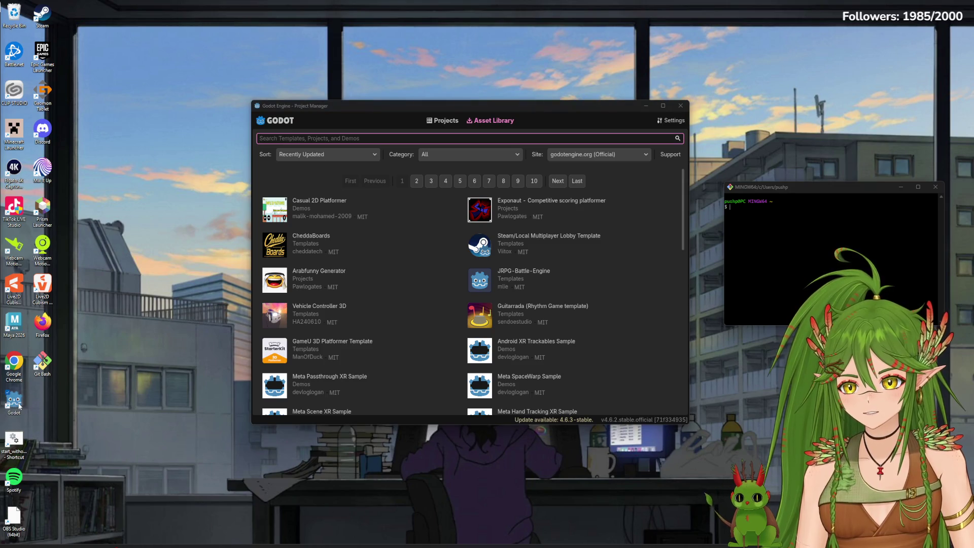
key(Escape)
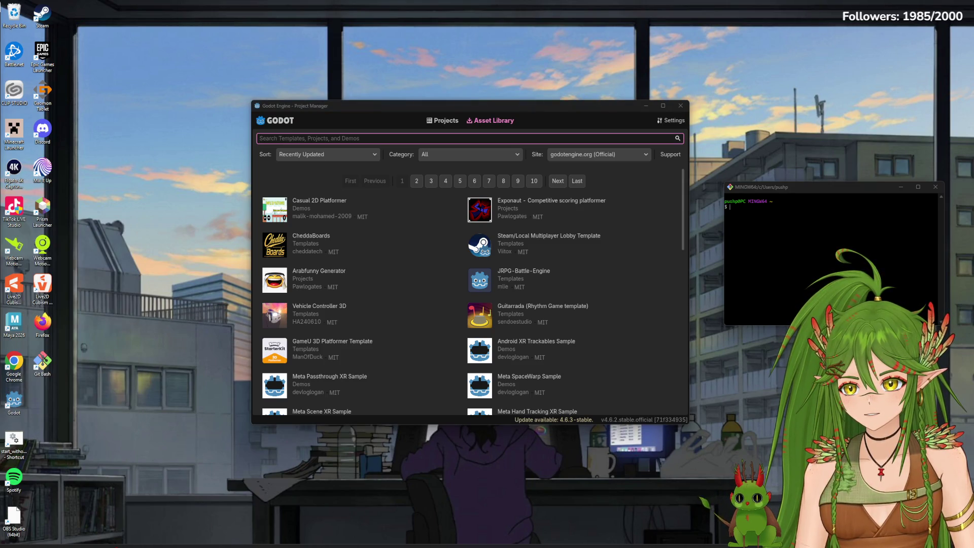
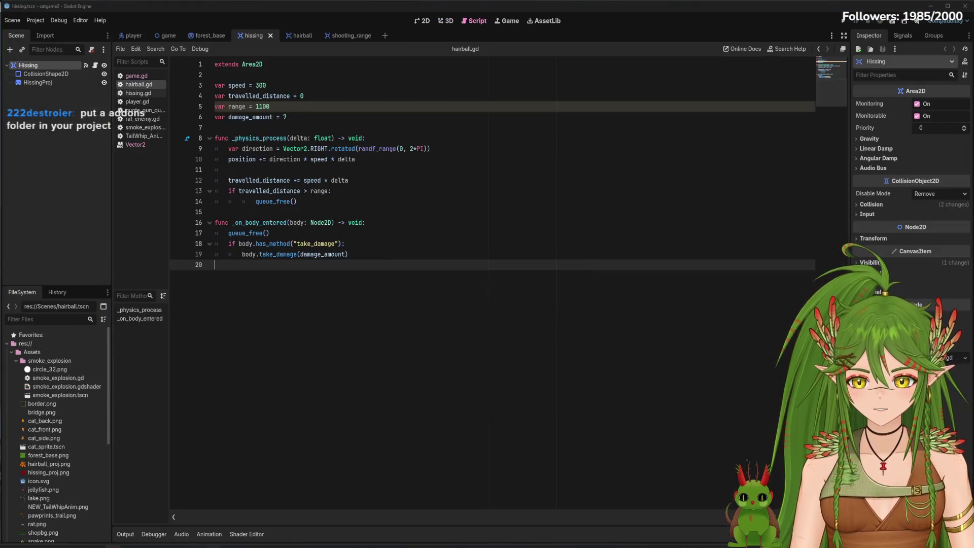
Restore the Godot window and cancel the outside-modification prompt without reloading.
mouse_move(172, 542)
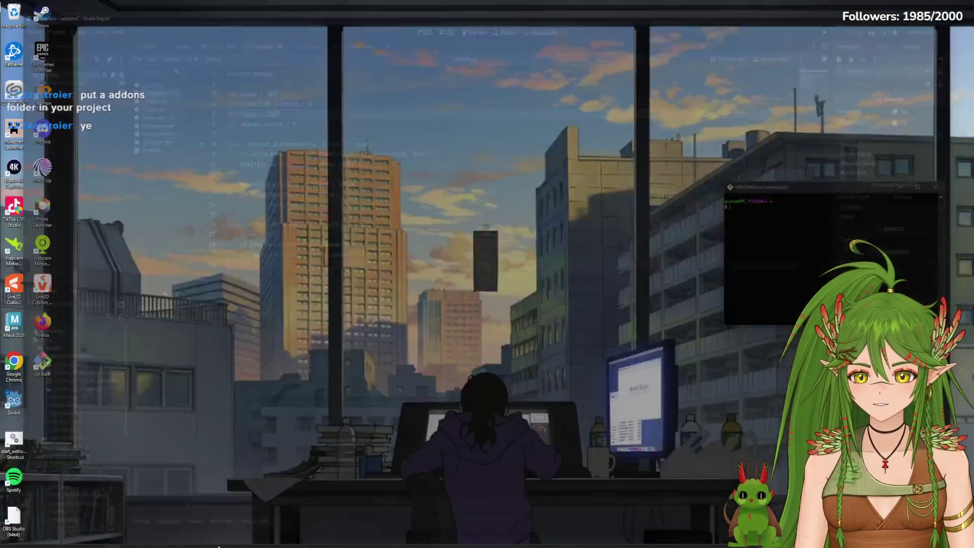
click(218, 546)
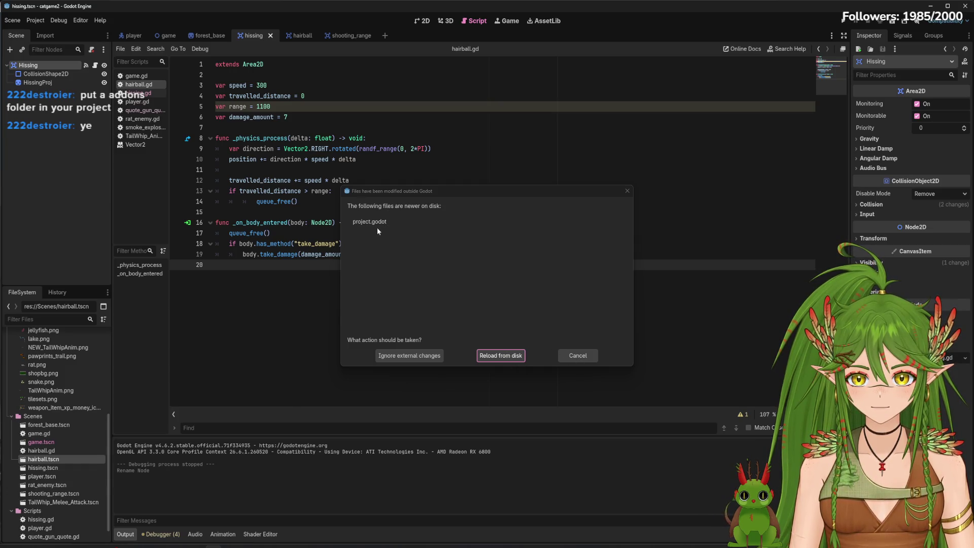
click(576, 358)
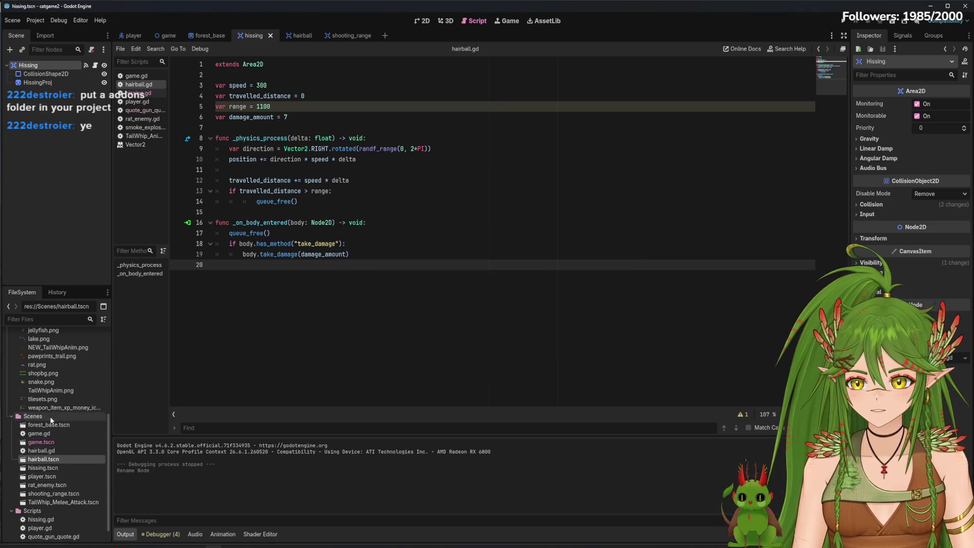
Collapse the Assets folder and bring up the file options for the res:// root.
scroll(51, 420, down, 1)
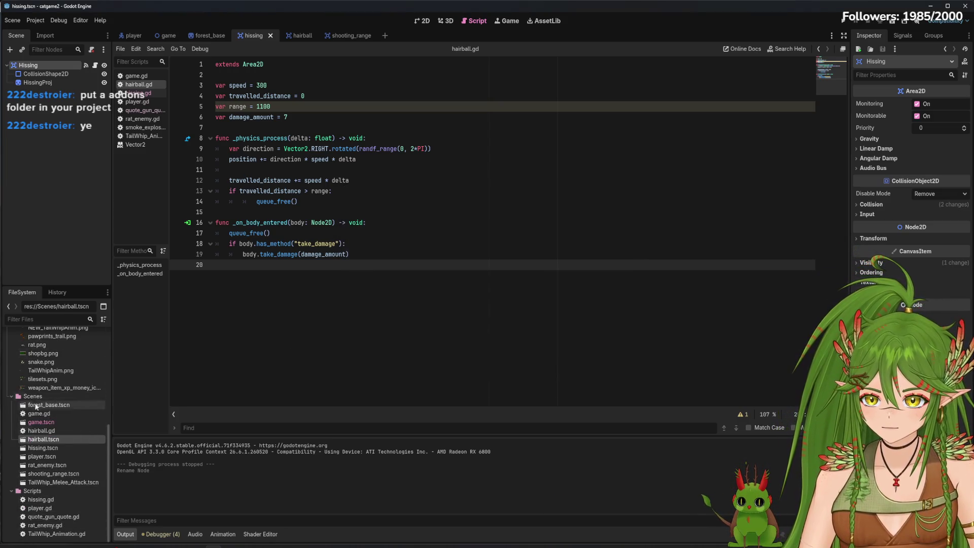
scroll(35, 406, up, 5)
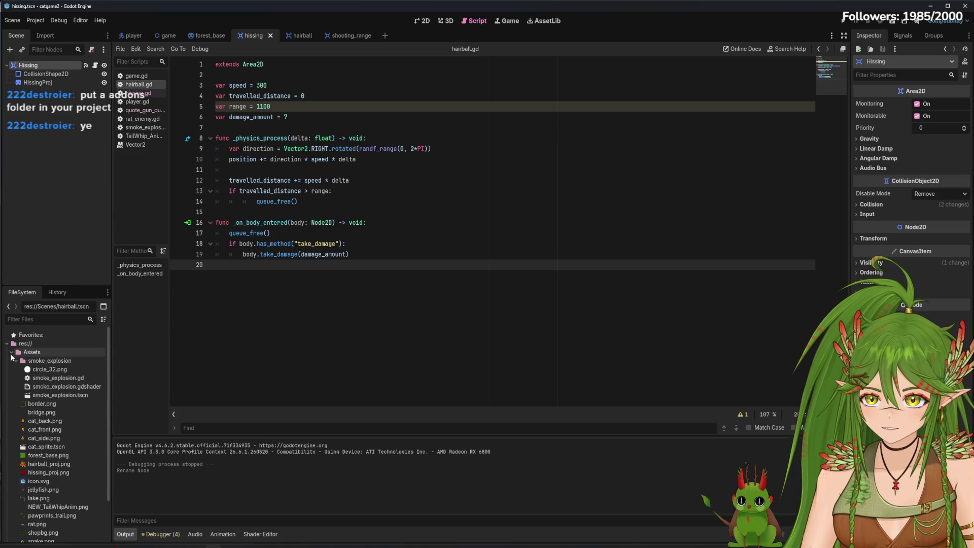
click(11, 356)
right_click(41, 406)
Create a new folder named 'Addons' at the res:// root of the FileSystem dock.
click(93, 410)
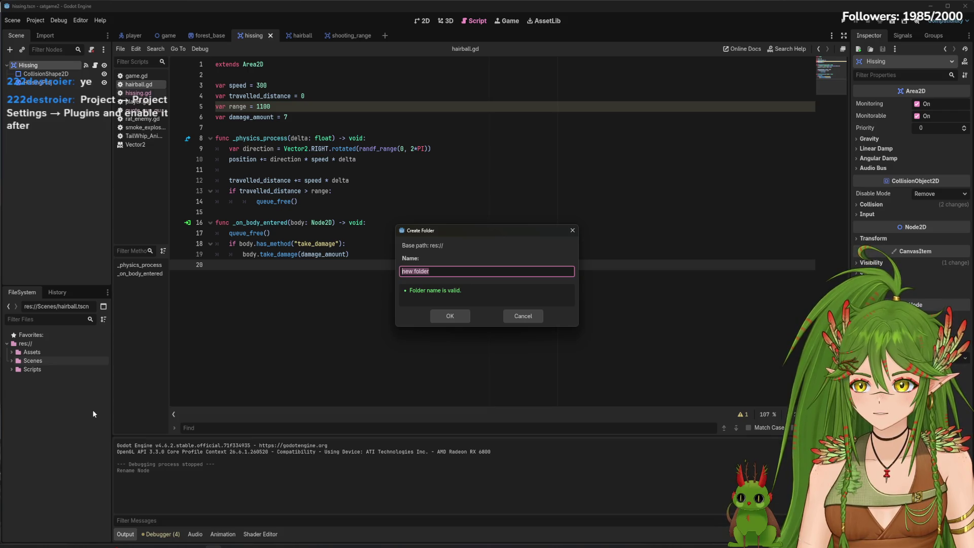
text(Addons)
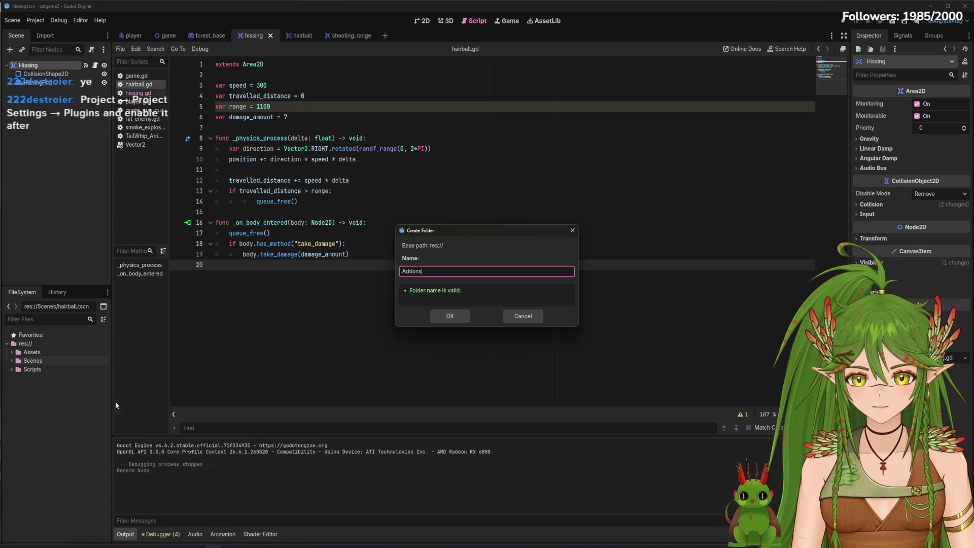
click(449, 317)
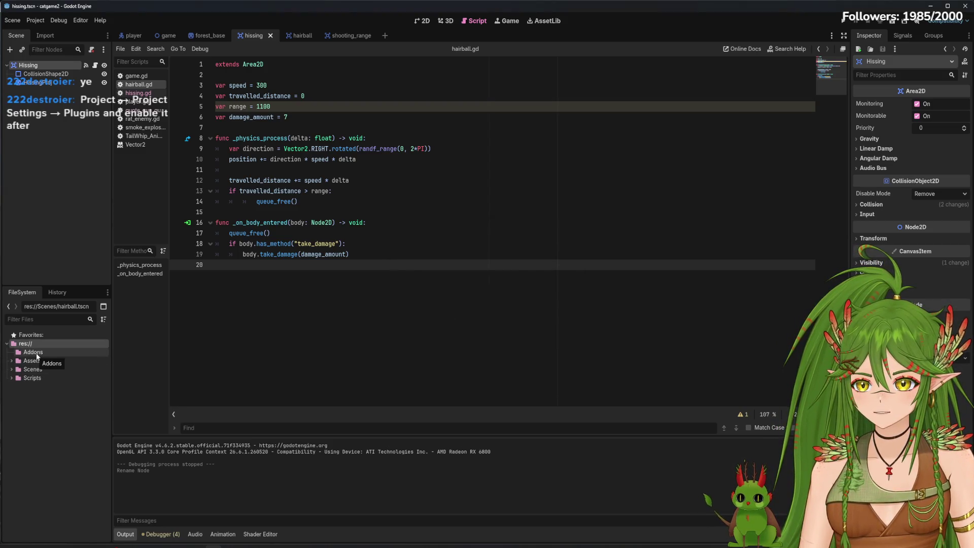
click(35, 21)
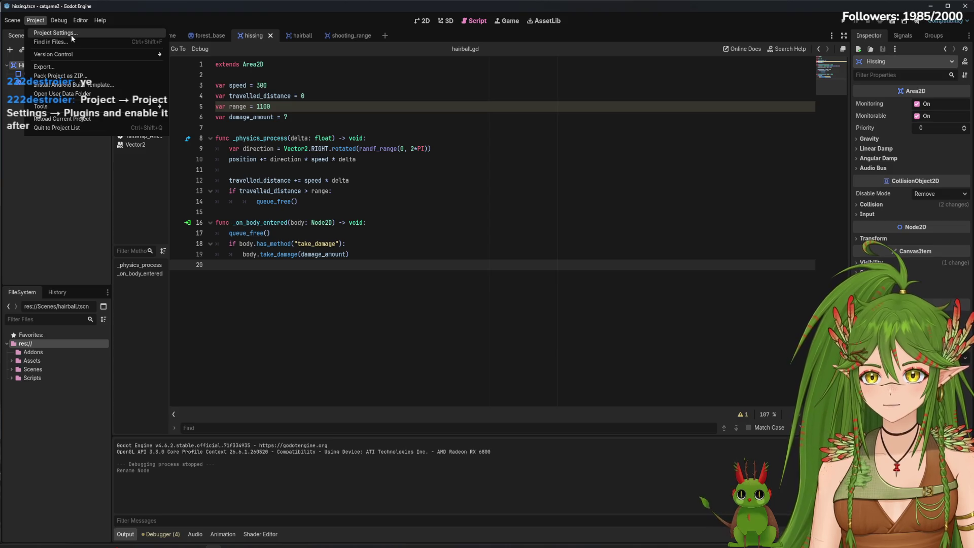
Open Project Settings and view the Plugins tab's installed plugin list.
click(53, 31)
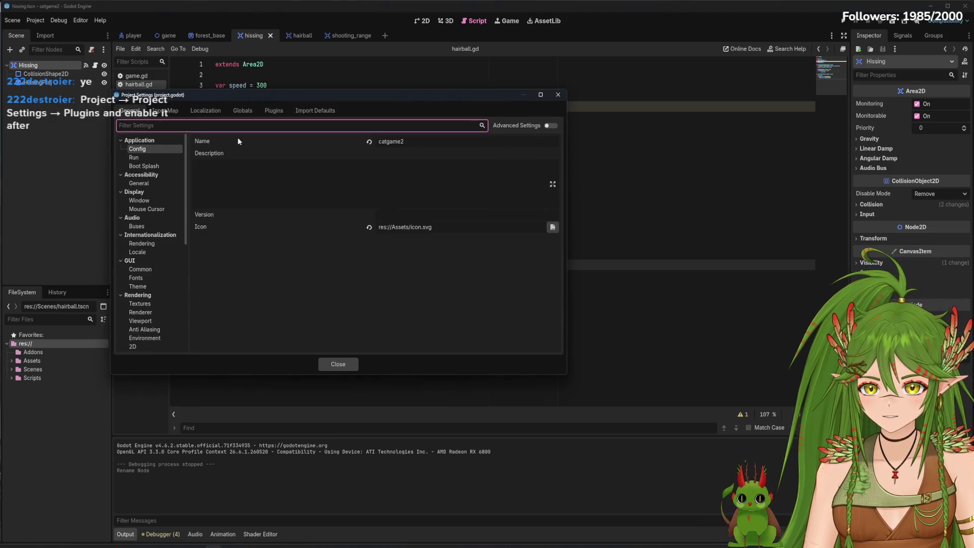
text(plugin)
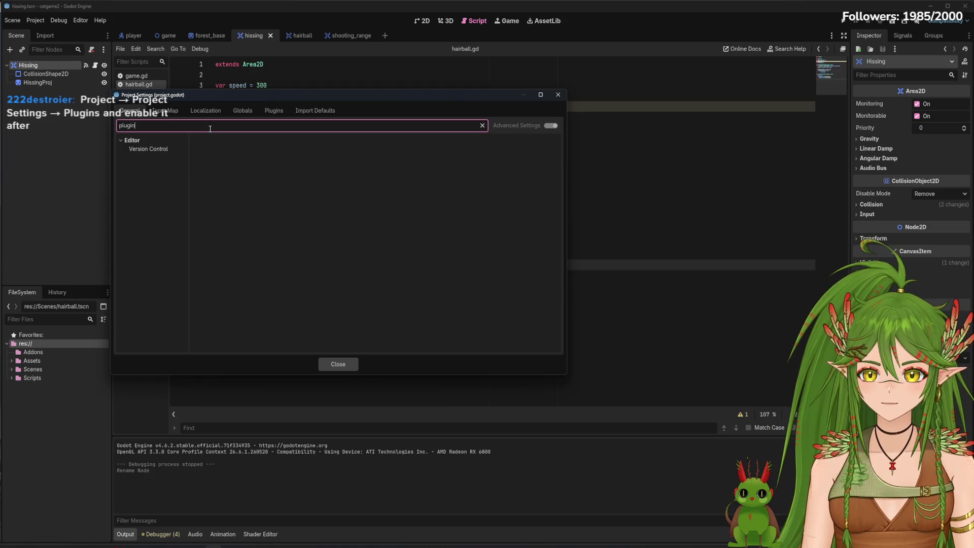
key(BackSpace)
key(BackSpace)
key(BackSpace)
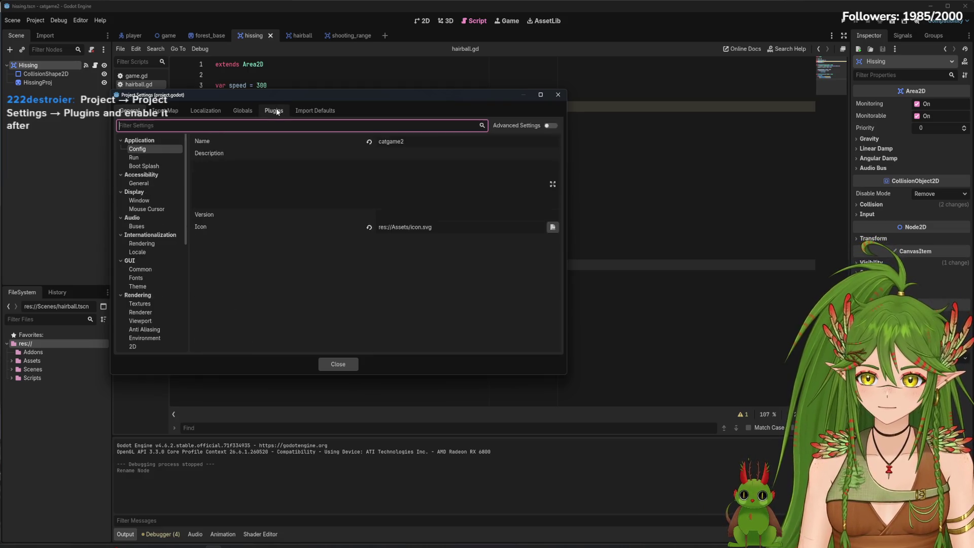
click(276, 108)
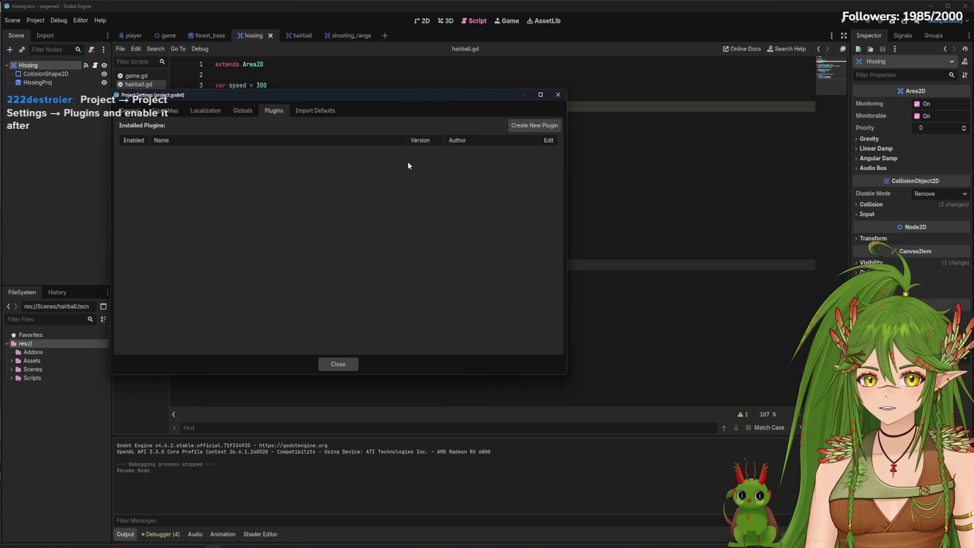
Open and cancel the Create New Plugin form twice, then close settings and the Godot editor.
click(530, 125)
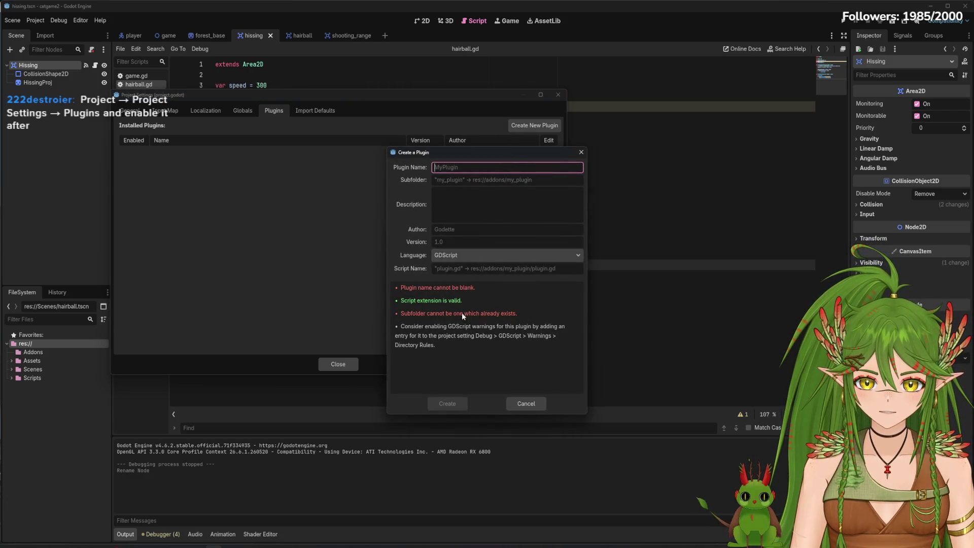
click(519, 404)
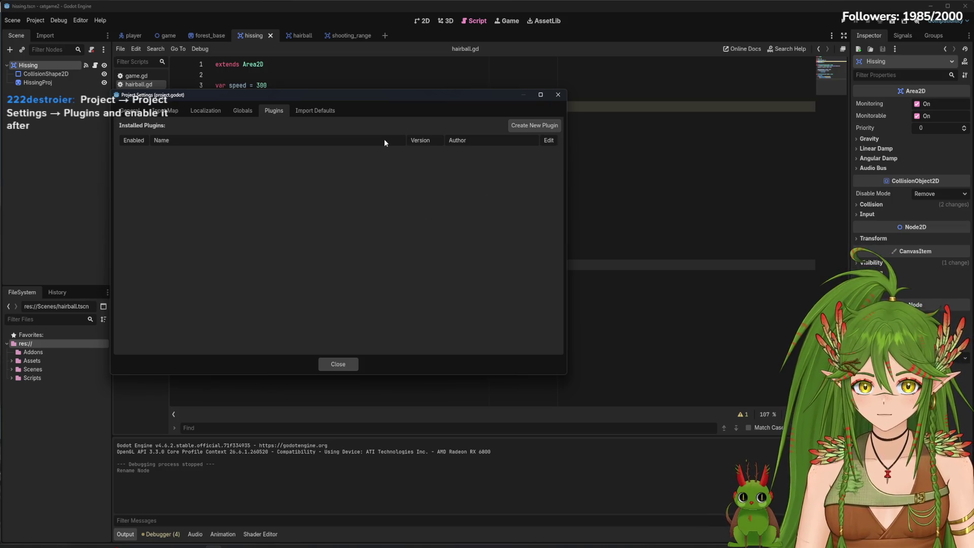
click(530, 125)
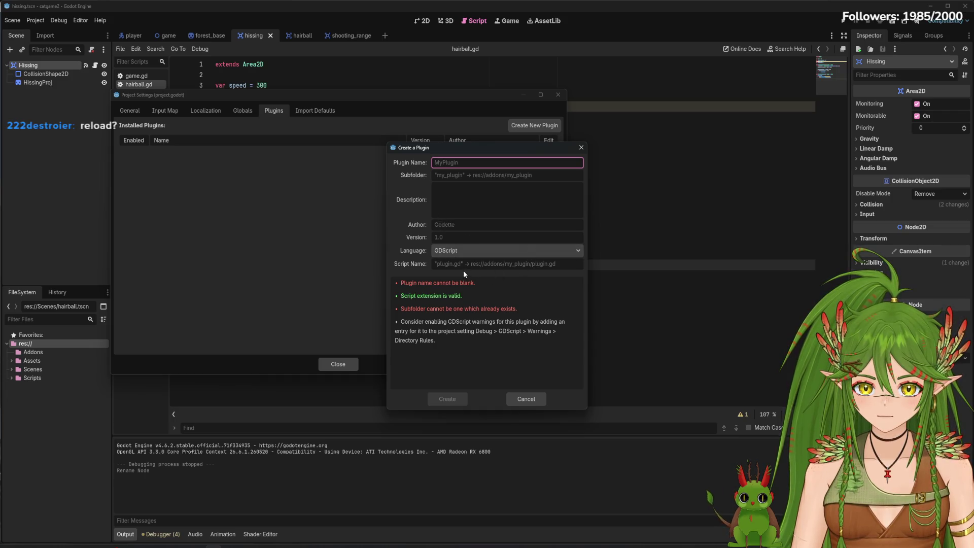
click(547, 398)
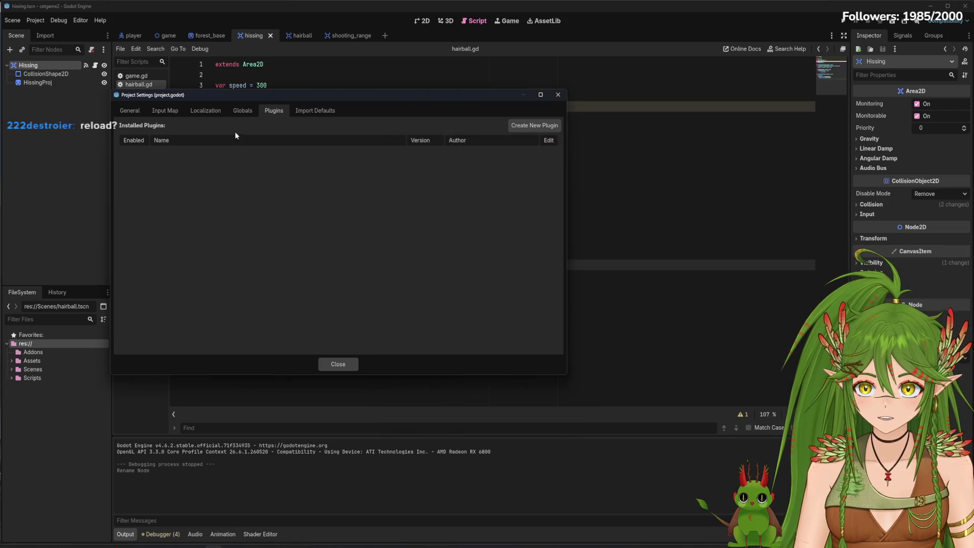
click(338, 363)
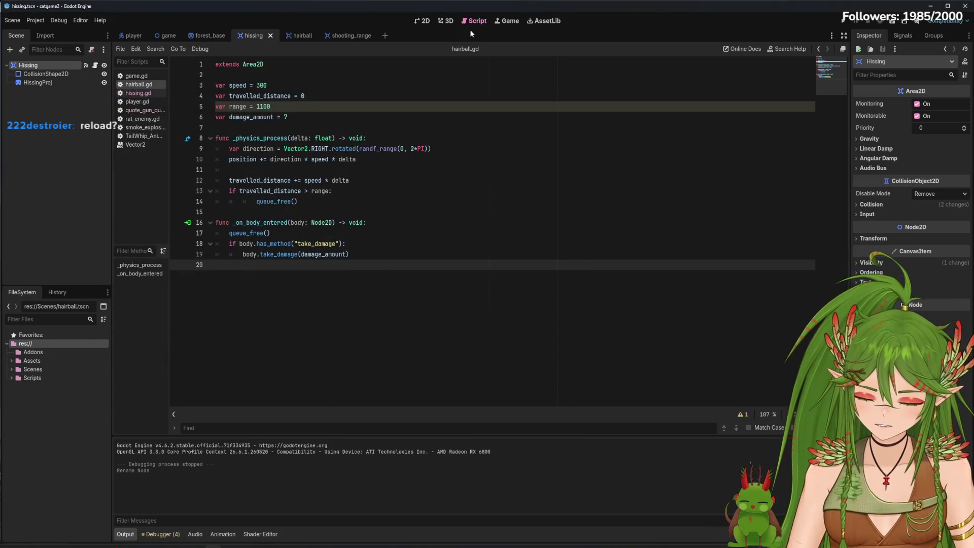
click(965, 7)
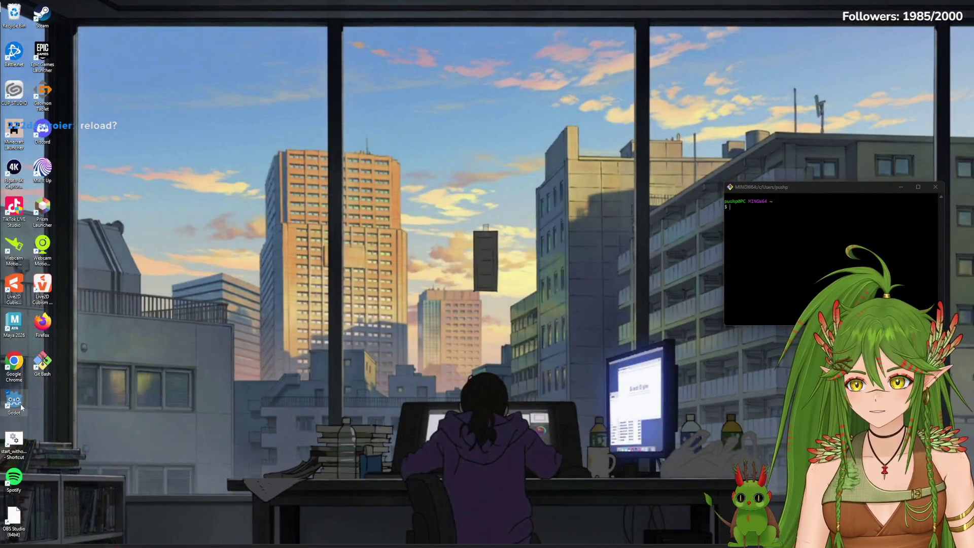
Relaunch Godot, close the downloads Explorer window, and open catgame2 from the Project Manager.
double_click(14, 401)
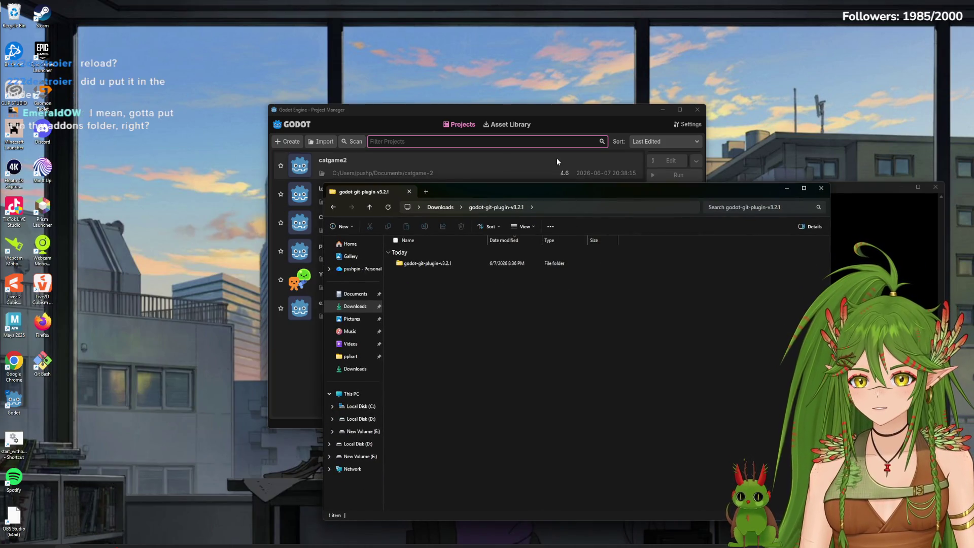
drag(556, 191, 625, 176)
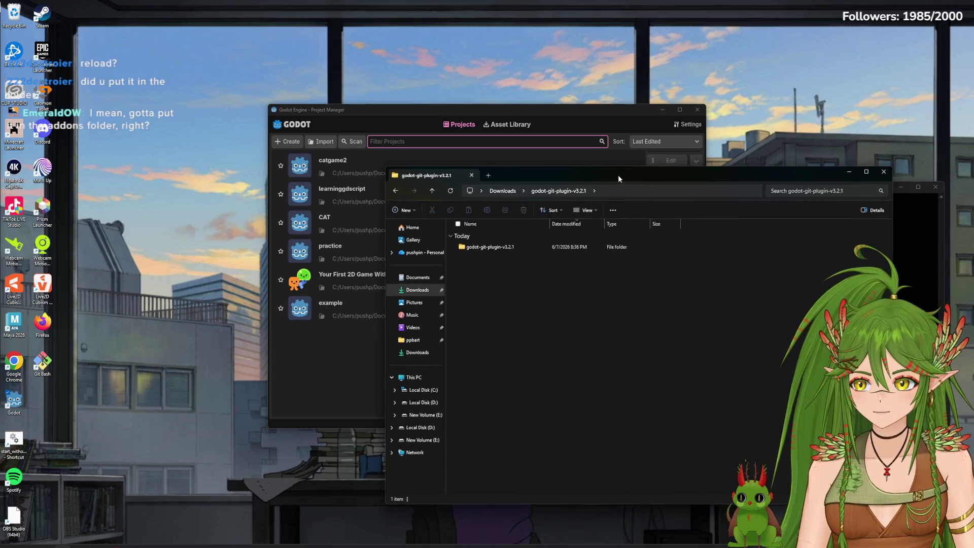
key(alt+F4)
double_click(338, 159)
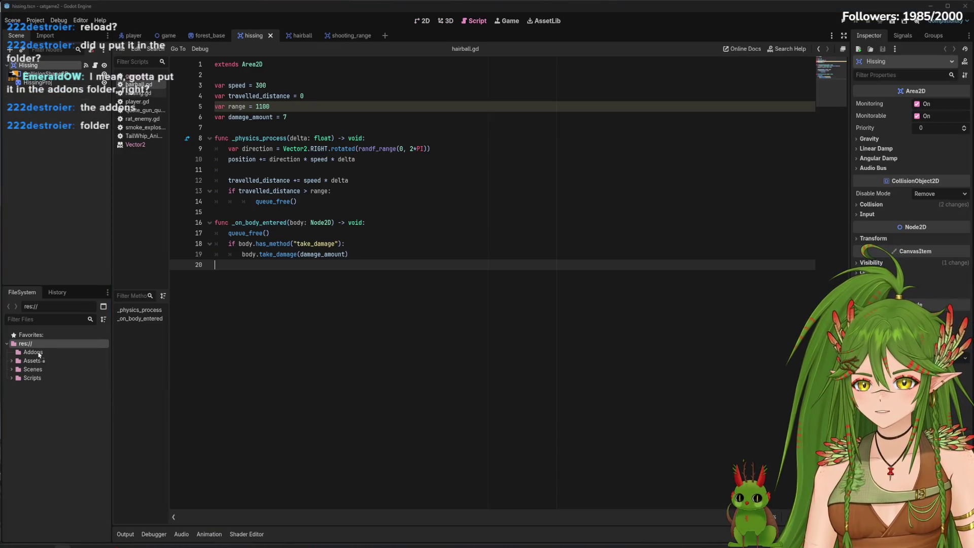
Expand the Addons folder and select godot-git-plugin-v3.2.1.
click(39, 353)
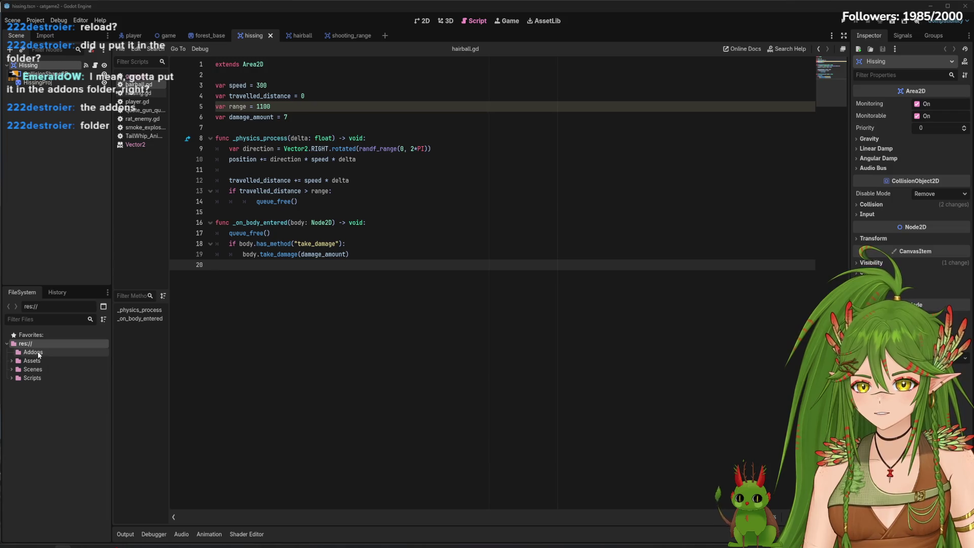
double_click(17, 355)
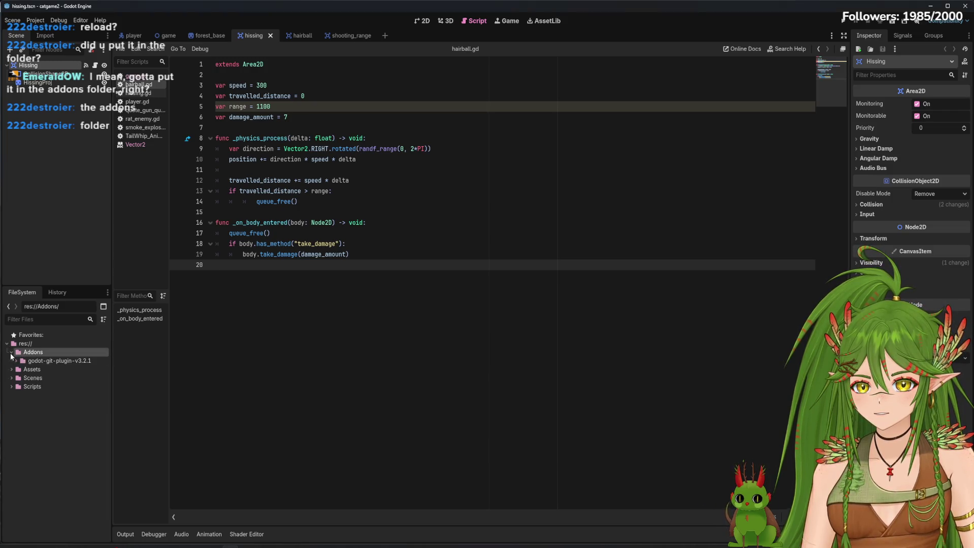
click(23, 362)
Check the Plugins tab in Project Settings, opening and cancelling Create New Plugin, then close settings.
click(36, 20)
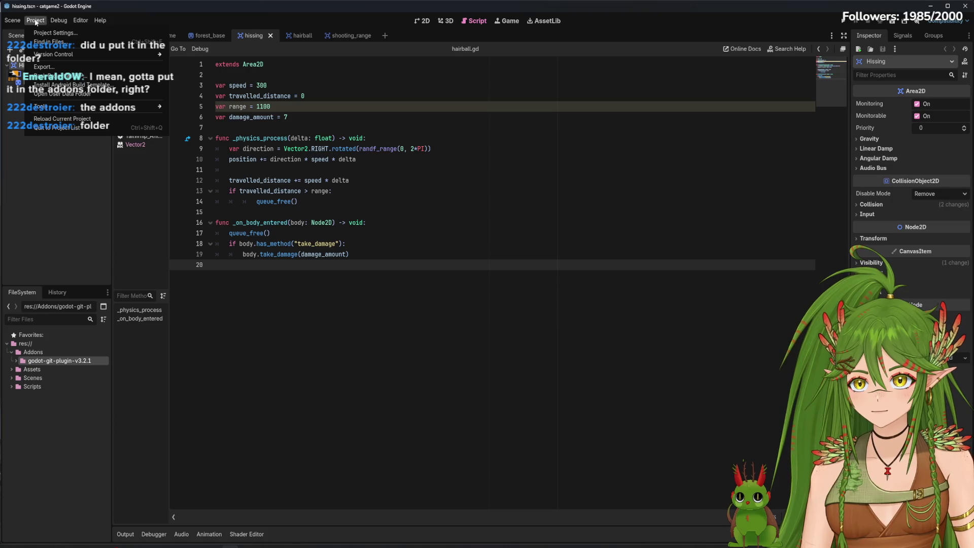
click(50, 31)
click(273, 111)
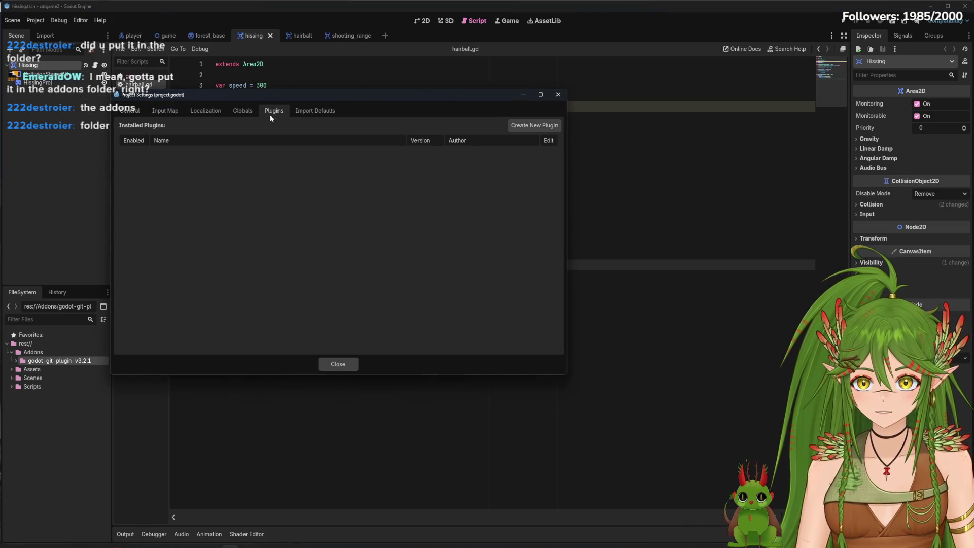
click(535, 126)
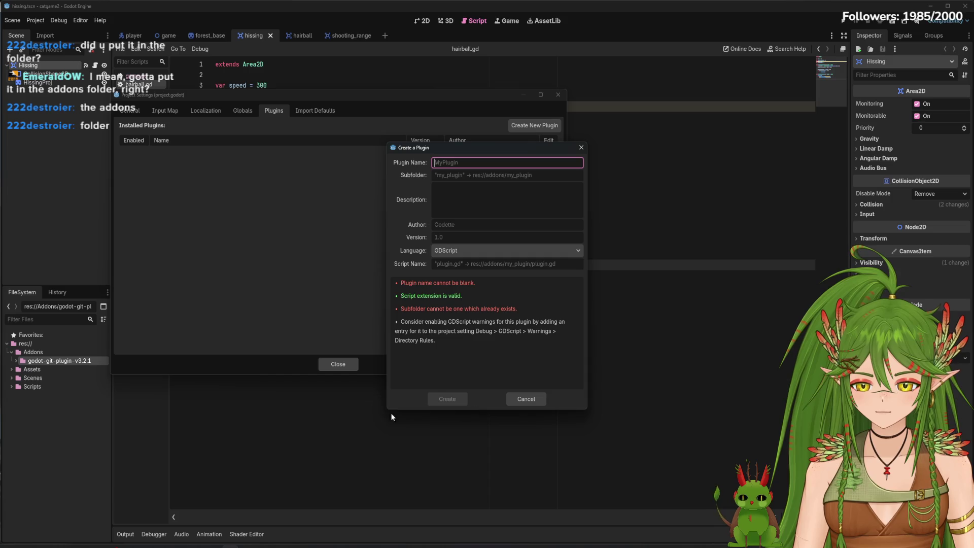
click(540, 400)
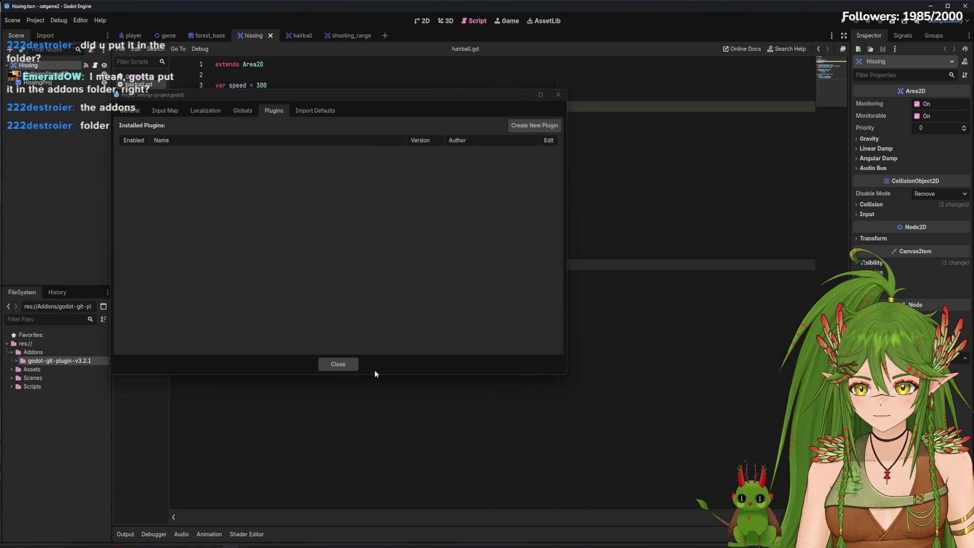
click(338, 364)
Expand godot-git-plugin-v3.2.1 > addons > godot-git-plugin to reveal its files, then close Godot.
click(16, 360)
click(21, 369)
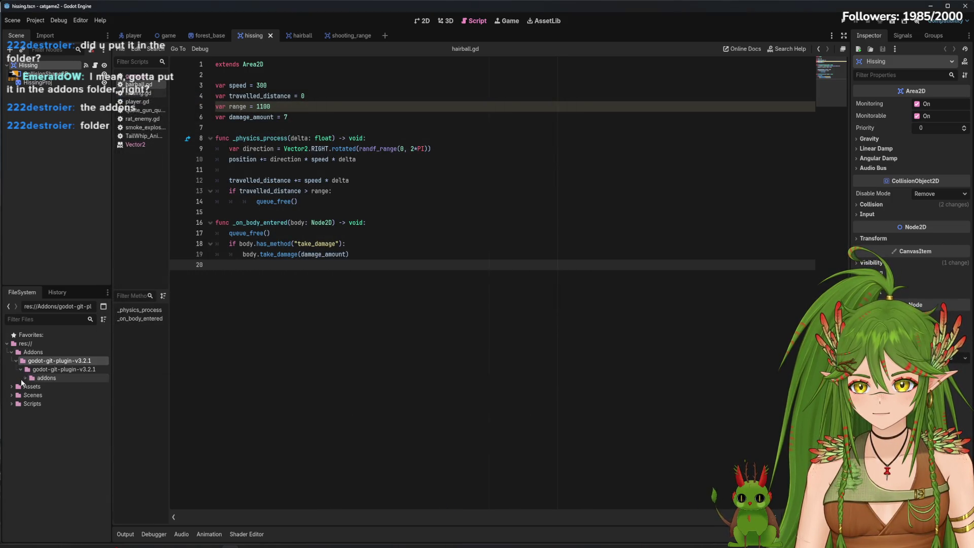
click(24, 378)
click(26, 394)
click(30, 386)
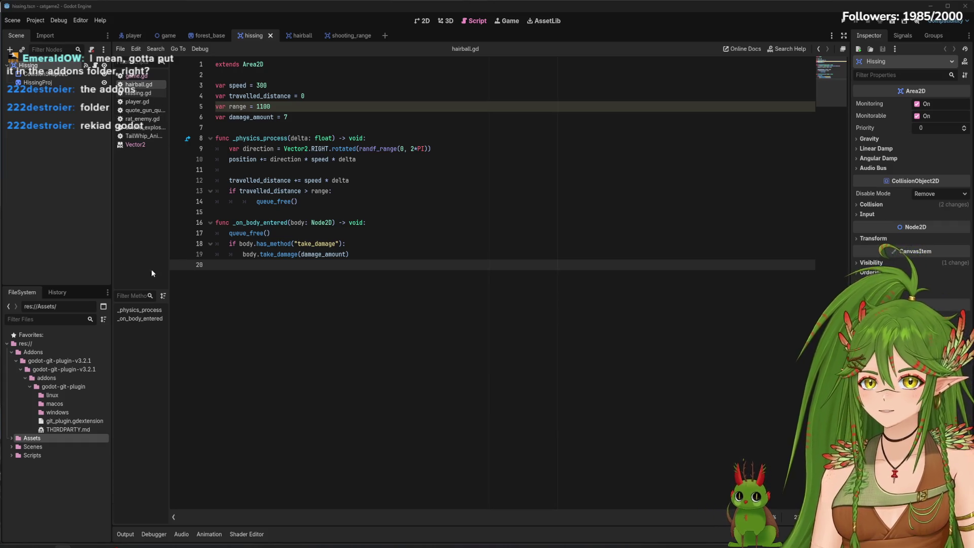
click(81, 191)
click(965, 5)
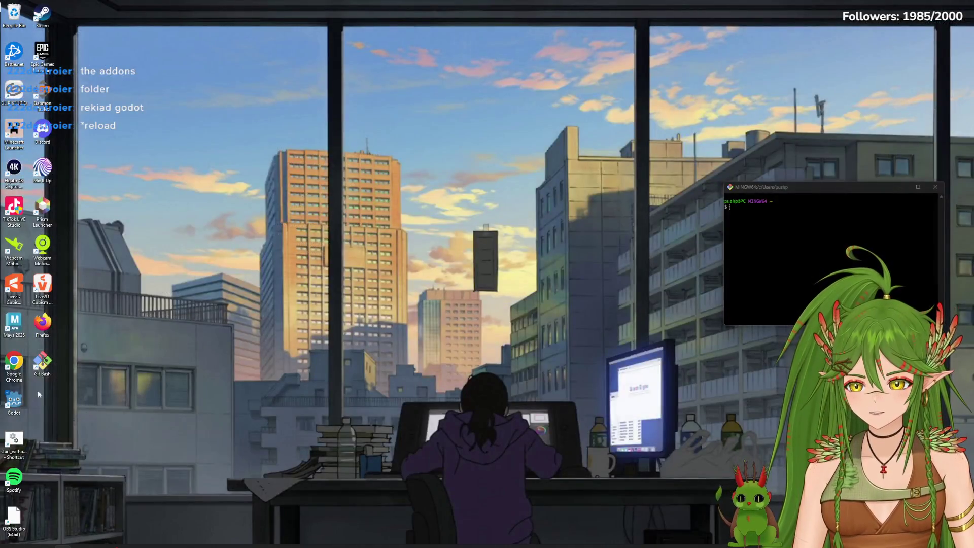
Relaunch Godot from the desktop shortcut and reopen the catgame2 project.
double_click(14, 400)
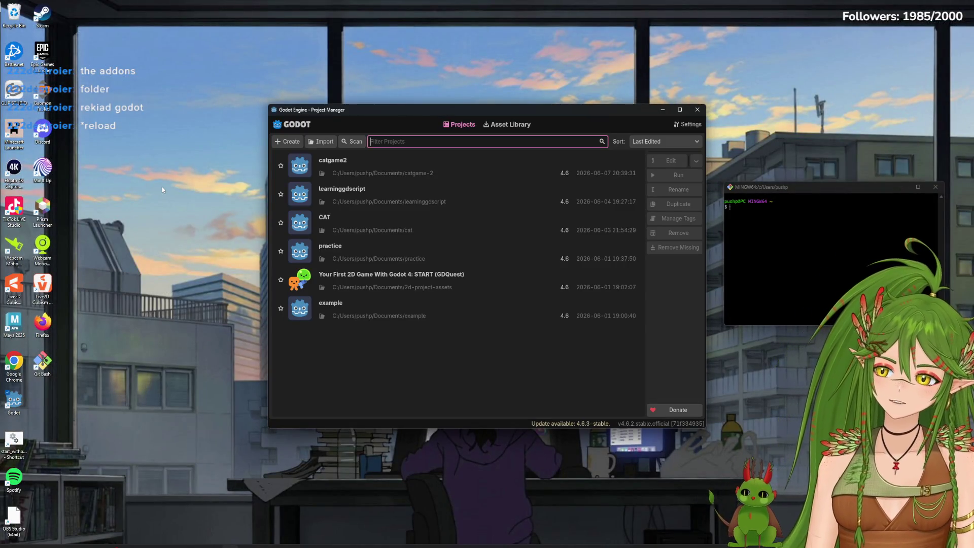
double_click(333, 164)
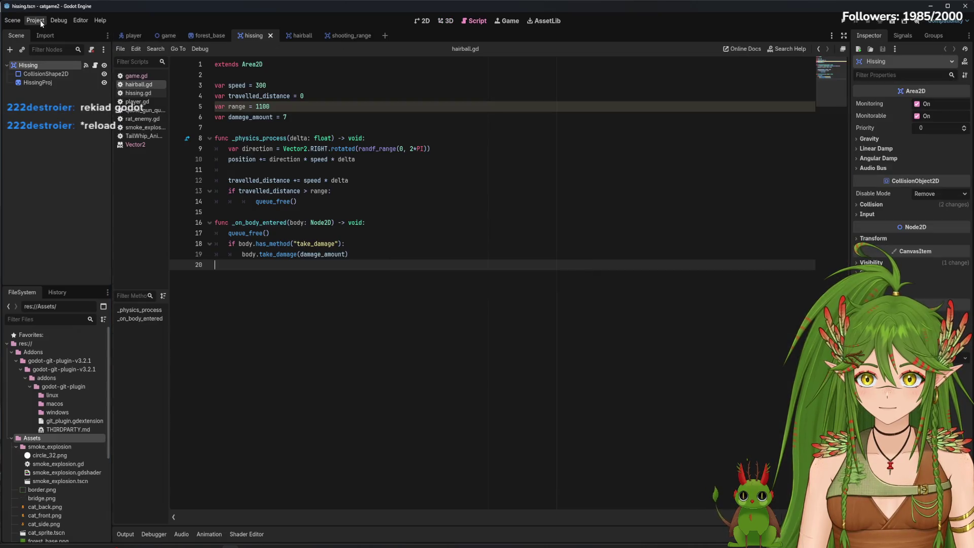
click(40, 21)
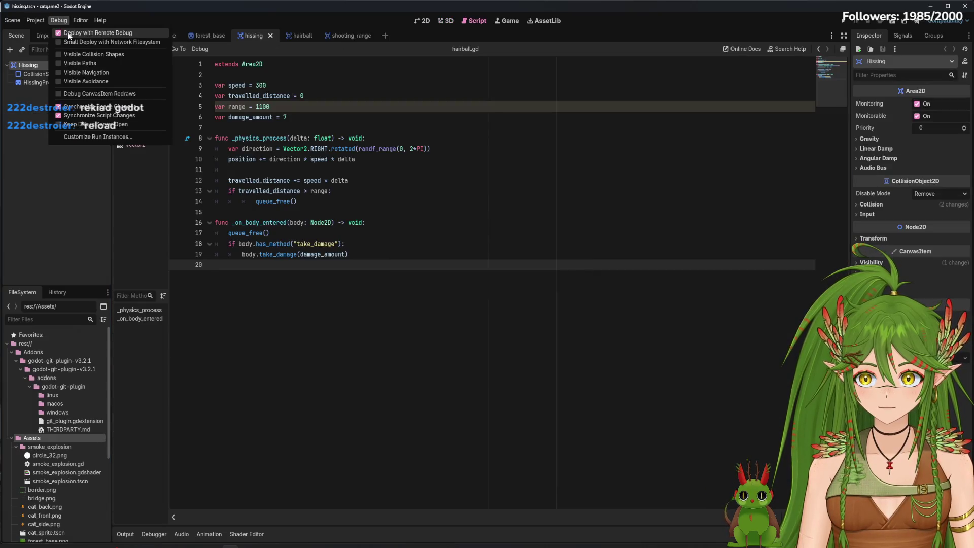
Check the empty Plugins list in Project Settings, opening and dismissing the Create New Plugin form.
click(62, 34)
click(272, 111)
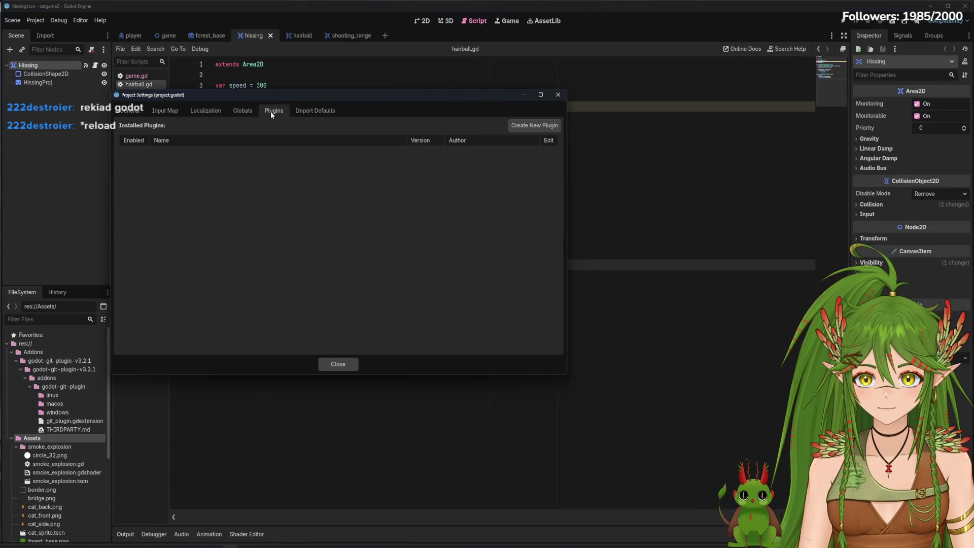
click(534, 126)
click(528, 401)
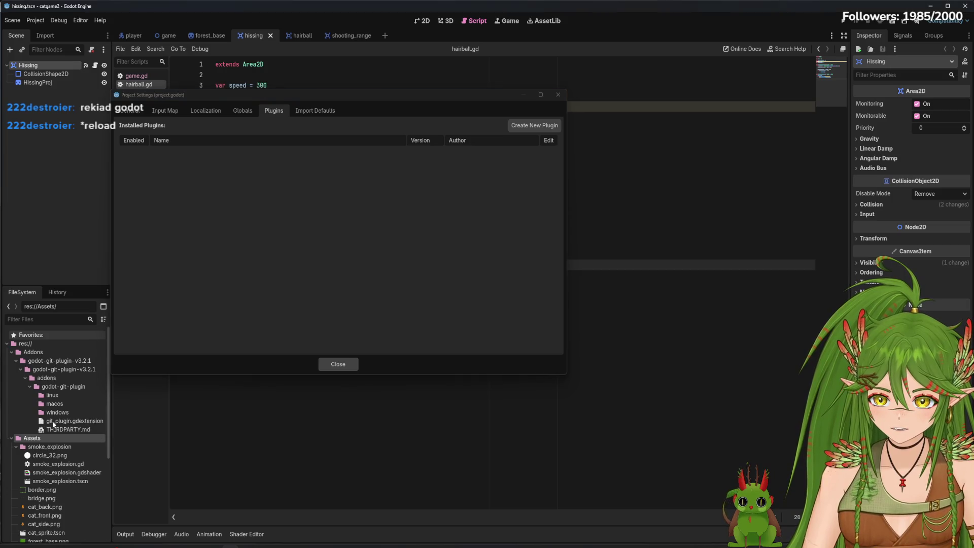
Reopen and cancel the Create New Plugin form, close settings, and inspect git_plugin.gdextension.
click(534, 126)
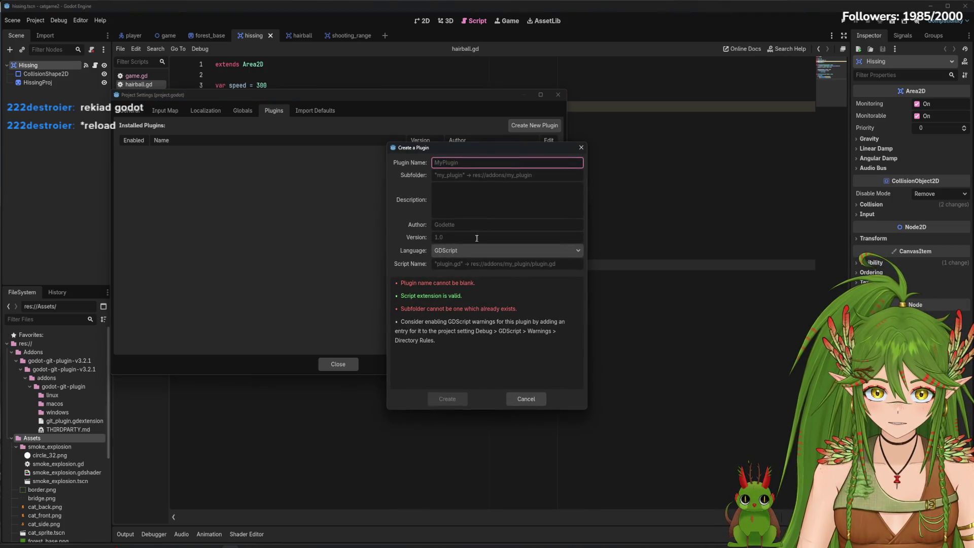
click(478, 264)
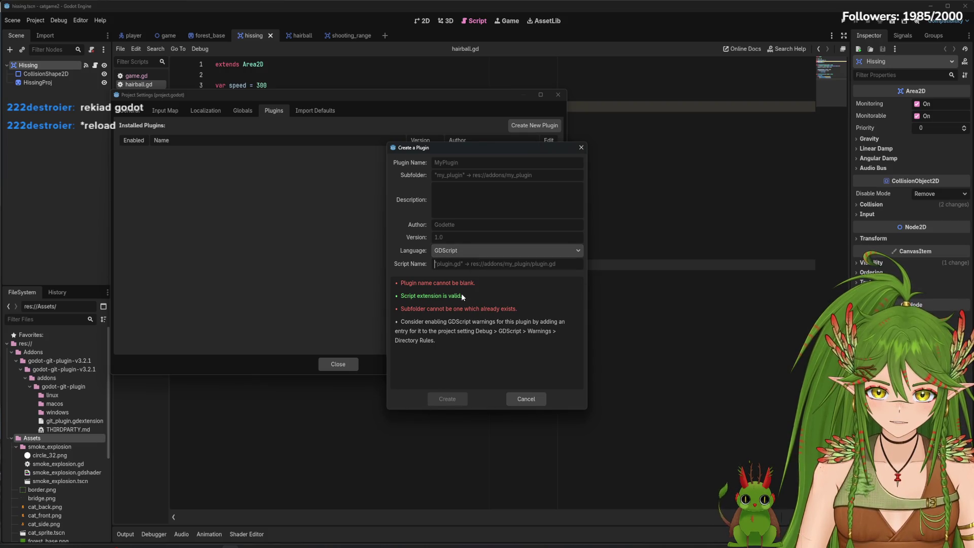
click(525, 398)
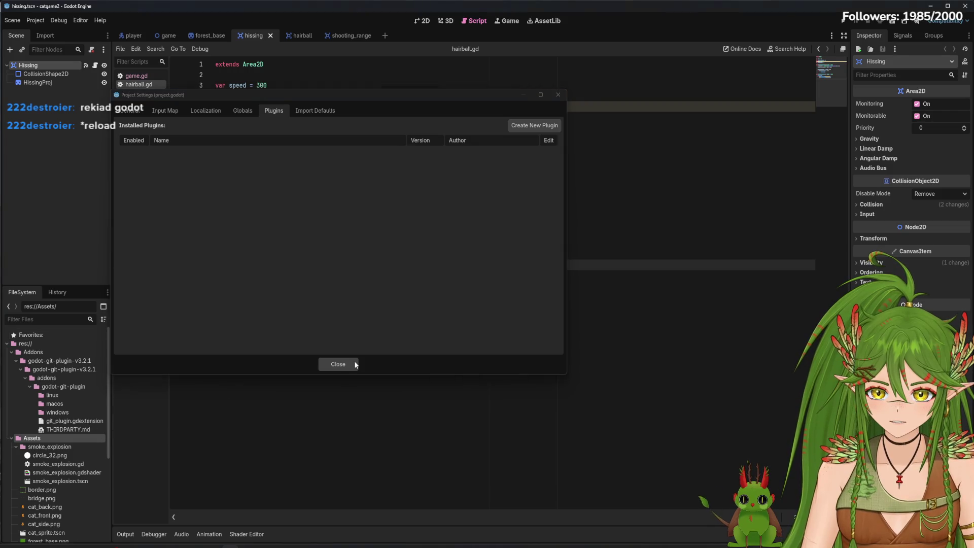
click(352, 364)
click(82, 420)
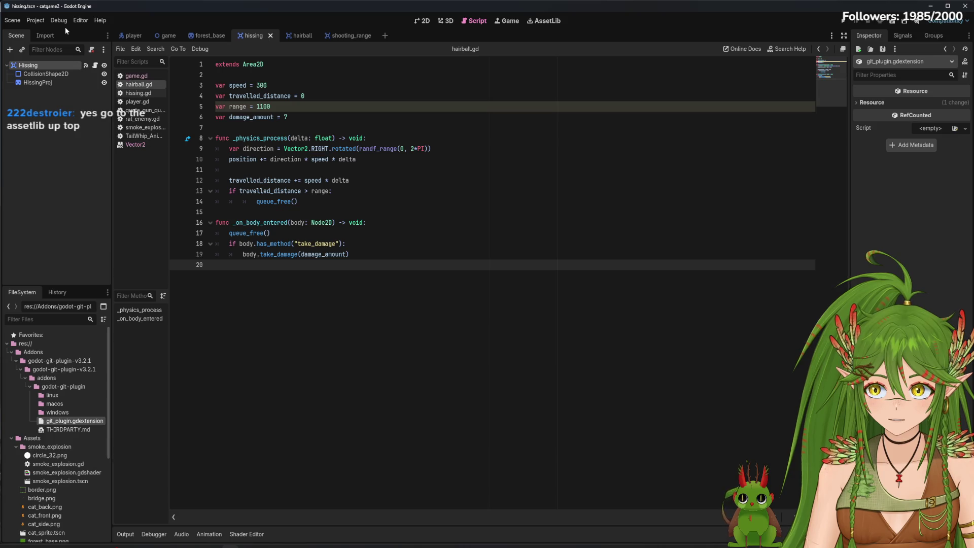
Try moving the nested addons folder to the project root, overwriting conflicts, and dismiss the move error.
click(34, 21)
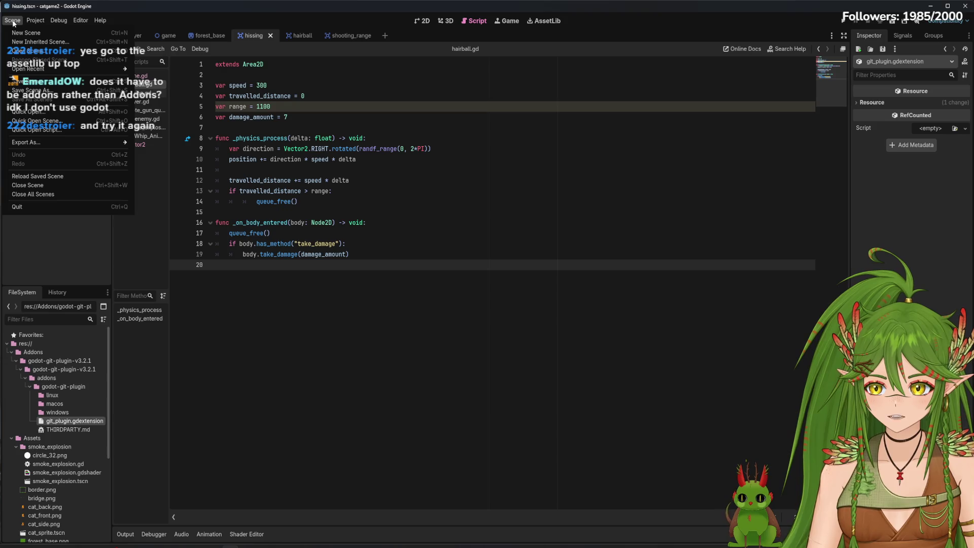
click(70, 395)
right_click(35, 352)
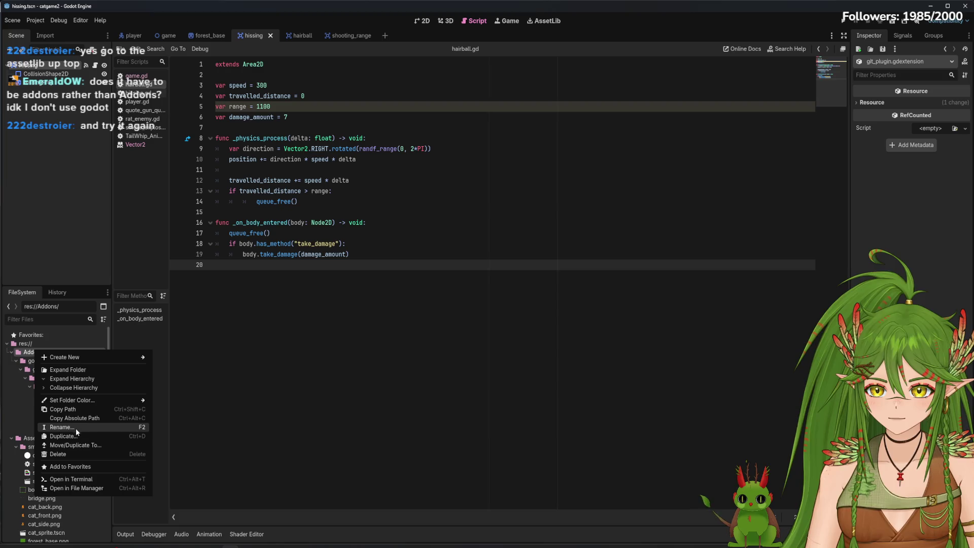
click(57, 379)
click(56, 378)
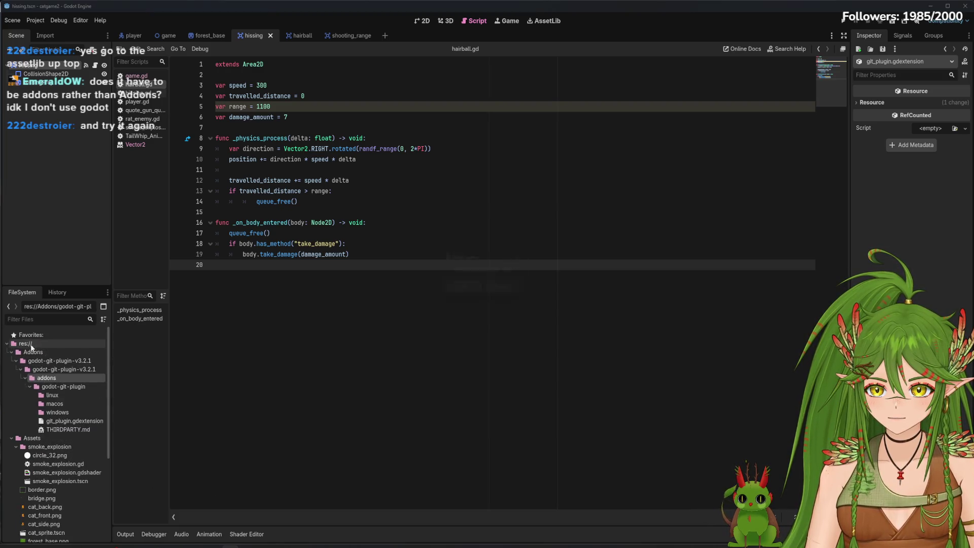
click(476, 294)
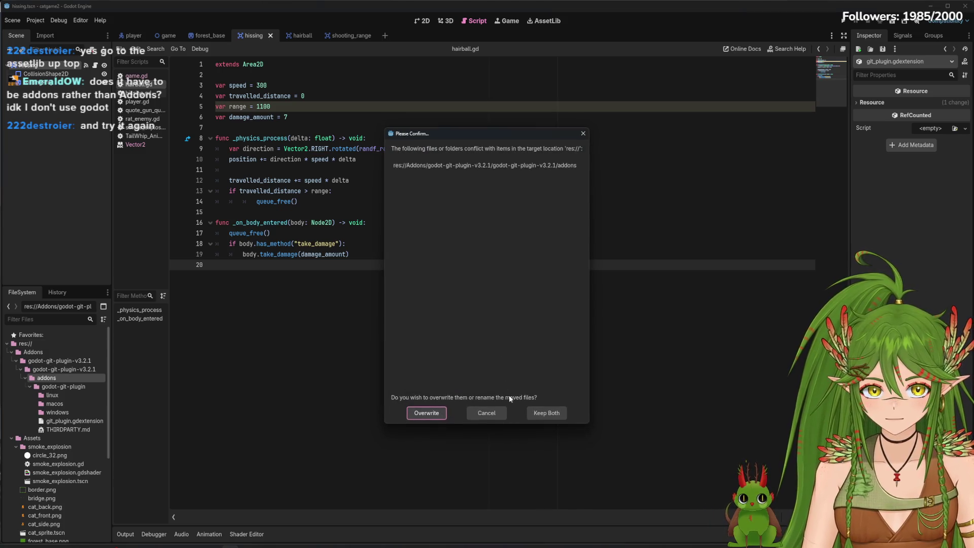
click(435, 419)
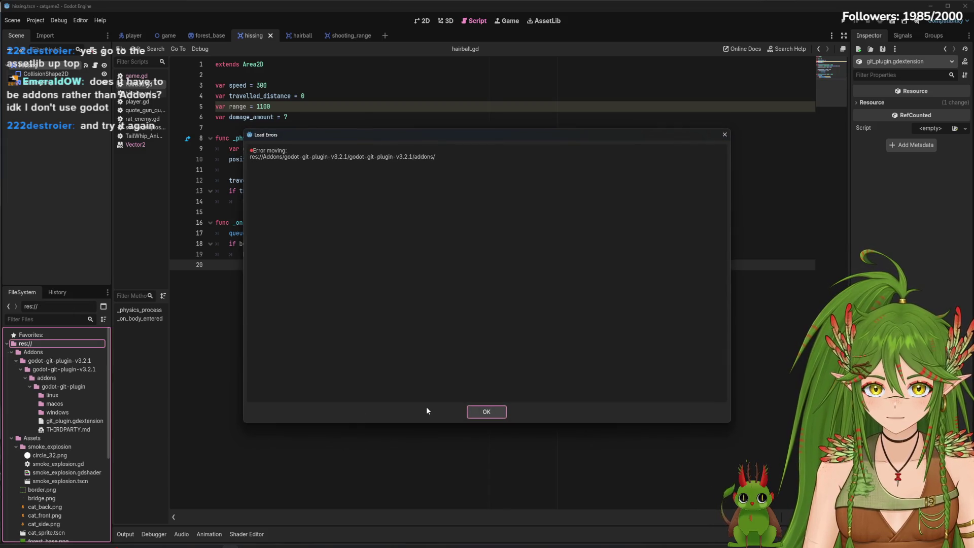
click(505, 413)
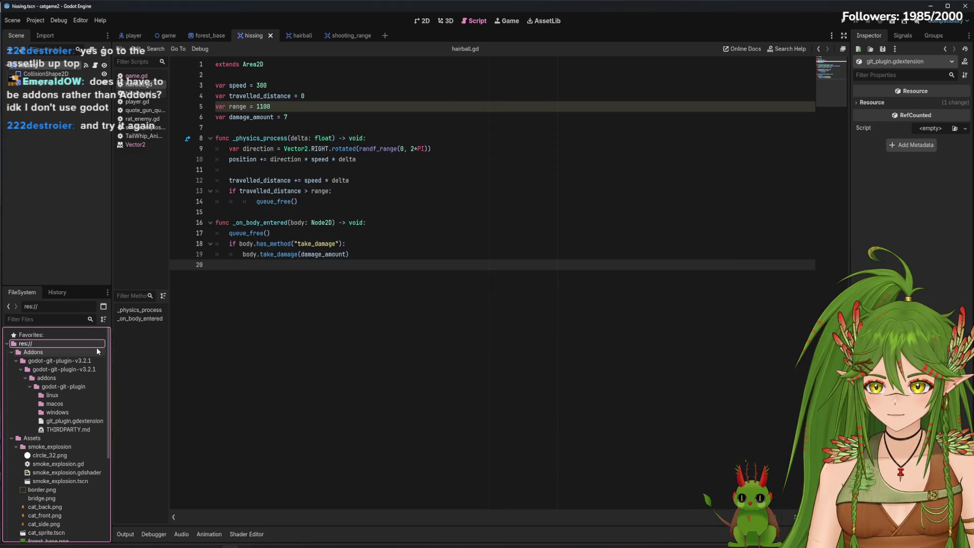
Attempt to delete the Addons folder; it fails as in use, so dismiss the errors.
click(36, 352)
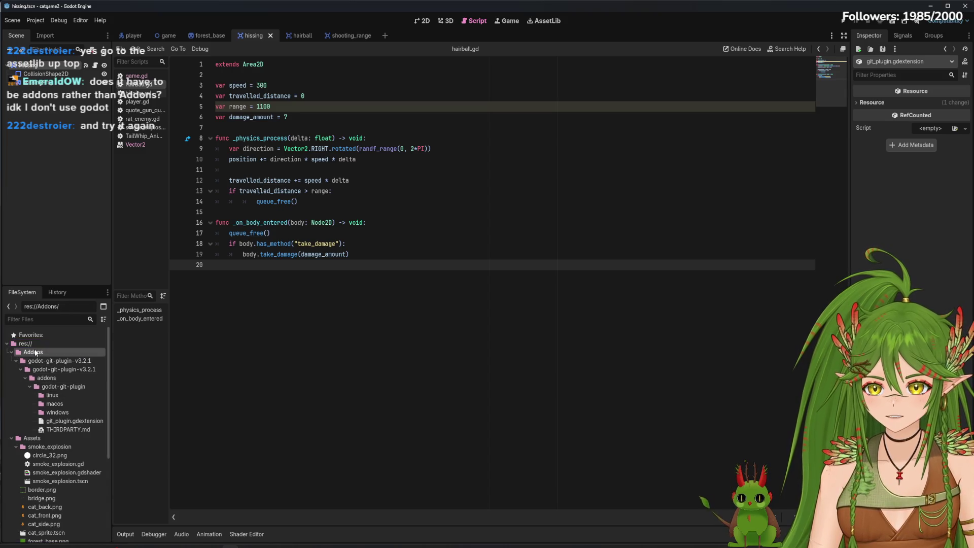
right_click(36, 352)
click(73, 450)
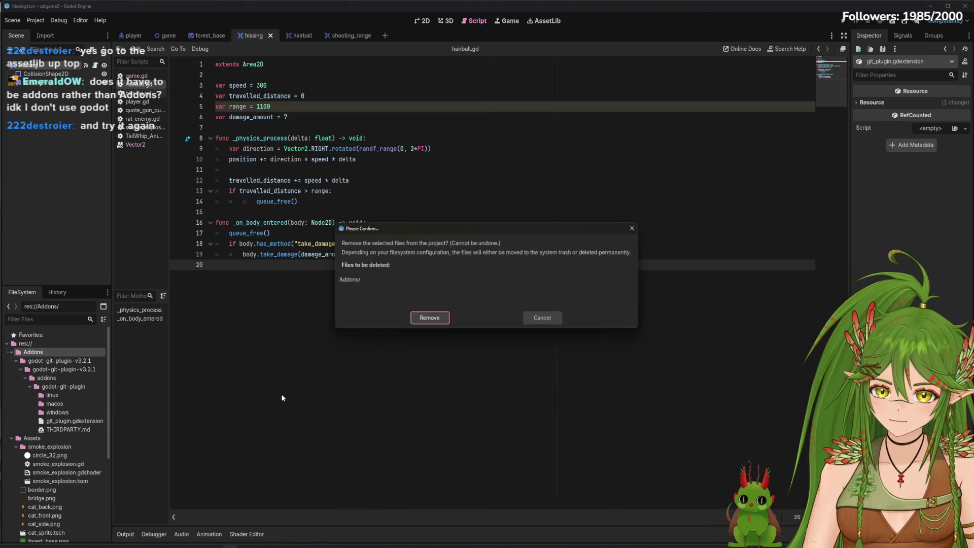
click(428, 318)
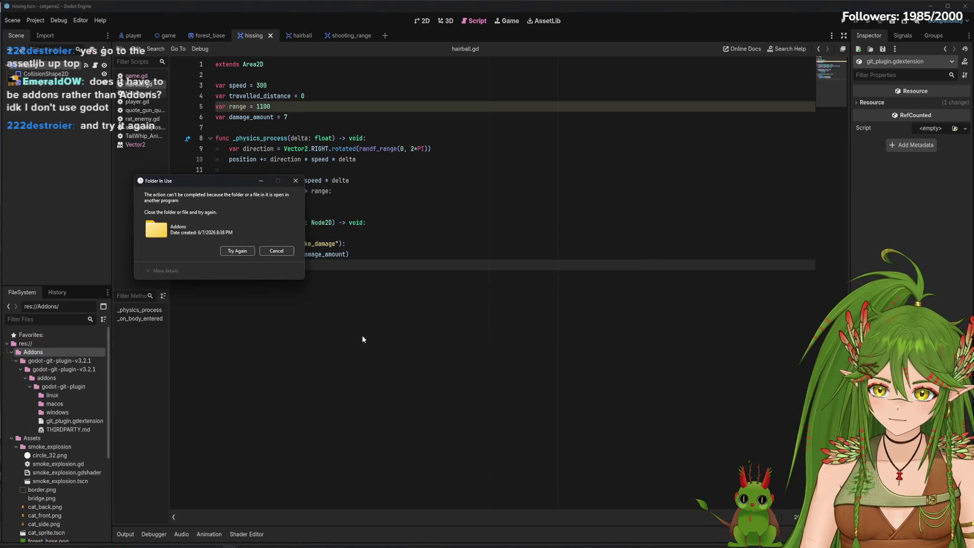
click(248, 253)
click(277, 251)
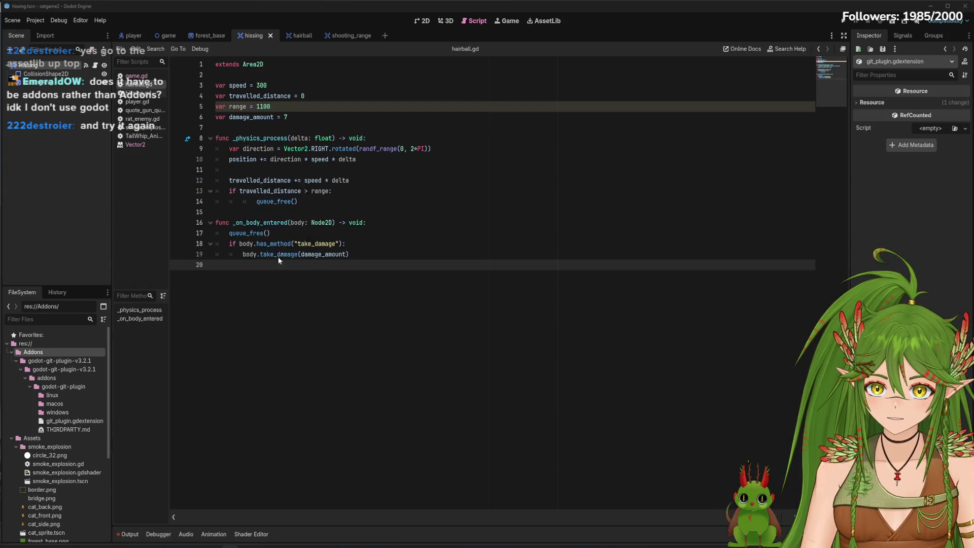
click(492, 411)
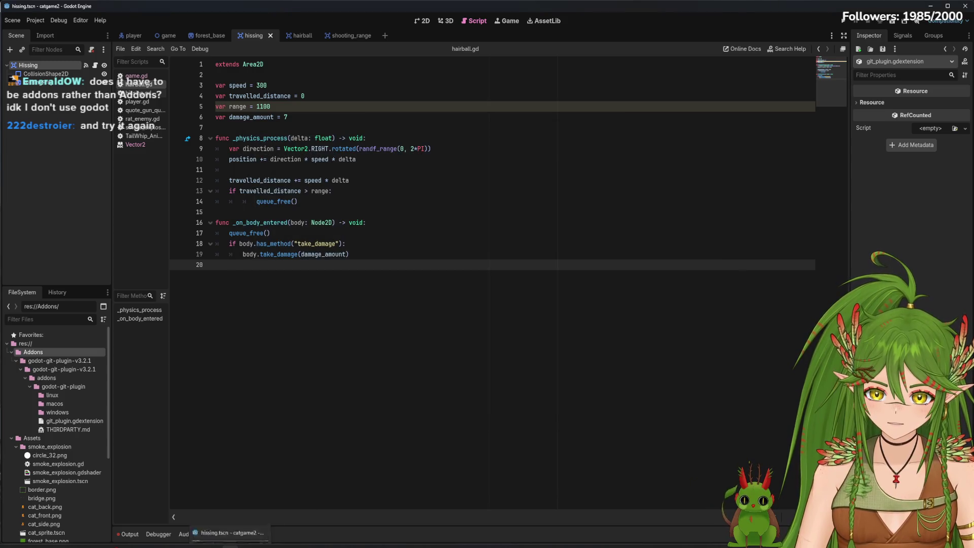
Select the plugin files from addons to THIRDPARTY.md and try deleting them, dismissing the in-use error.
mouse_move(213, 545)
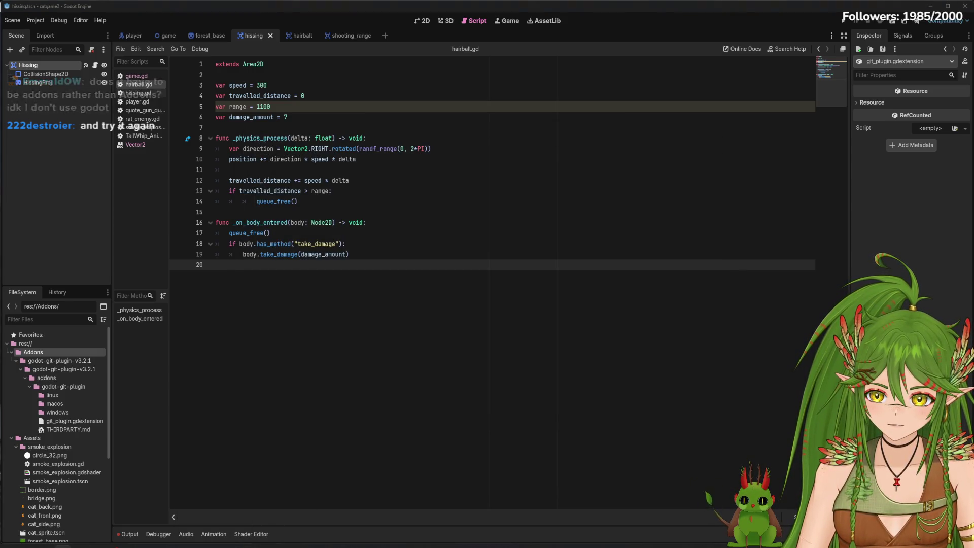
click(69, 431)
shift+click(51, 378)
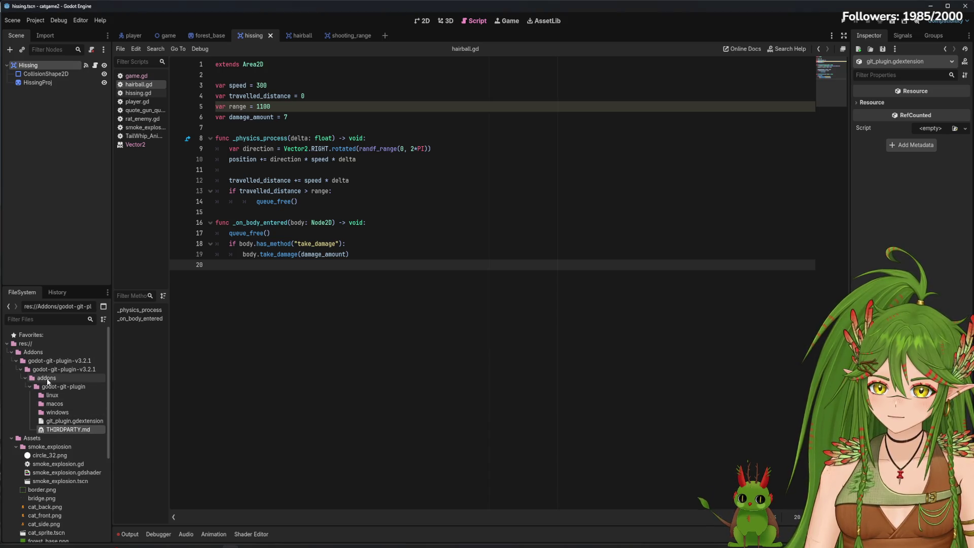
right_click(54, 380)
click(79, 400)
click(432, 331)
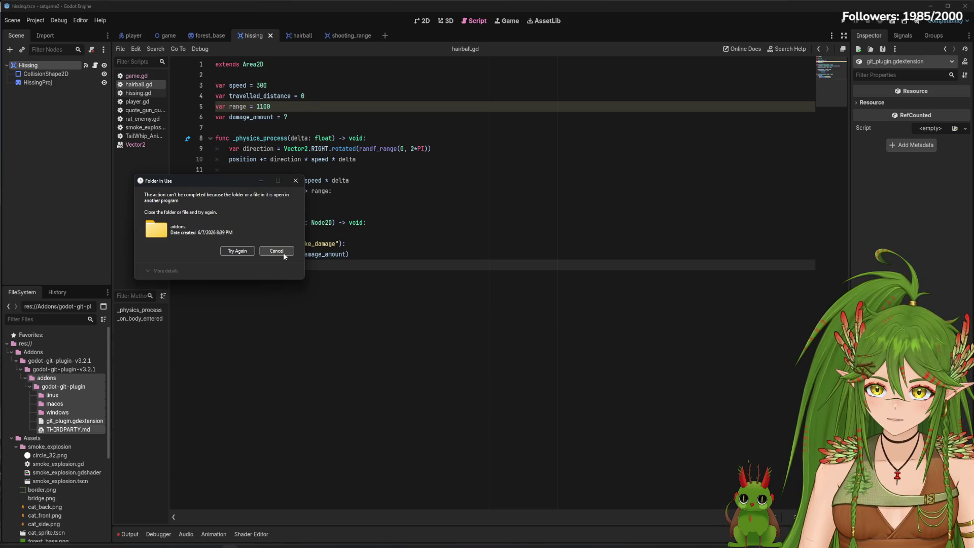
click(284, 253)
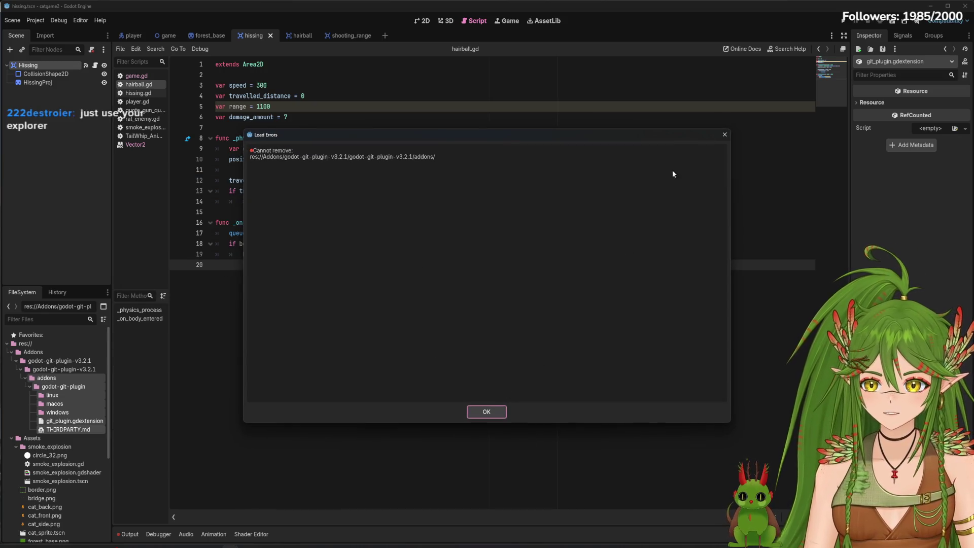
click(486, 411)
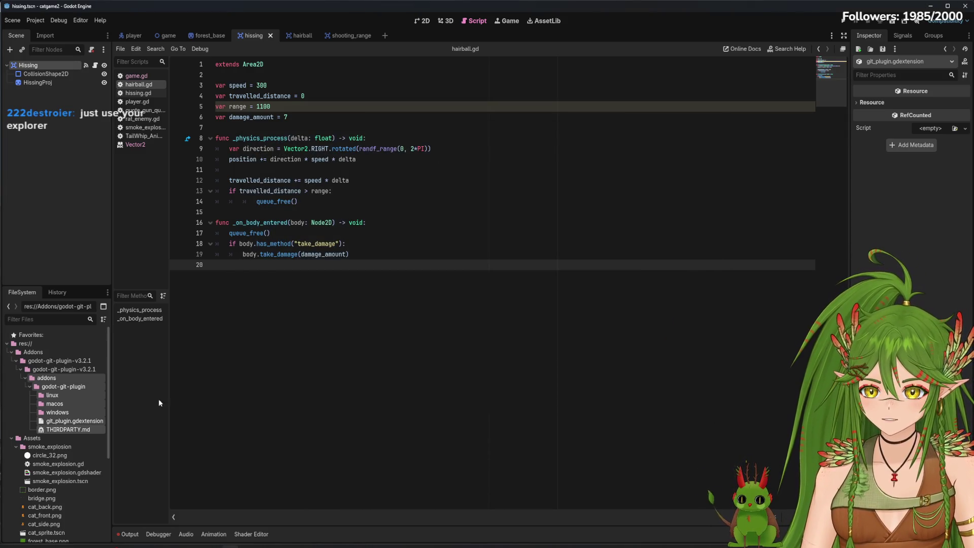
Retry deleting the Addons folder, then cancel the blocked deletion and dismiss the error.
click(34, 352)
right_click(34, 352)
click(92, 446)
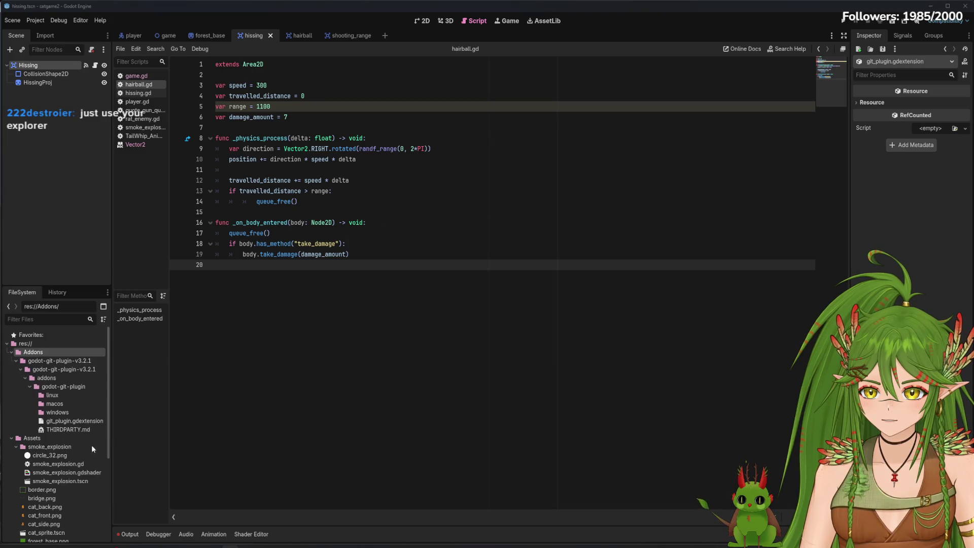
click(439, 319)
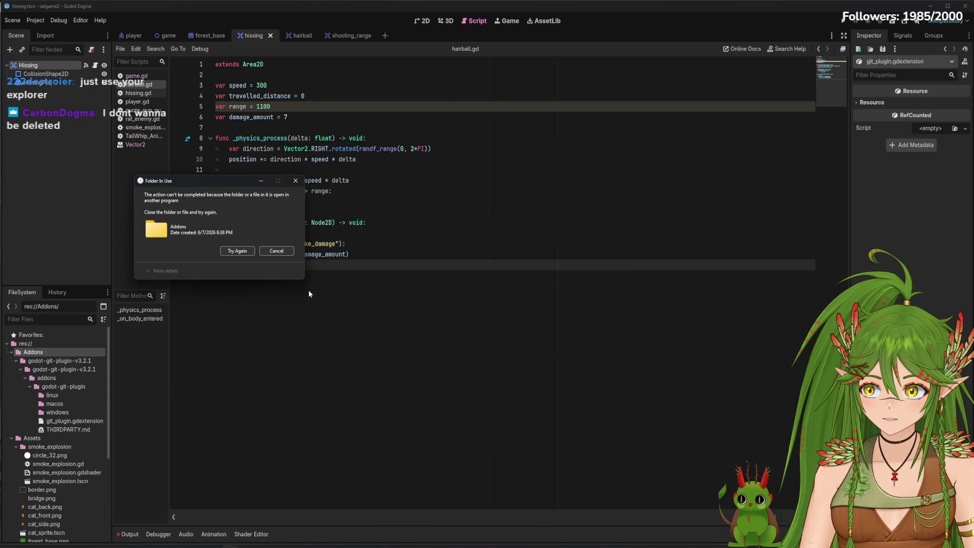
click(276, 252)
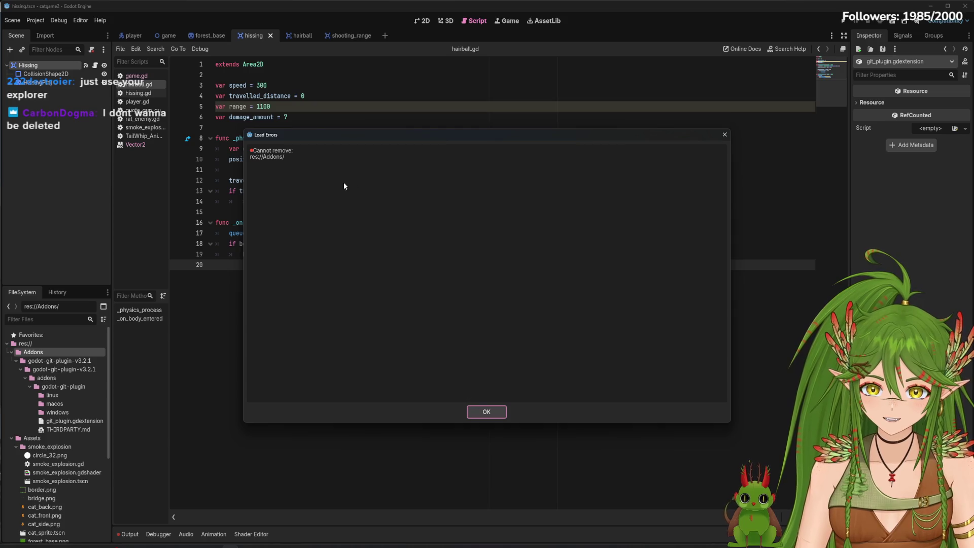
click(487, 411)
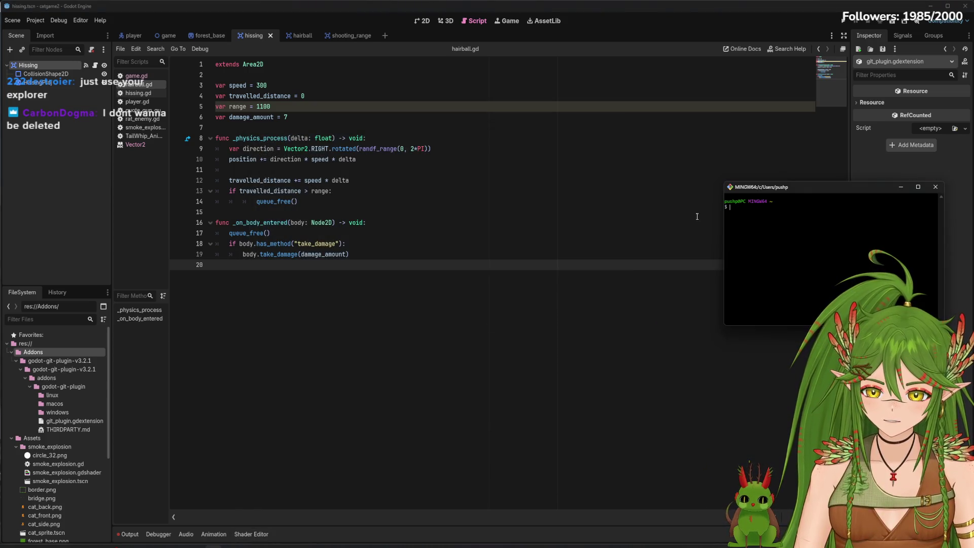
Close Git Bash, retry deleting Addons through THIRDPARTY.md, dismiss the folder-in-use errors, and show the desktop.
click(934, 187)
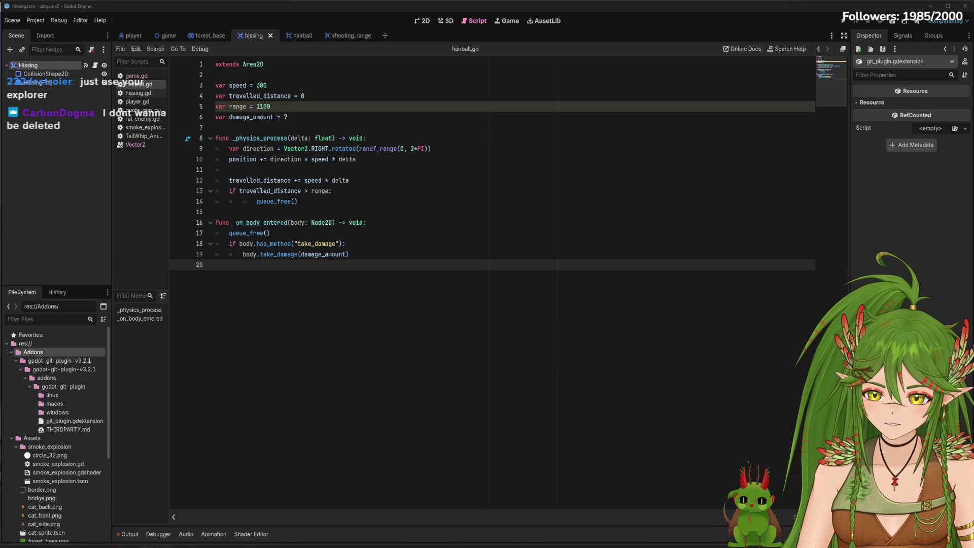
click(59, 429)
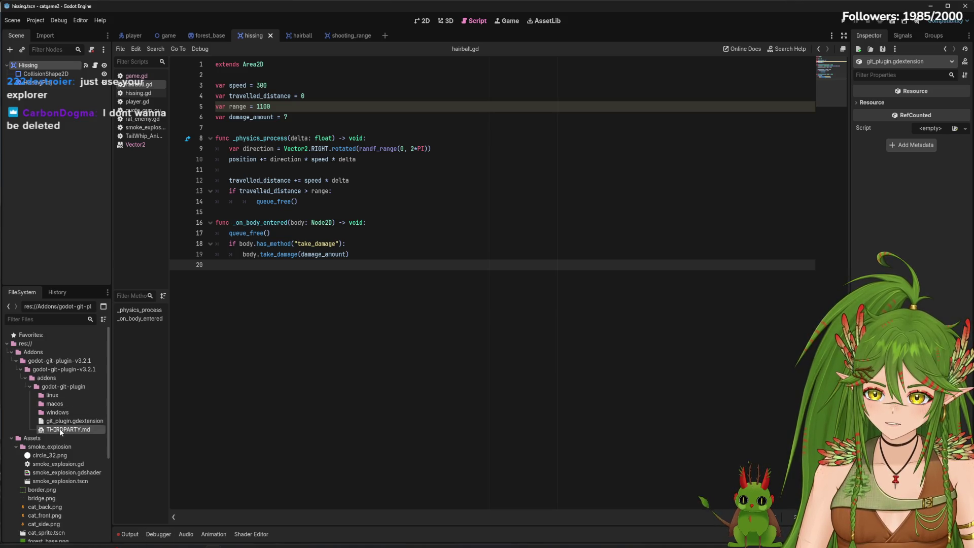
shift+click(33, 351)
right_click(54, 381)
click(56, 369)
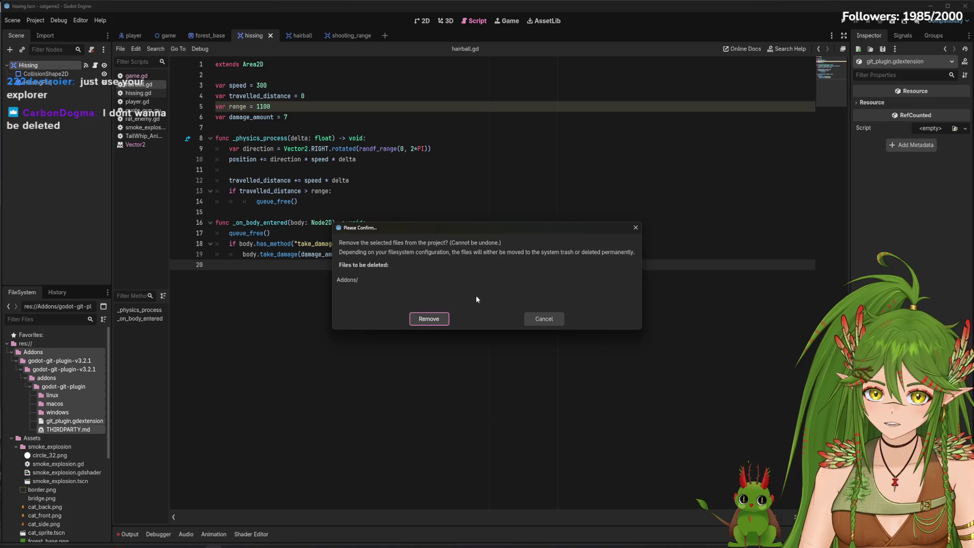
click(430, 320)
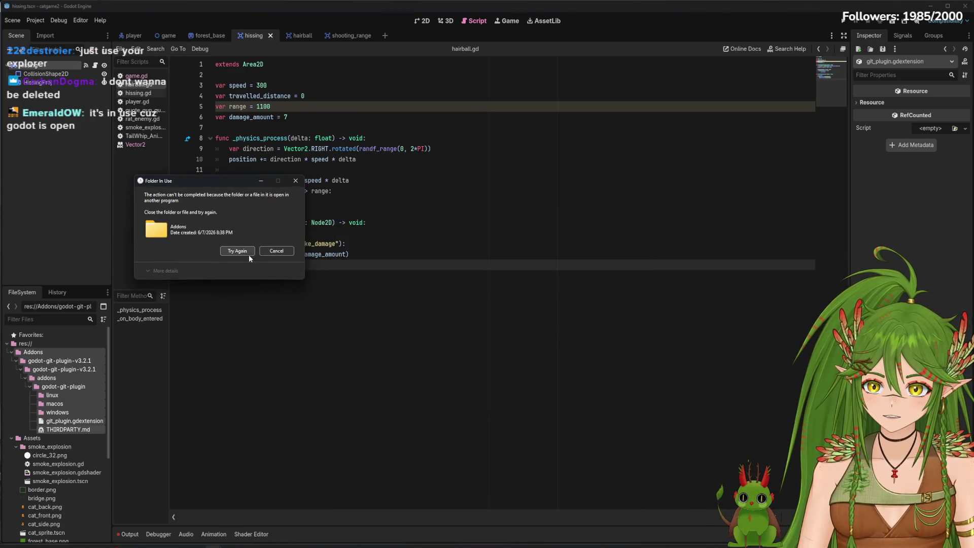
click(248, 253)
click(485, 408)
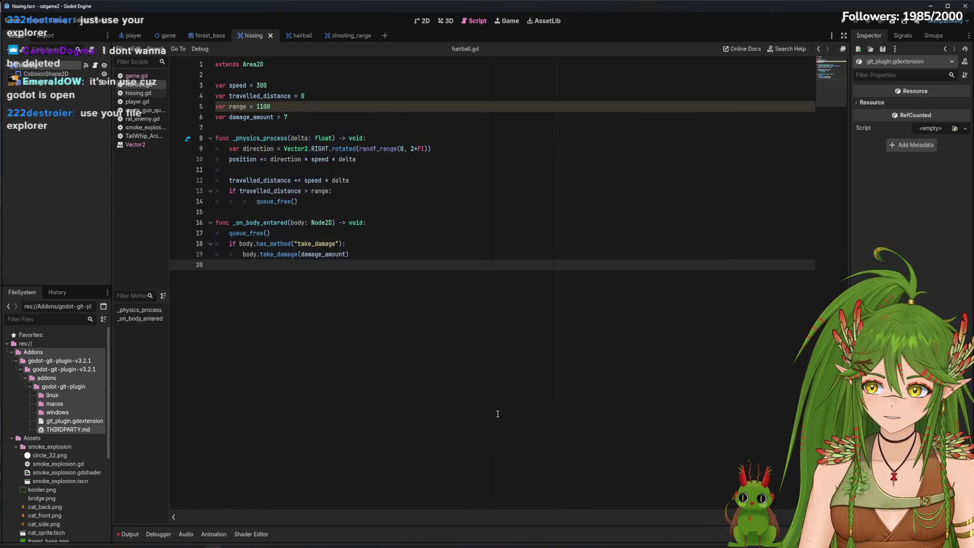
key(super+d)
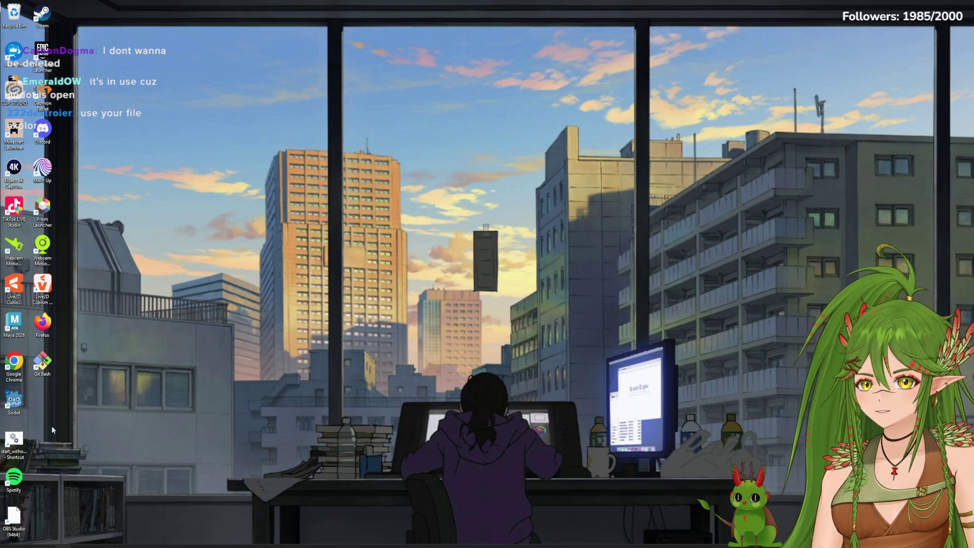
Relaunch Godot, show catgame2 in the file manager, then open catgame2 in the editor.
double_click(13, 401)
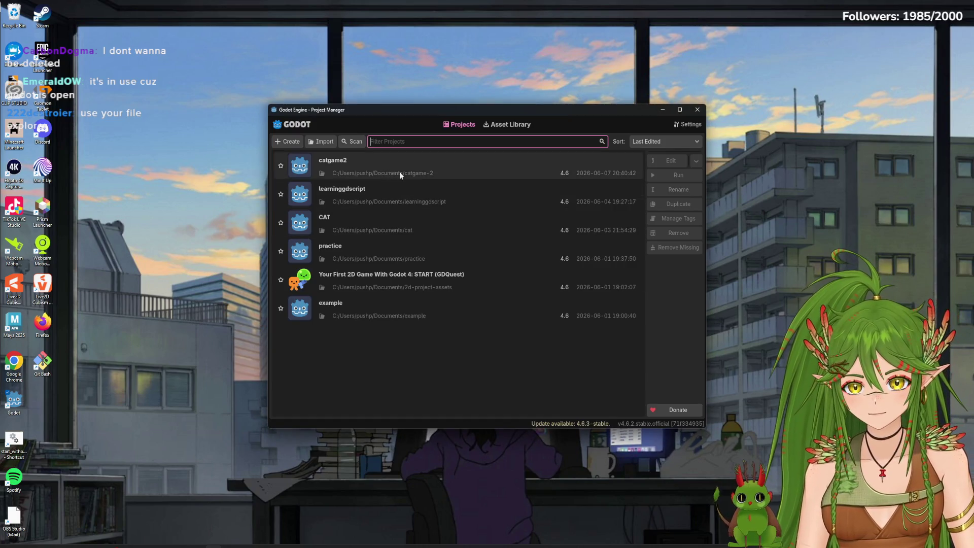
right_click(523, 172)
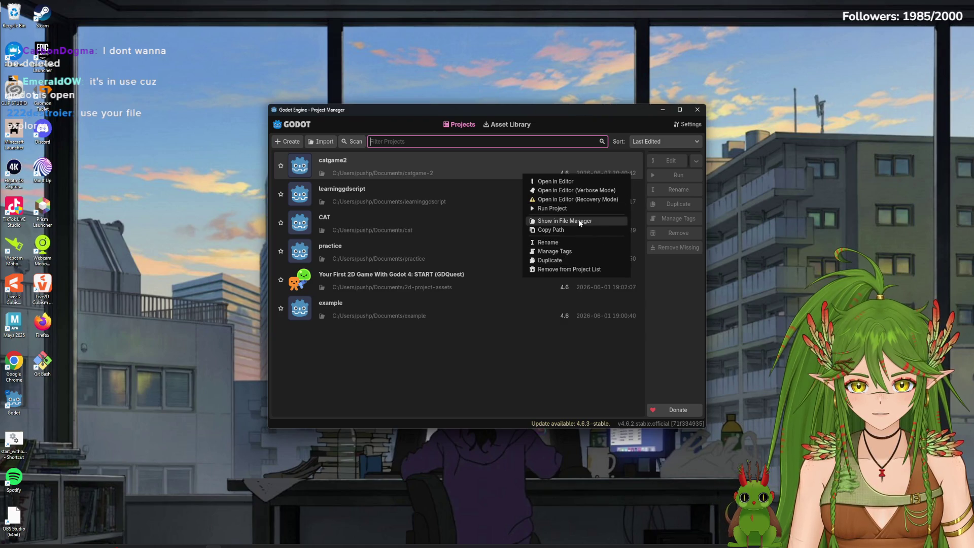
click(558, 221)
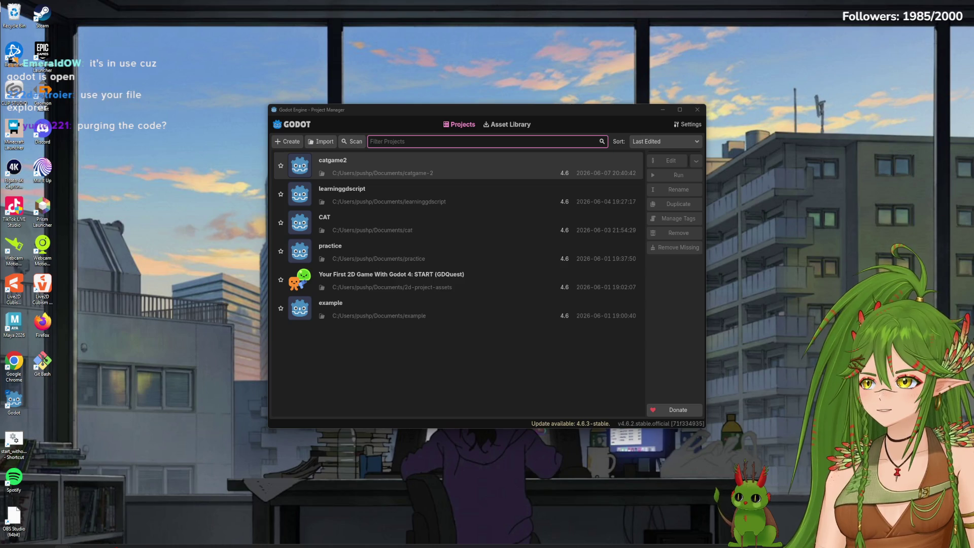
double_click(487, 166)
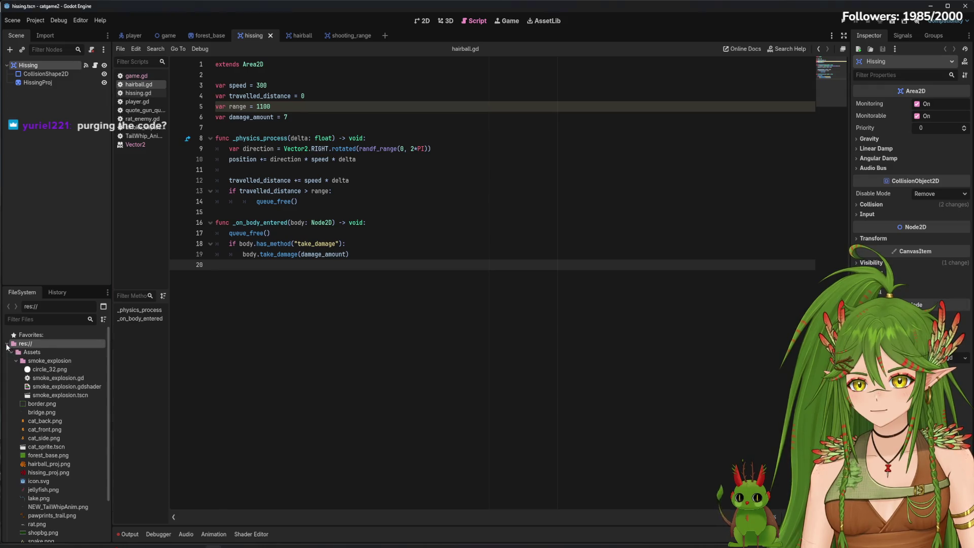
Expand res:// > addons > godot-git-plugin in the FileSystem dock.
click(7, 345)
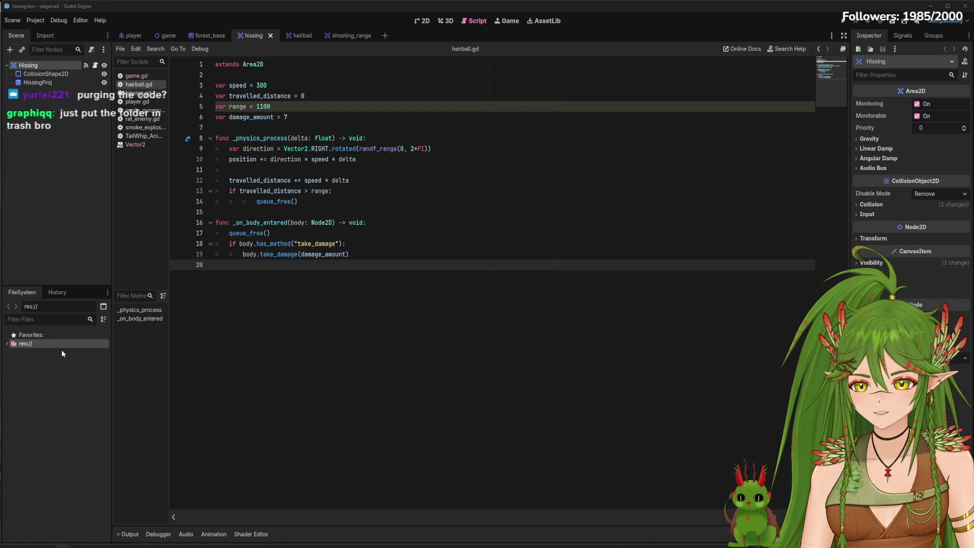
click(6, 344)
click(11, 352)
click(16, 360)
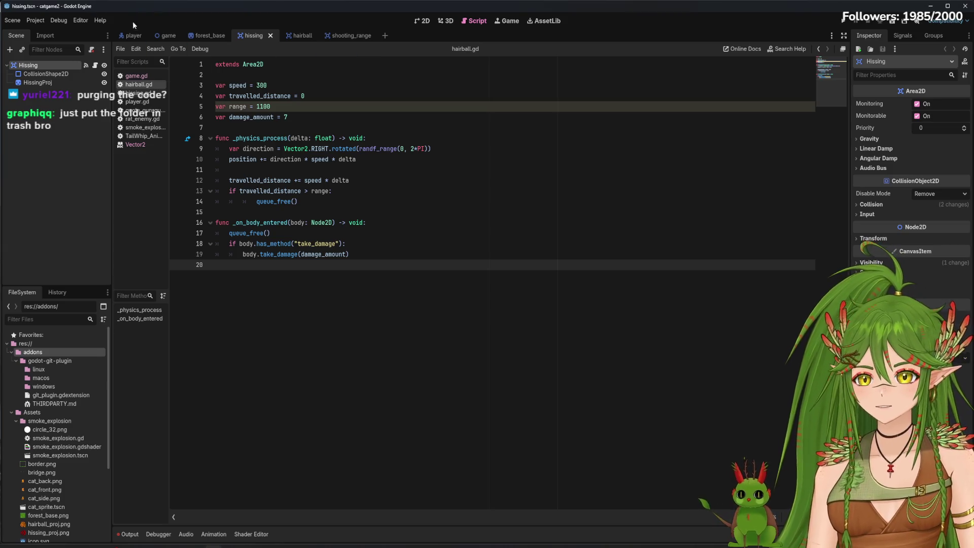
Check the Plugins list in Project Settings, then restart Godot and reopen catgame2.
click(36, 20)
click(46, 29)
click(268, 111)
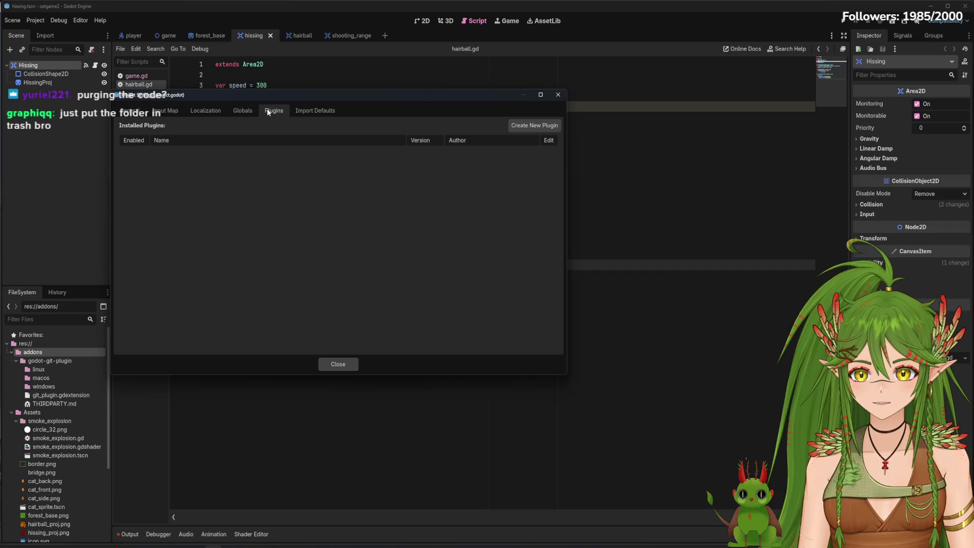
click(338, 364)
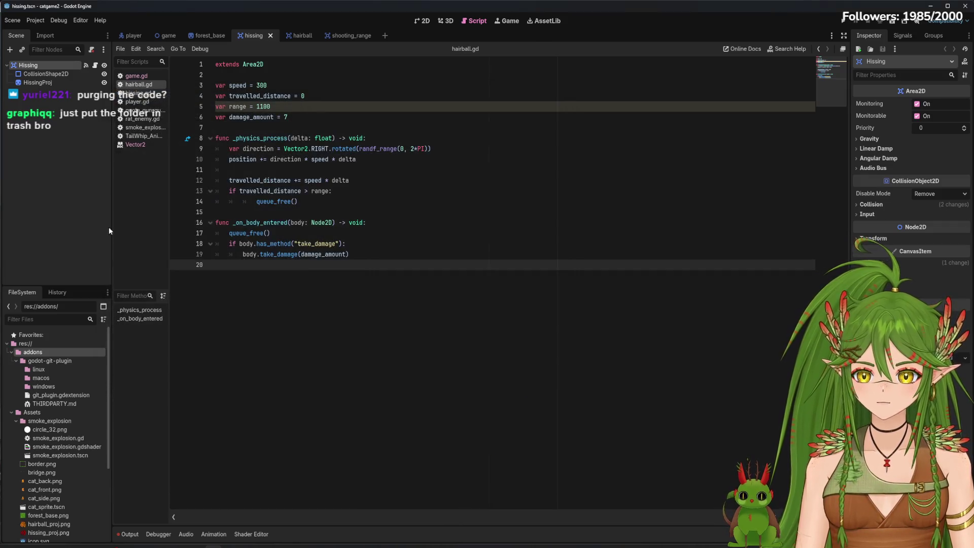
click(966, 6)
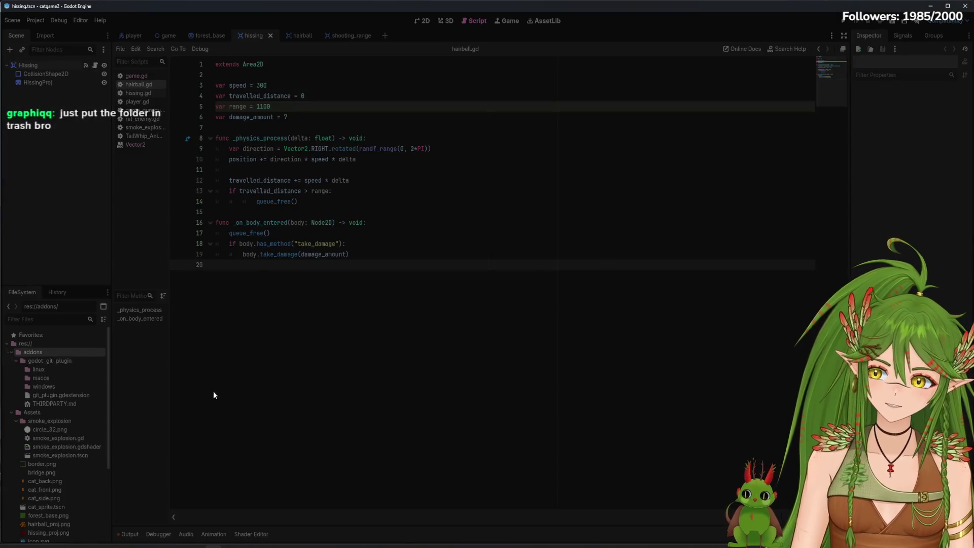
double_click(14, 401)
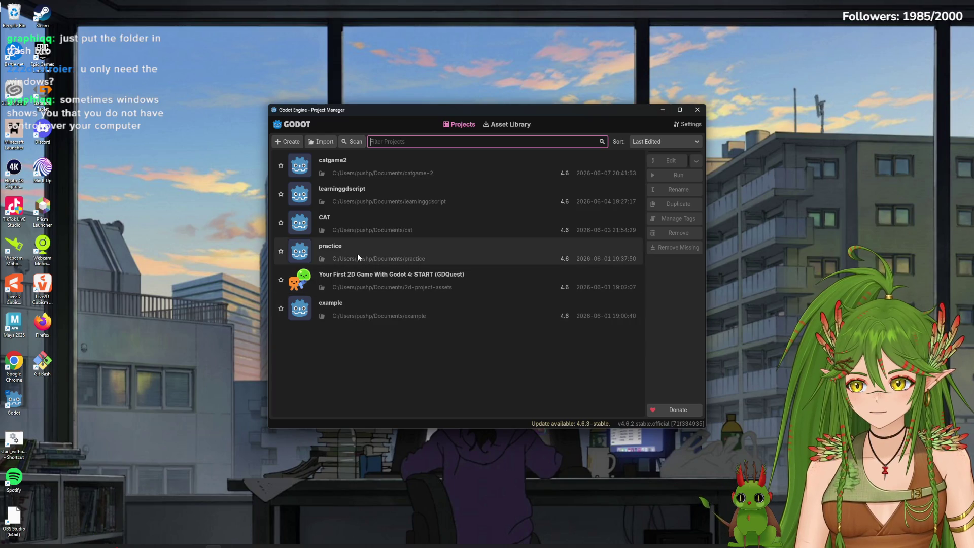
double_click(336, 163)
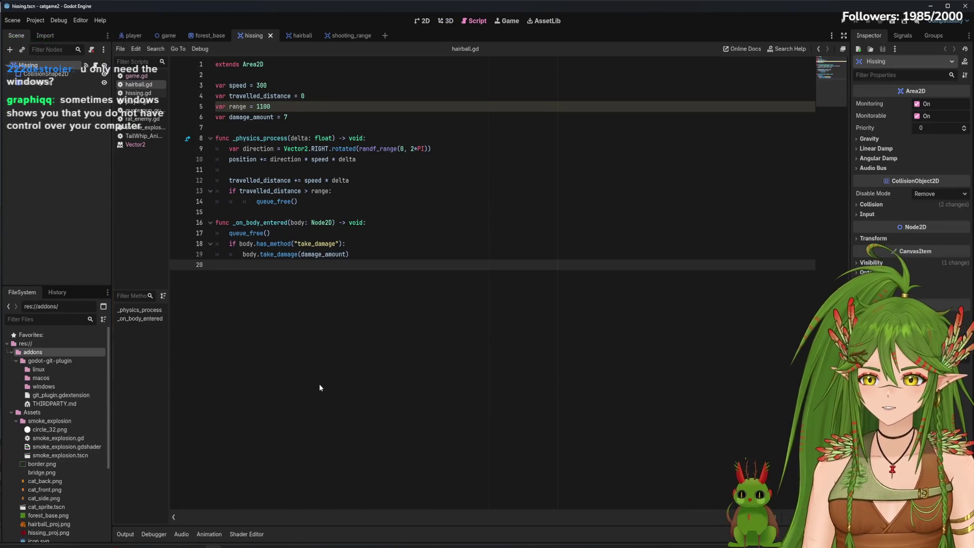
Delete the macos and linux folders from the godot-git-plugin folder.
click(65, 360)
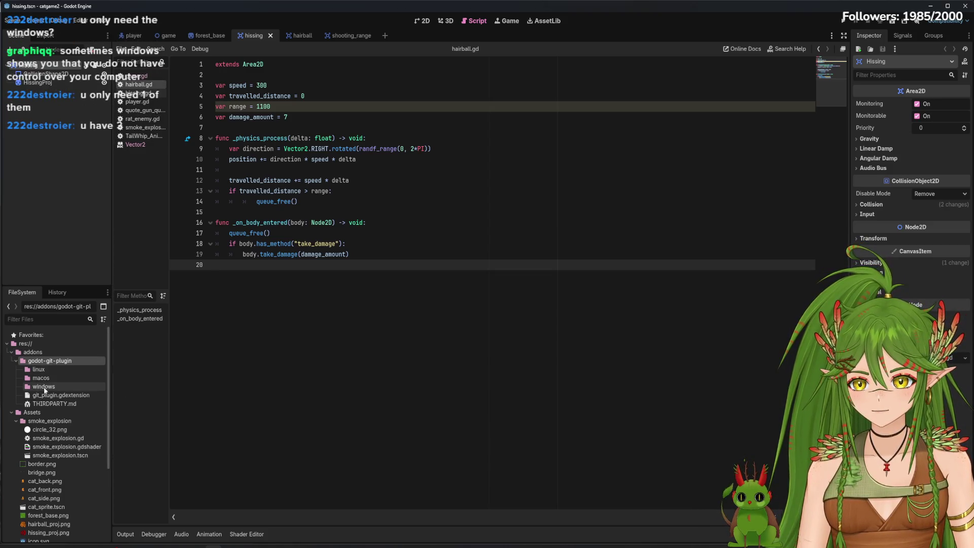
click(30, 387)
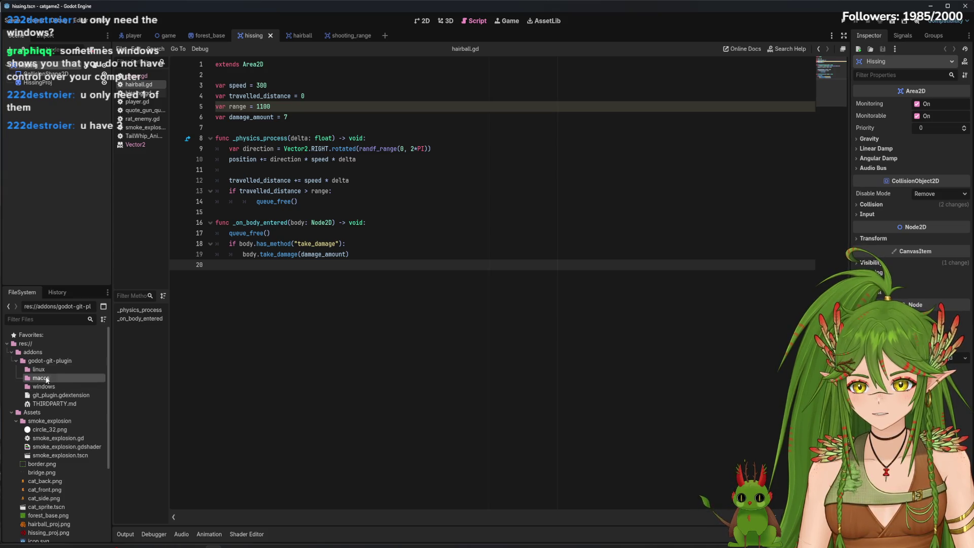
right_click(48, 378)
click(78, 486)
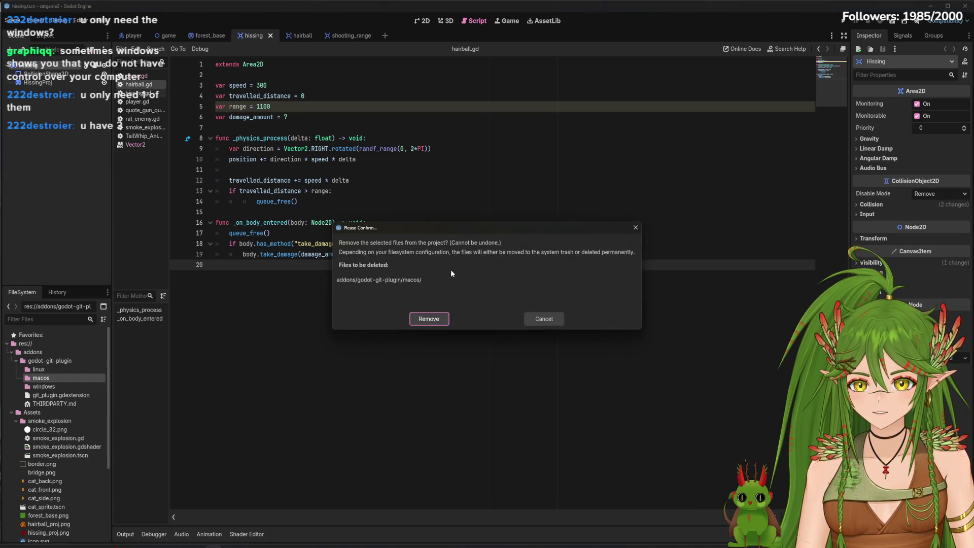
click(430, 318)
right_click(48, 367)
click(69, 472)
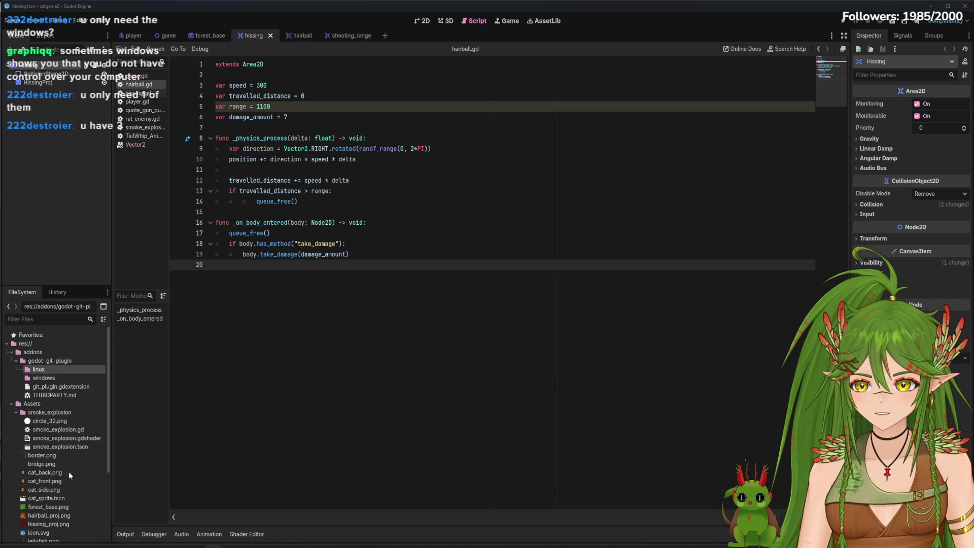
click(426, 319)
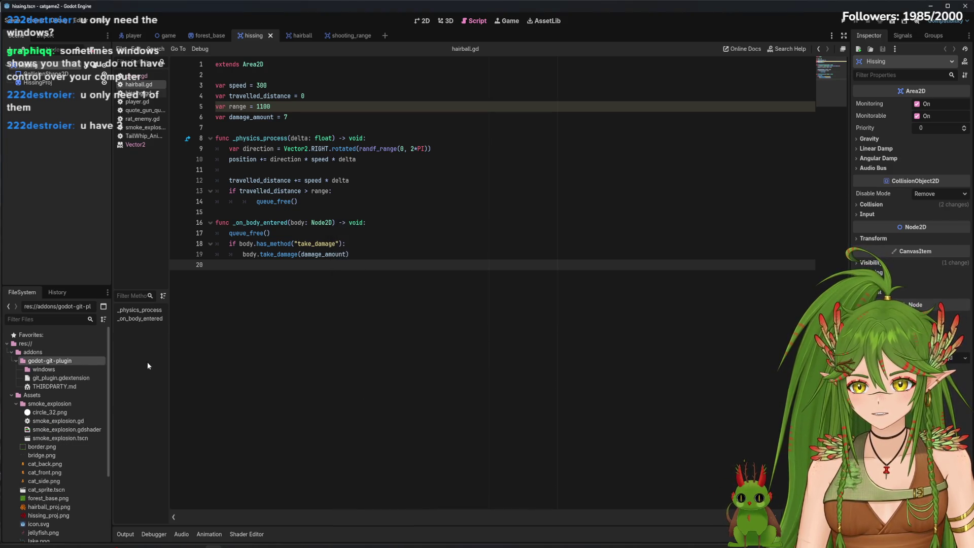
Move the windows folder directly into addons, beside godot-git-plugin.
click(31, 370)
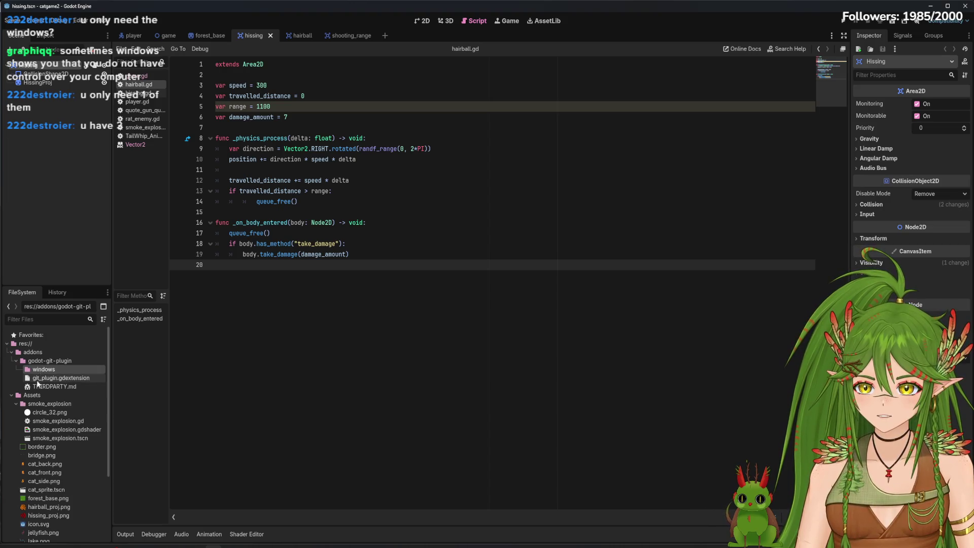
click(42, 379)
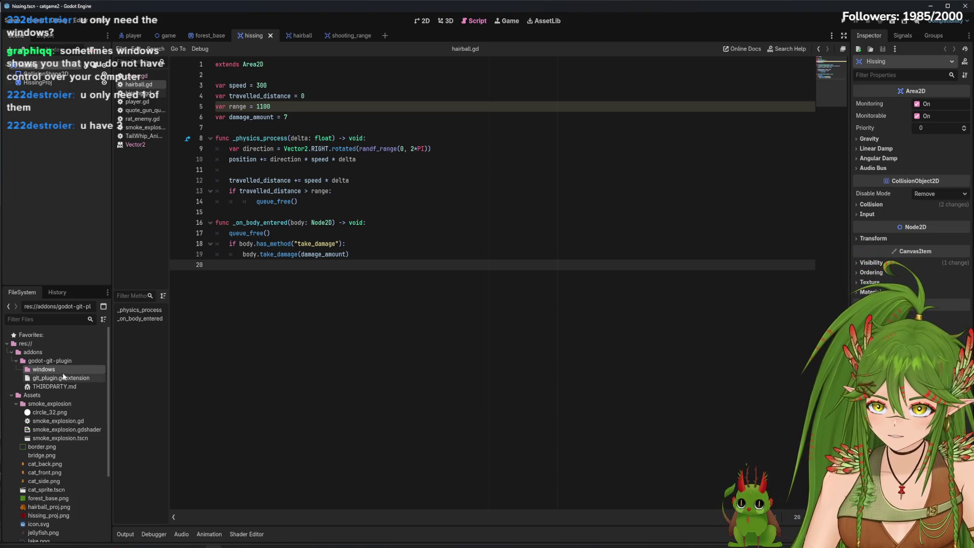
drag(47, 376, 32, 354)
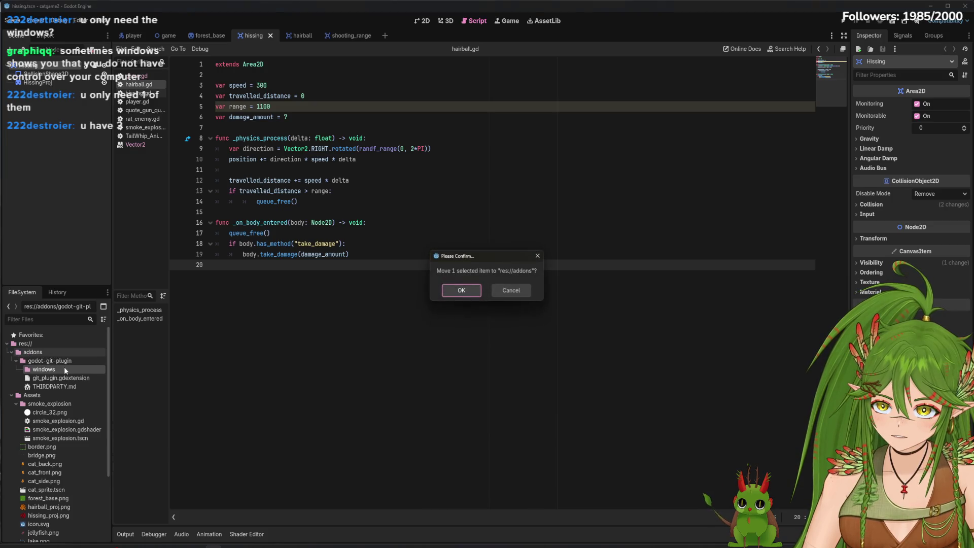
click(460, 292)
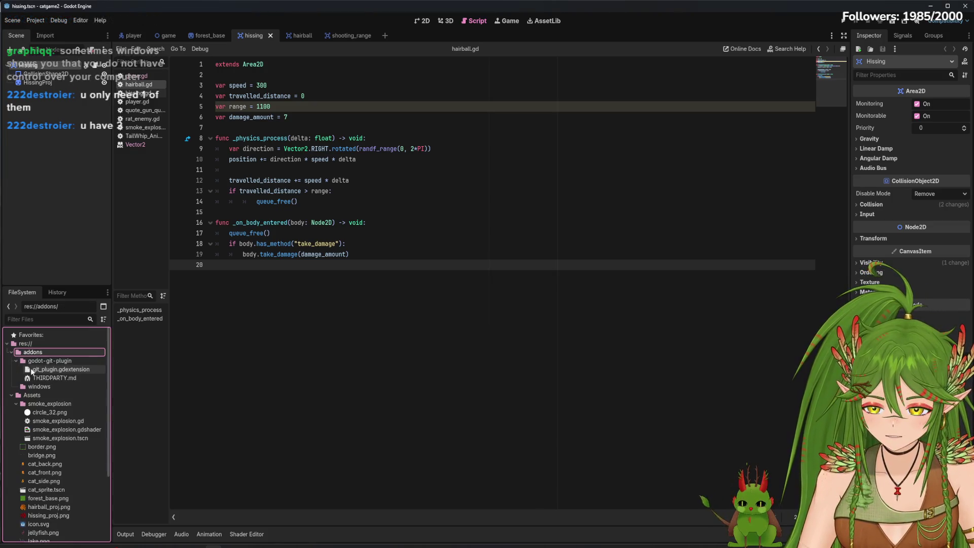
Try deleting the windows folder, then dismiss the folder-in-use errors.
click(50, 361)
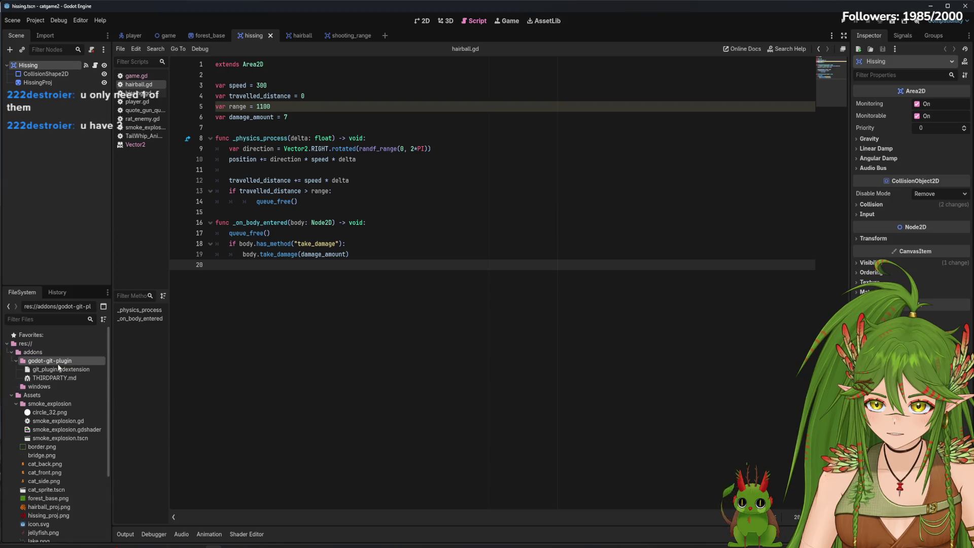
click(17, 363)
click(16, 362)
click(39, 386)
key(Delete)
click(426, 318)
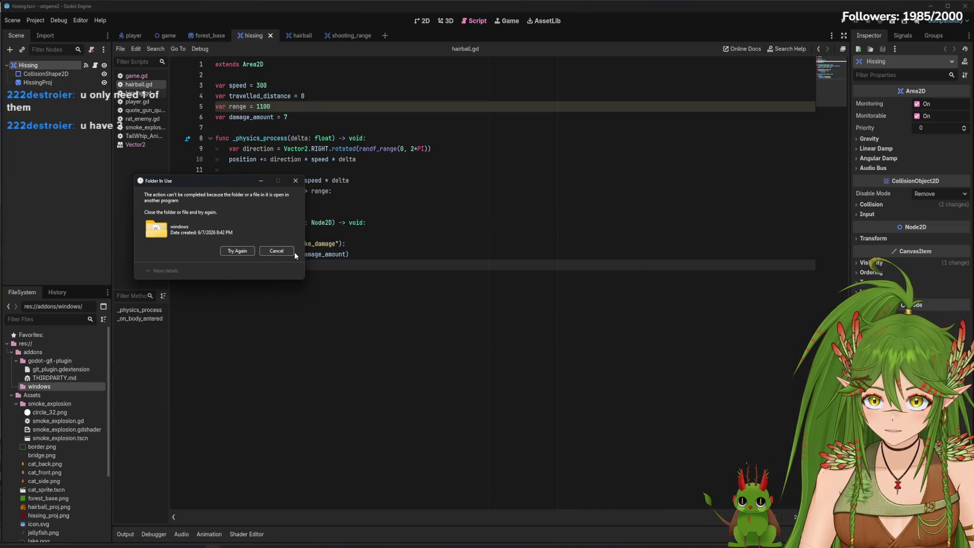
click(277, 251)
click(464, 409)
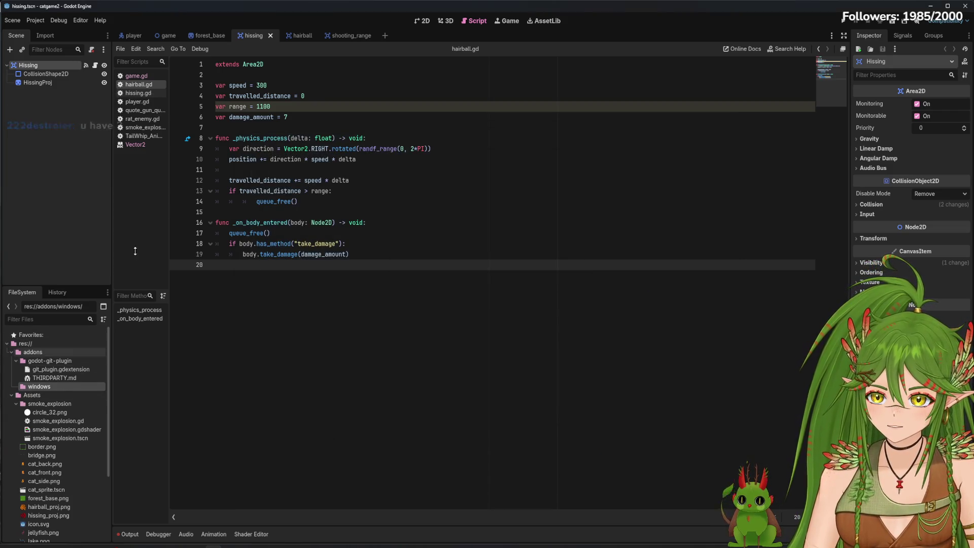
click(80, 20)
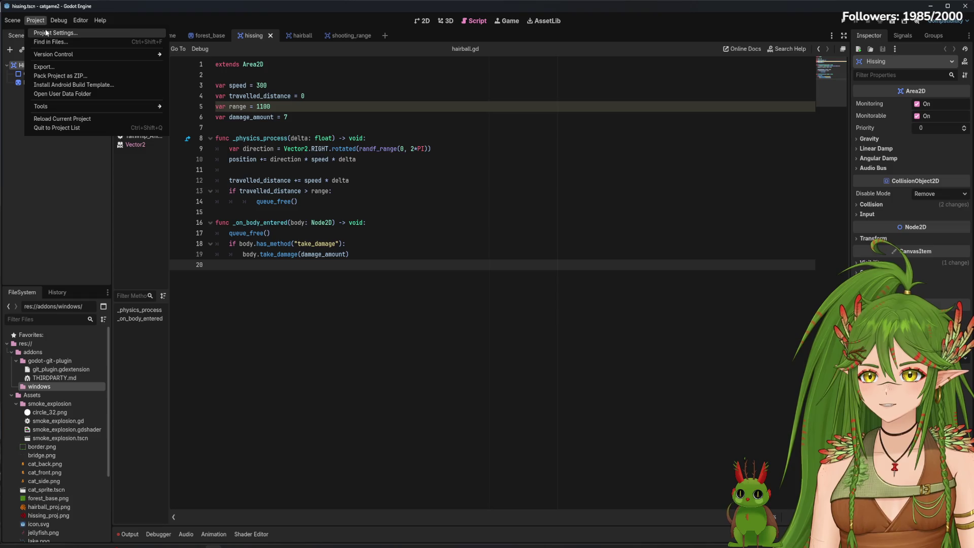
click(44, 33)
click(274, 110)
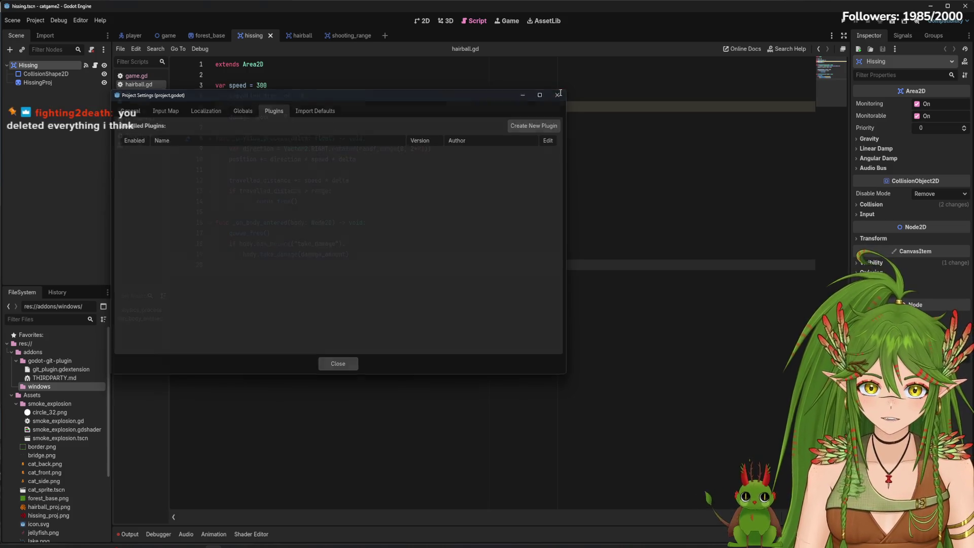
click(338, 364)
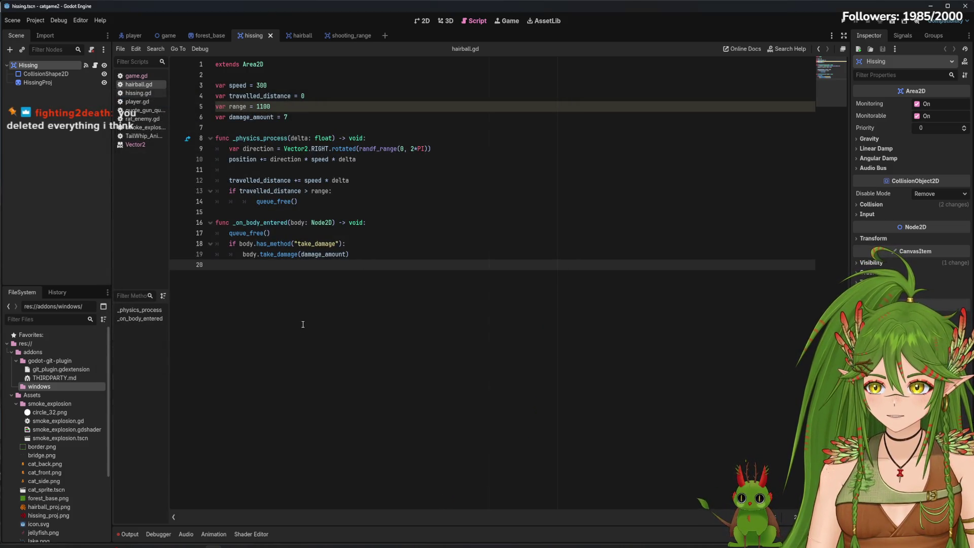
scroll(51, 491, down, 5)
click(32, 525)
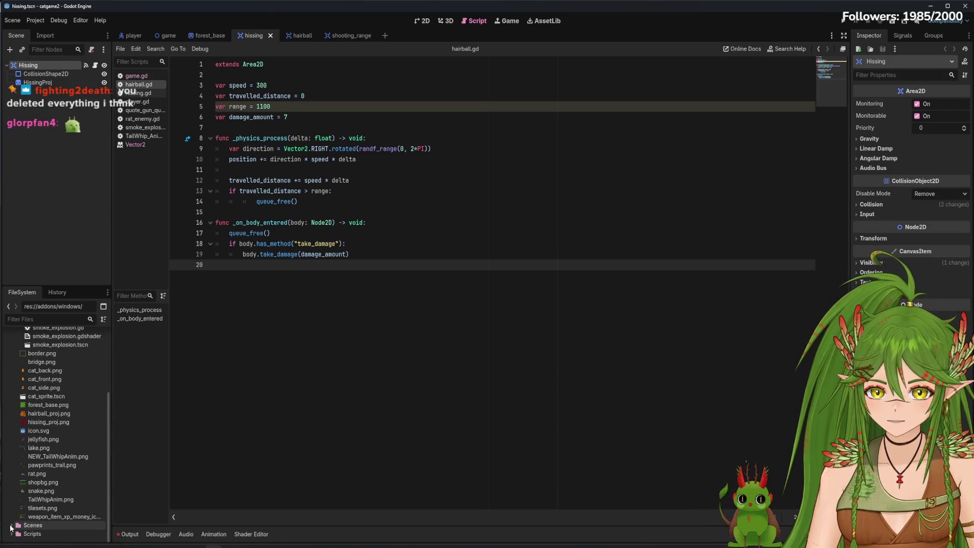
Quit the catgame2 project editor.
click(11, 525)
scroll(56, 487, down, 3)
scroll(76, 475, up, 5)
scroll(76, 475, up, 3)
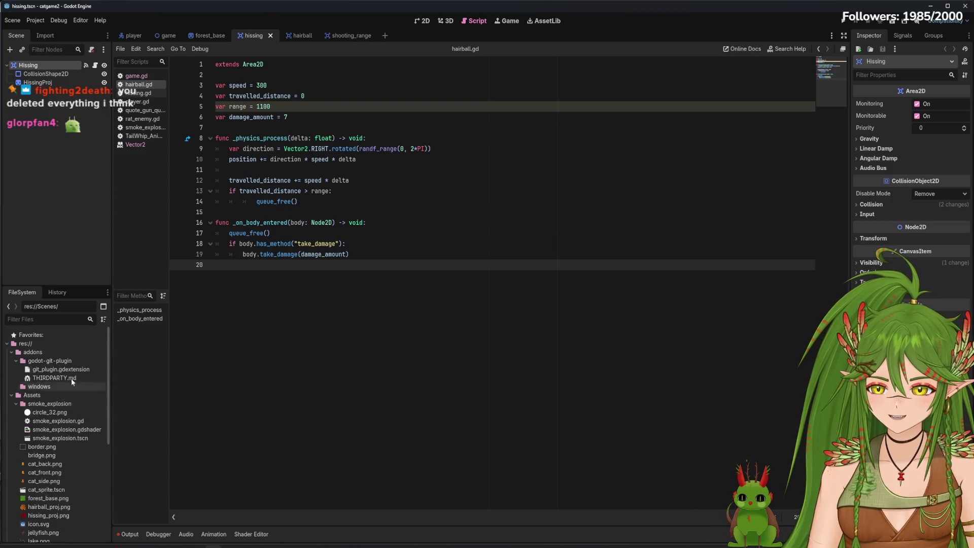
click(26, 352)
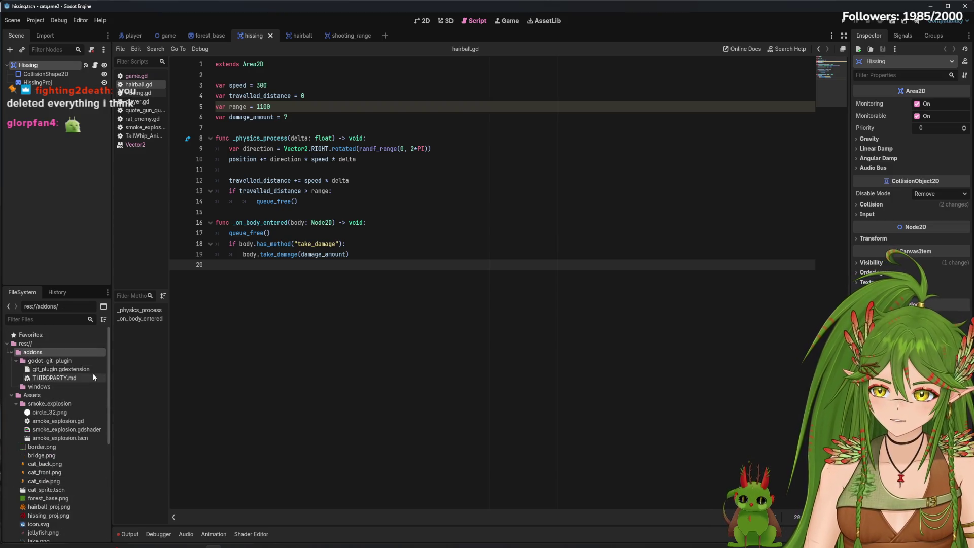
click(965, 6)
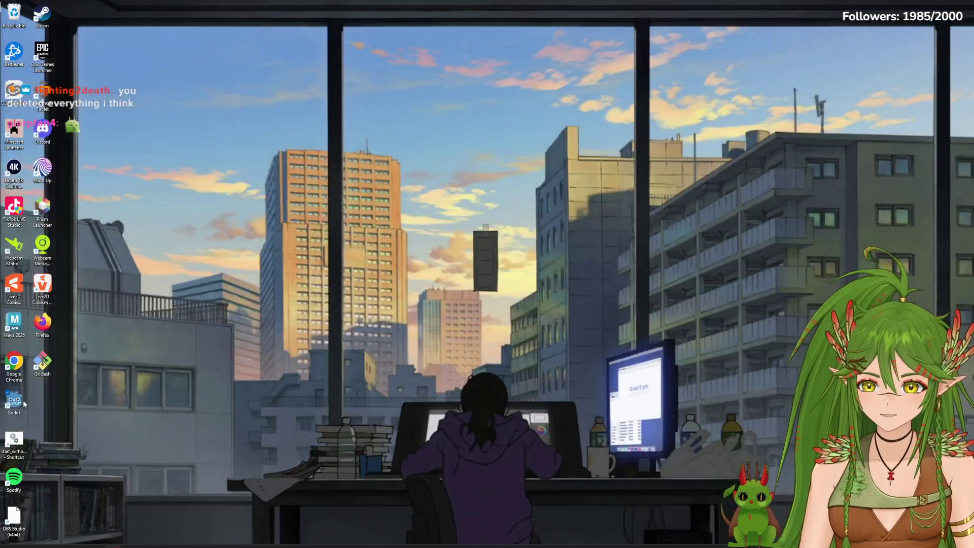
Relaunch Godot and show the catgame2 project folder in File Explorer.
double_click(23, 400)
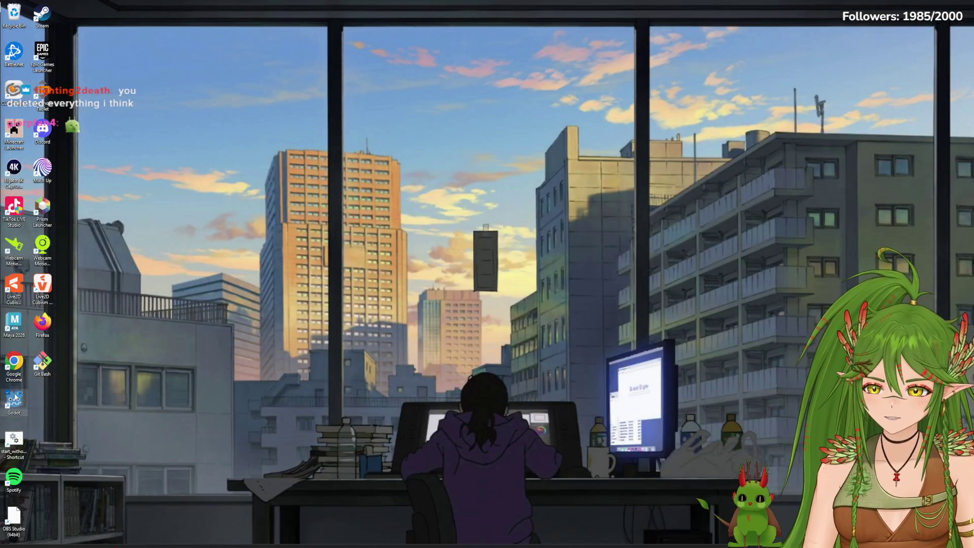
right_click(549, 179)
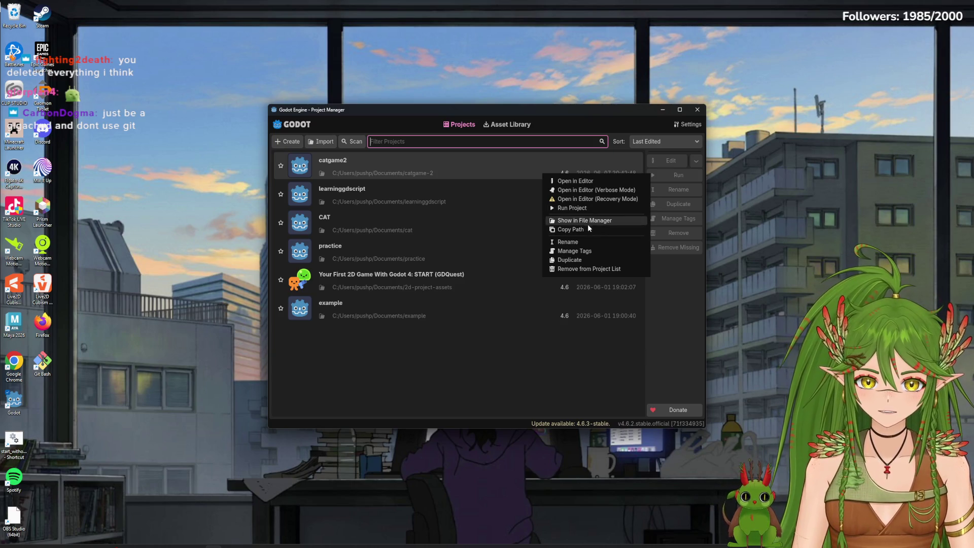
click(512, 226)
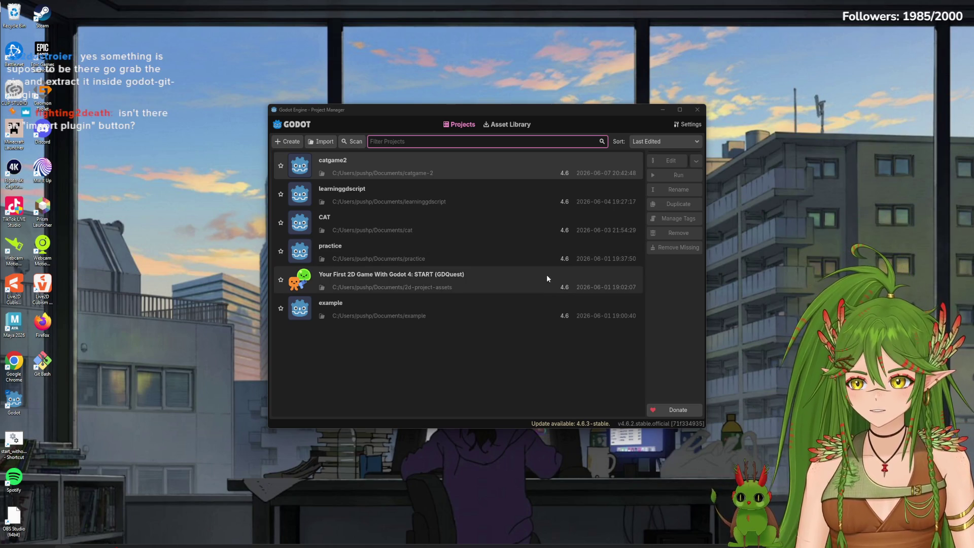
click(539, 173)
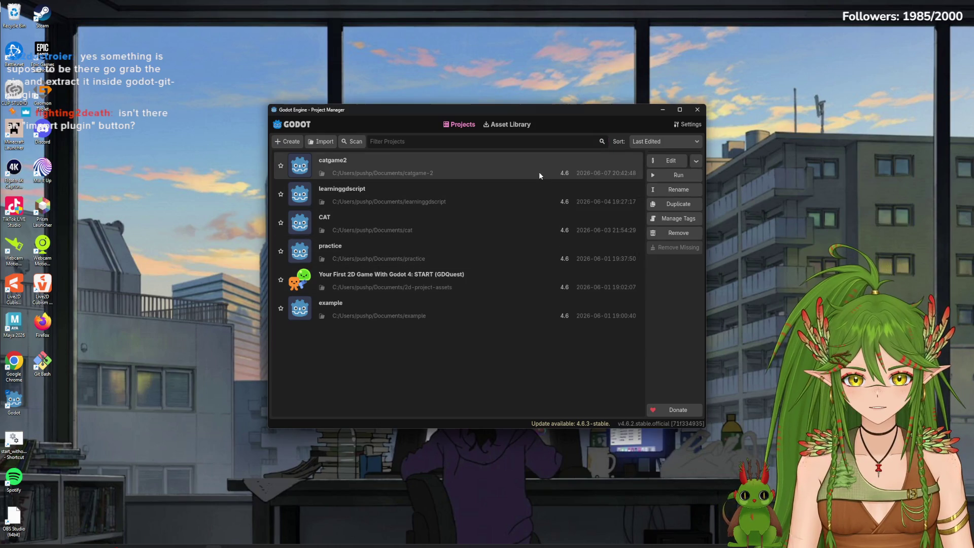
click(698, 160)
click(699, 161)
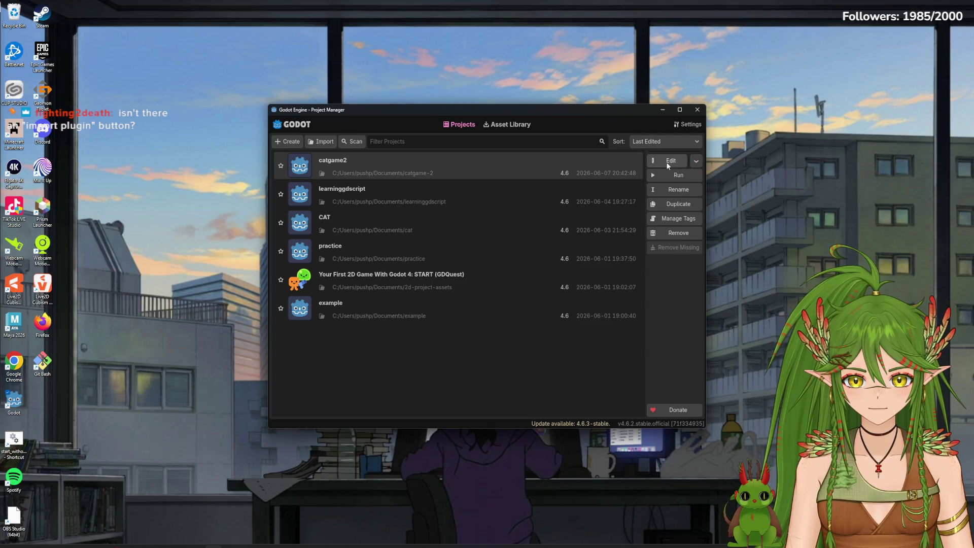
right_click(534, 167)
click(583, 215)
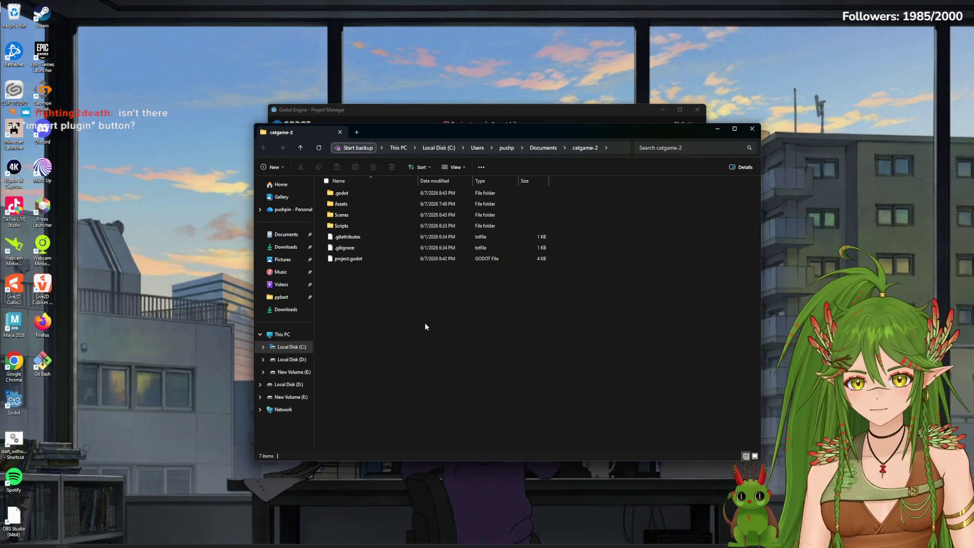
Paste the godot-git-plugin-v3.2.1 zip into catgame-2, extract it, and open the zip.
key(ctrl+v)
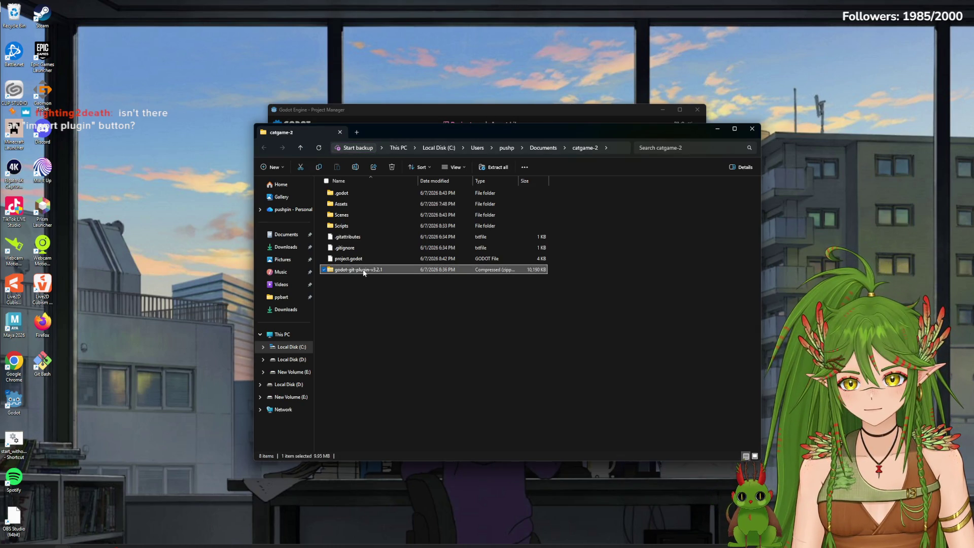
right_click(363, 270)
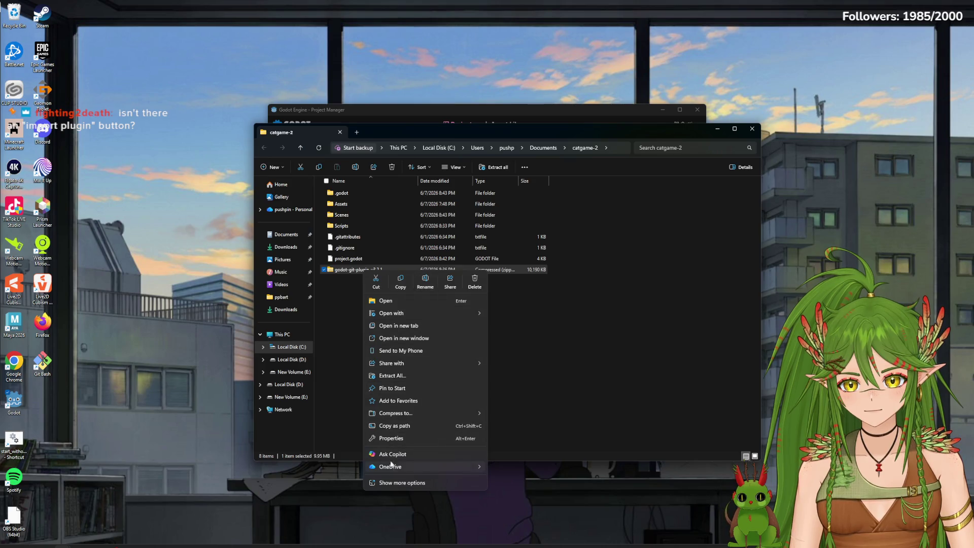
click(400, 376)
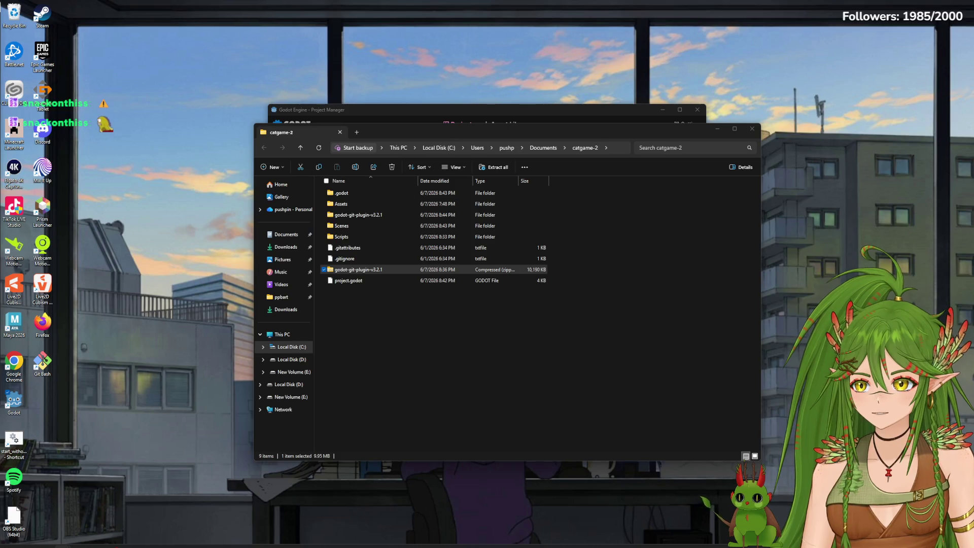
click(416, 323)
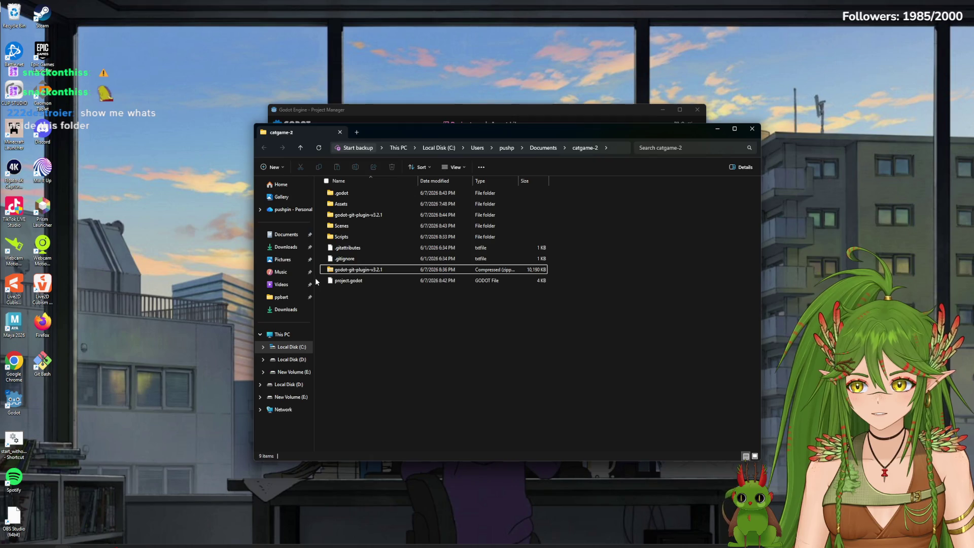
double_click(354, 270)
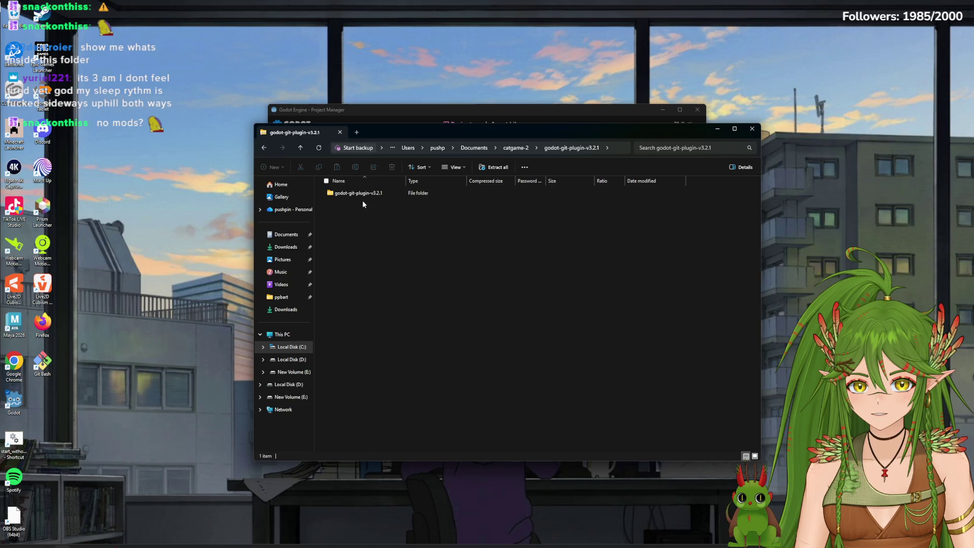
Browse into the zip's godot-git-plugin-v3.2.1/addons/godot-git-plugin/windows folder and move Explorer aside.
double_click(360, 193)
double_click(353, 193)
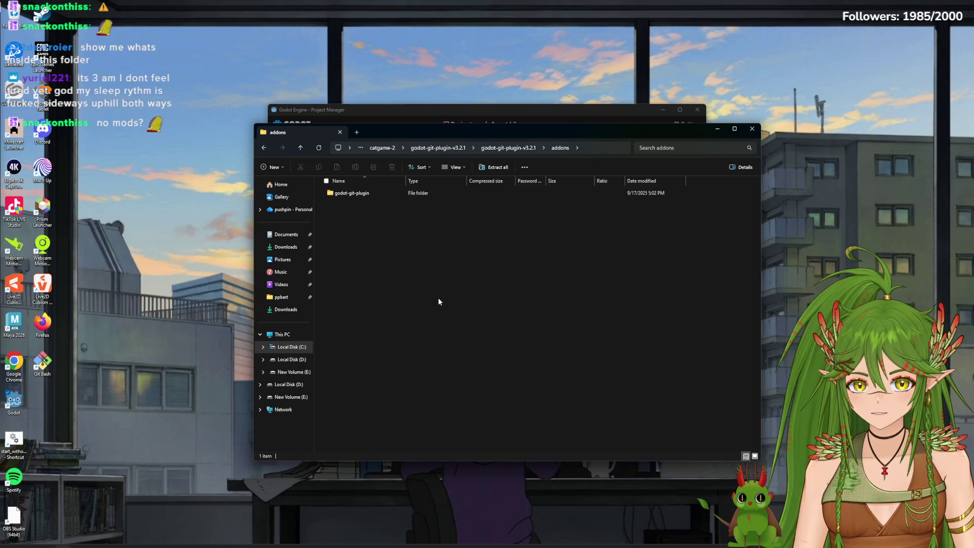
double_click(353, 193)
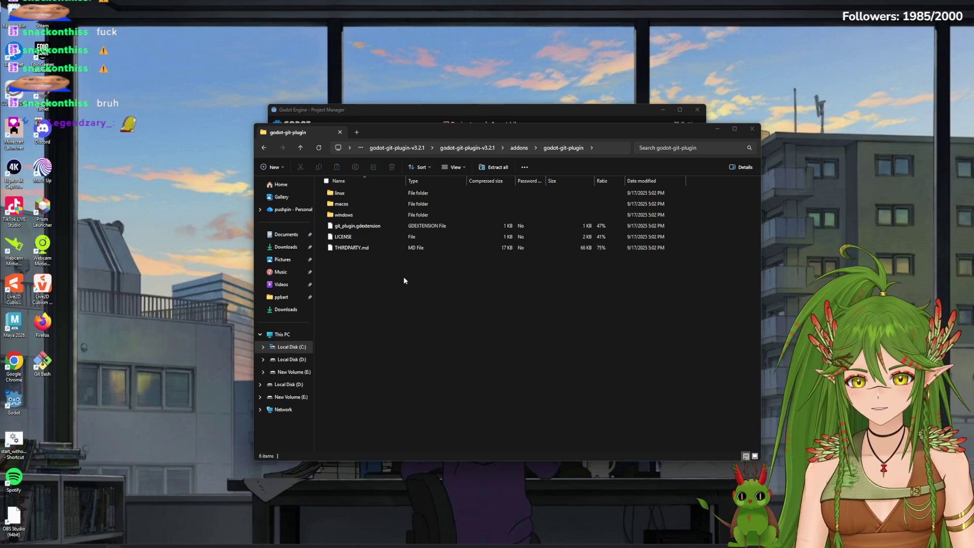
double_click(349, 214)
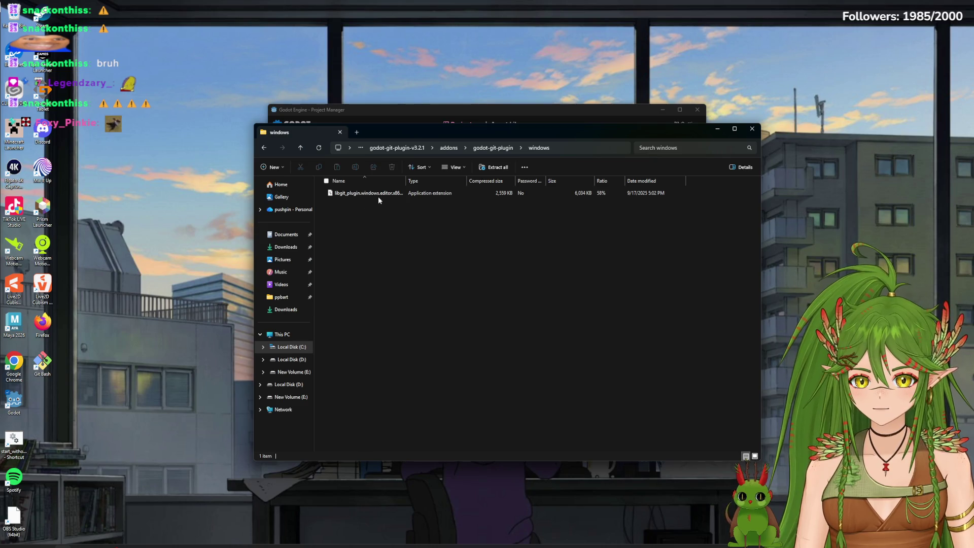
key(alt+Left)
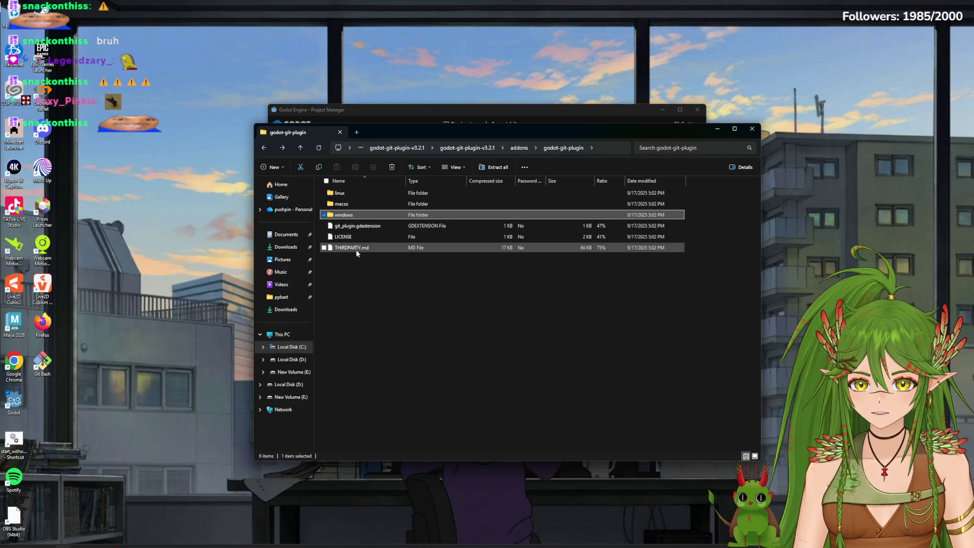
double_click(355, 215)
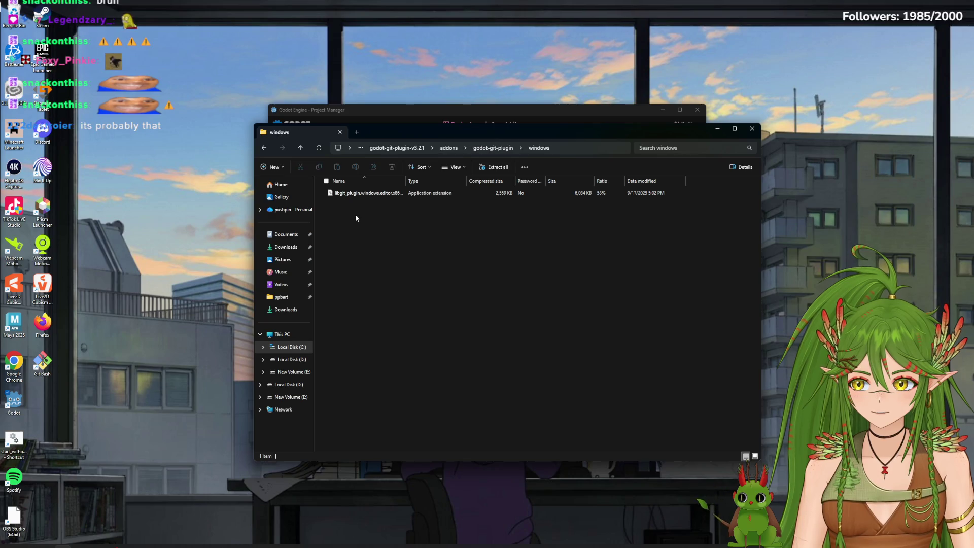
mouse_move(413, 136)
mouse_down()
mouse_move(442, 237)
mouse_move(564, 242)
mouse_up()
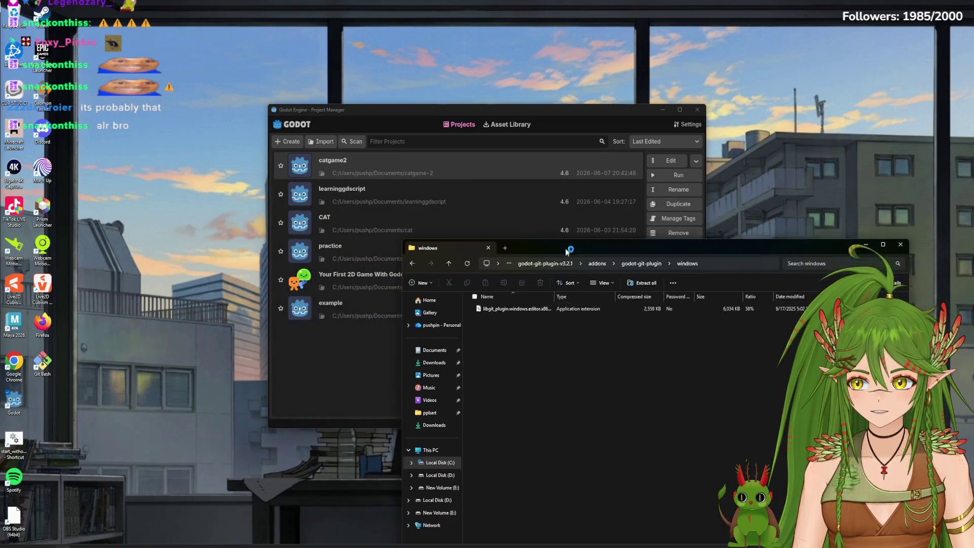
Reopen catgame2 in the editor and create an addons folder at res://.
click(335, 163)
double_click(335, 163)
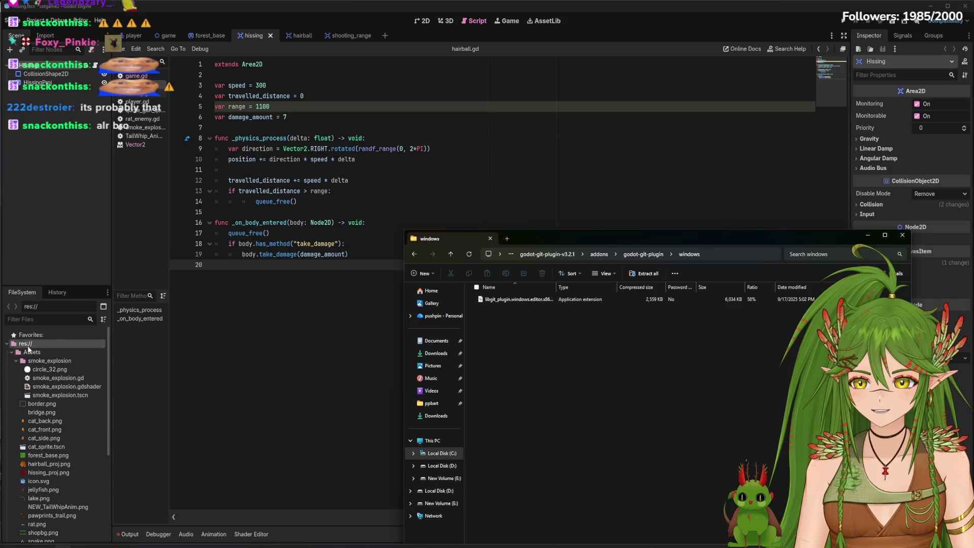
click(10, 348)
click(9, 345)
right_click(53, 388)
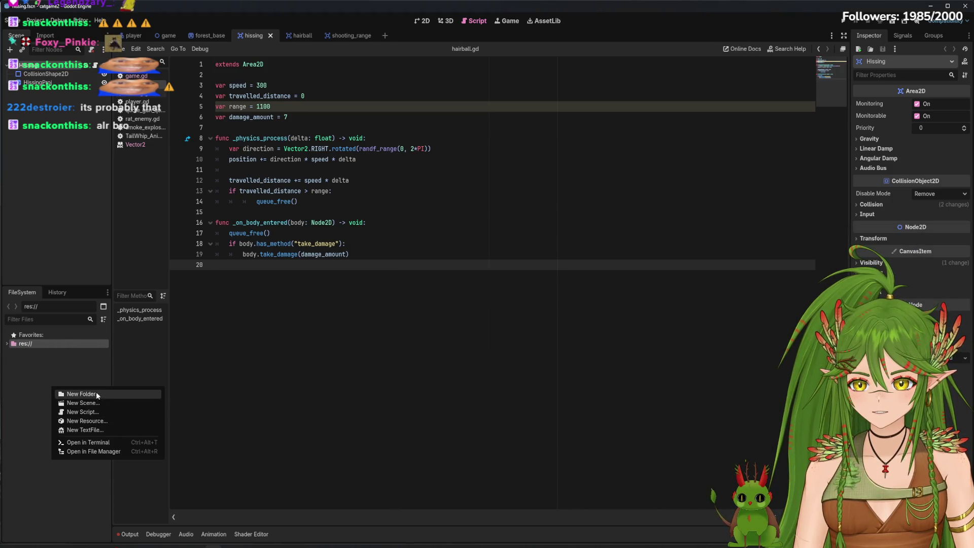
click(81, 394)
text(addons)
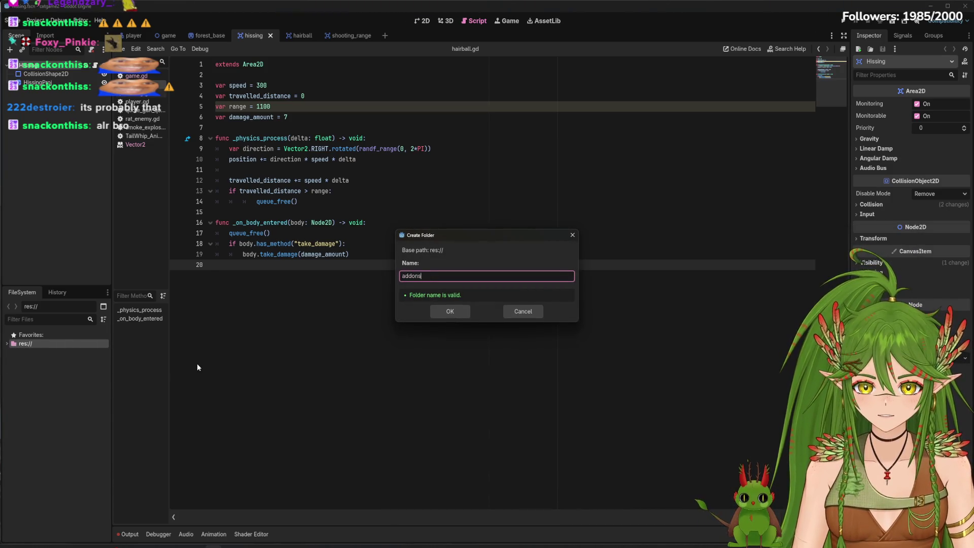
key(Return)
Drag the libgit_plugin Windows library from Explorer onto res://addons.
key(alt+Tab)
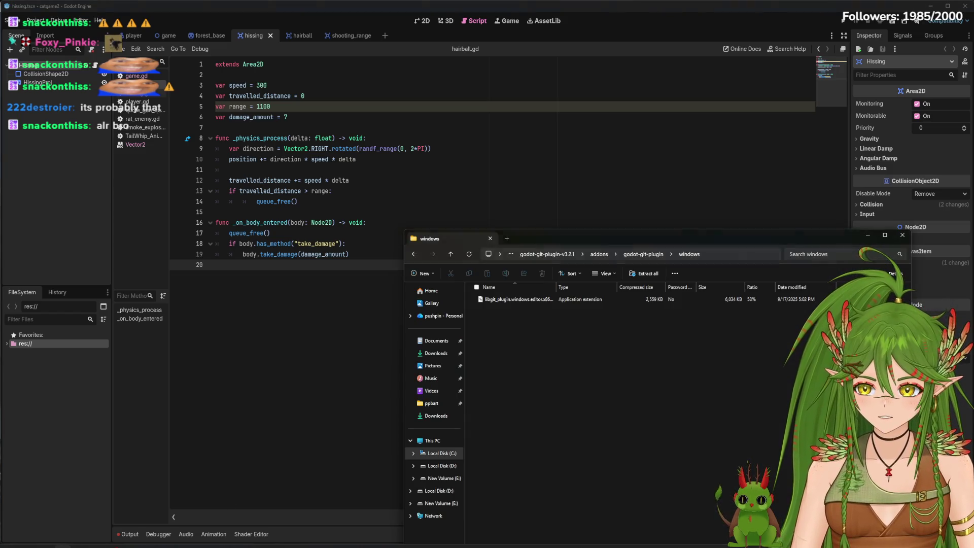
click(507, 301)
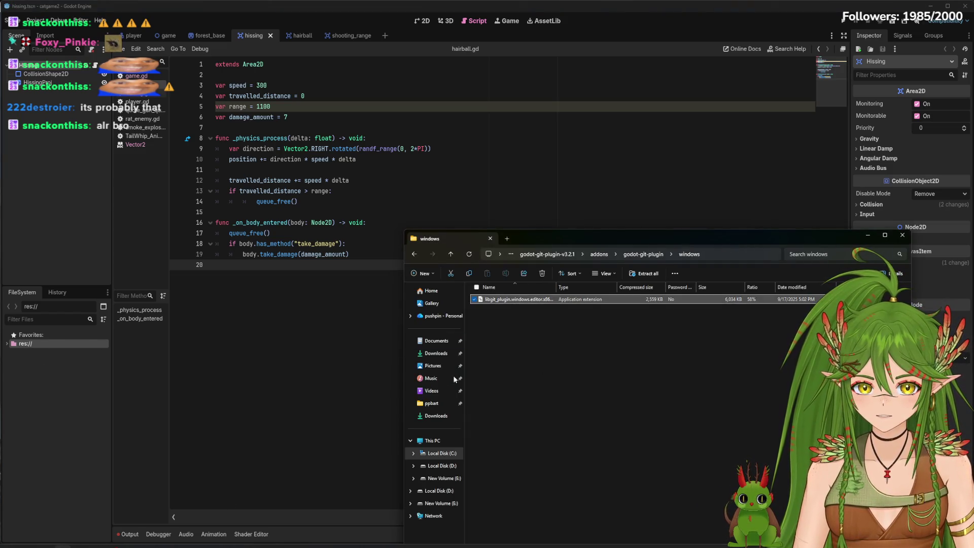
click(25, 344)
click(7, 343)
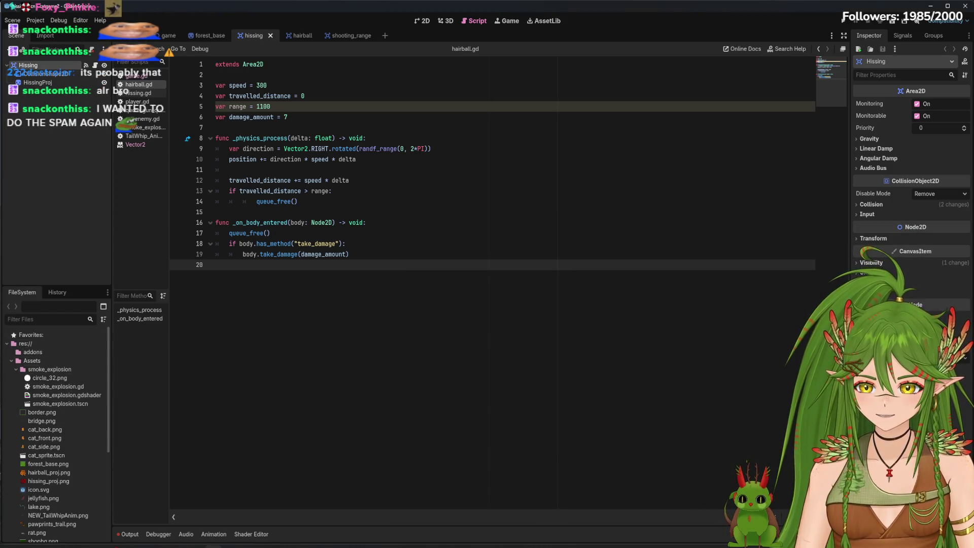
key(alt+Tab)
drag(474, 299, 20, 355)
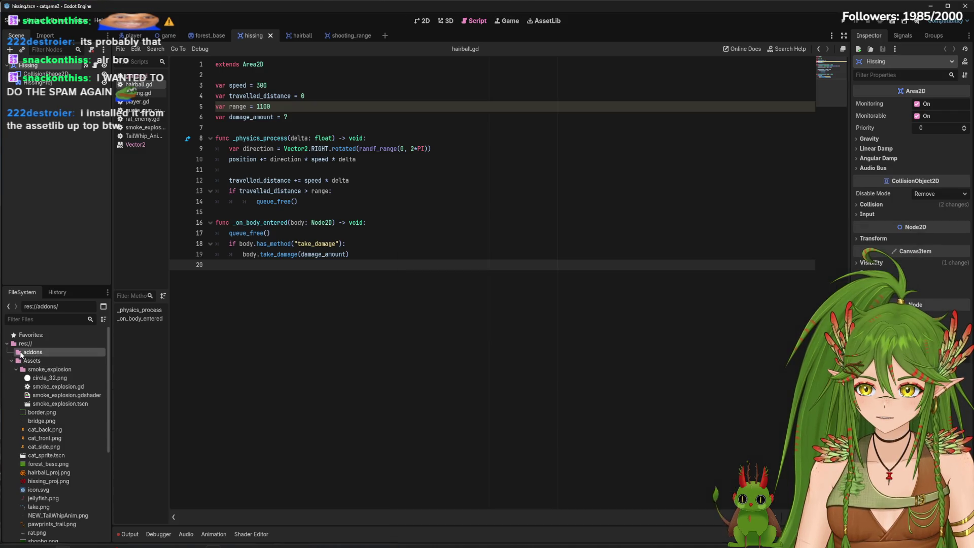
scroll(71, 411, down, 2)
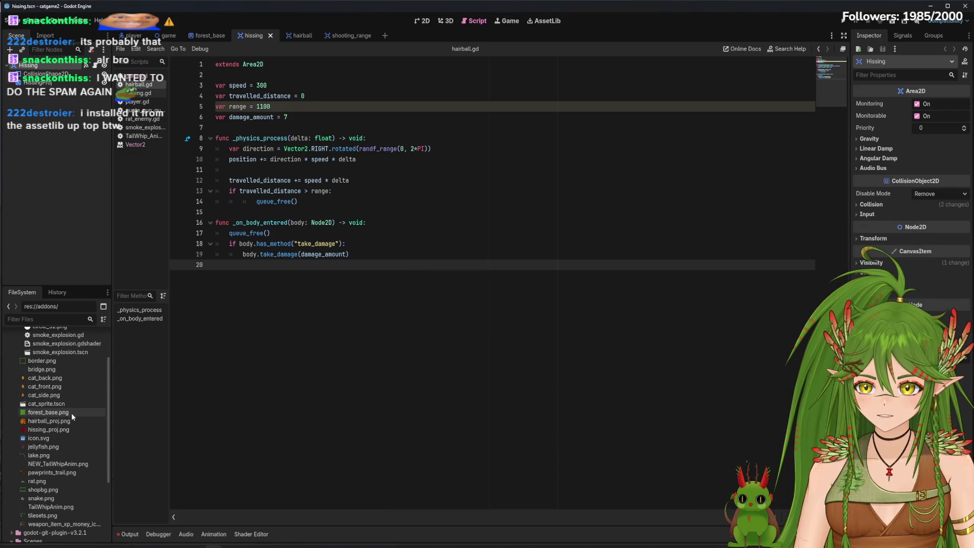
scroll(71, 421, down, 5)
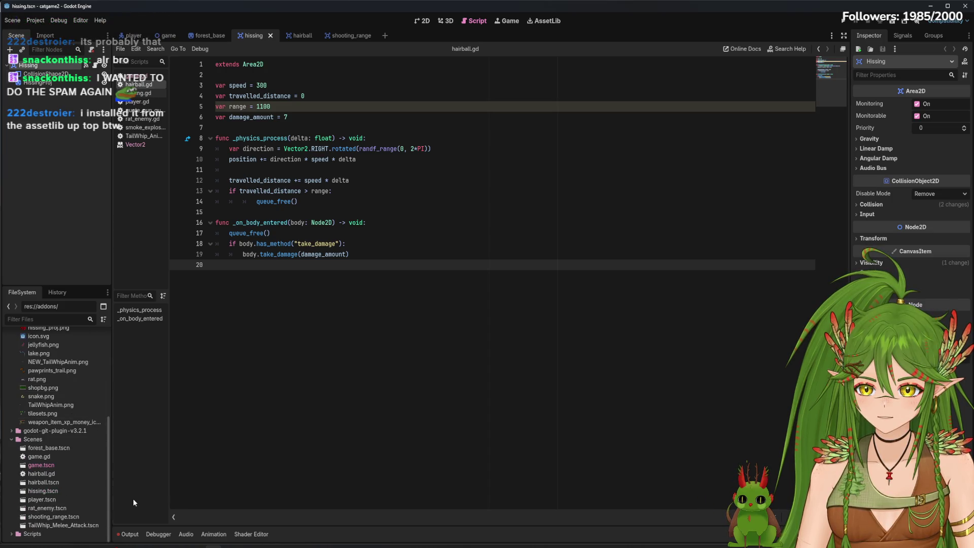
double_click(58, 430)
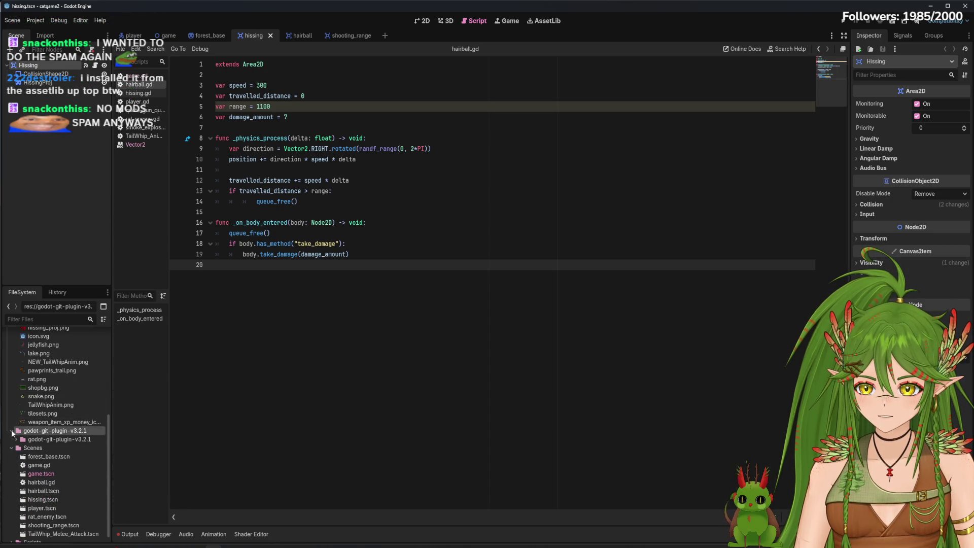
double_click(22, 439)
click(21, 448)
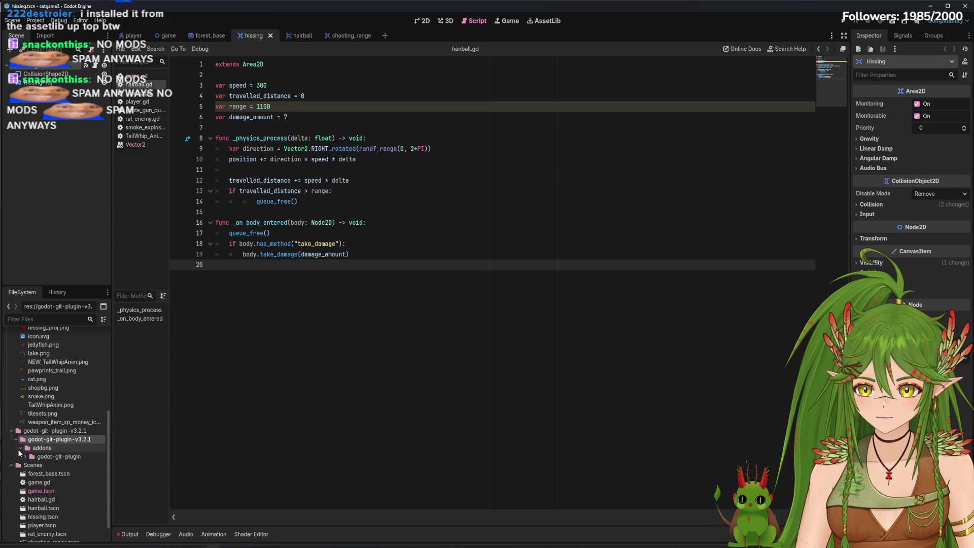
click(24, 456)
click(43, 431)
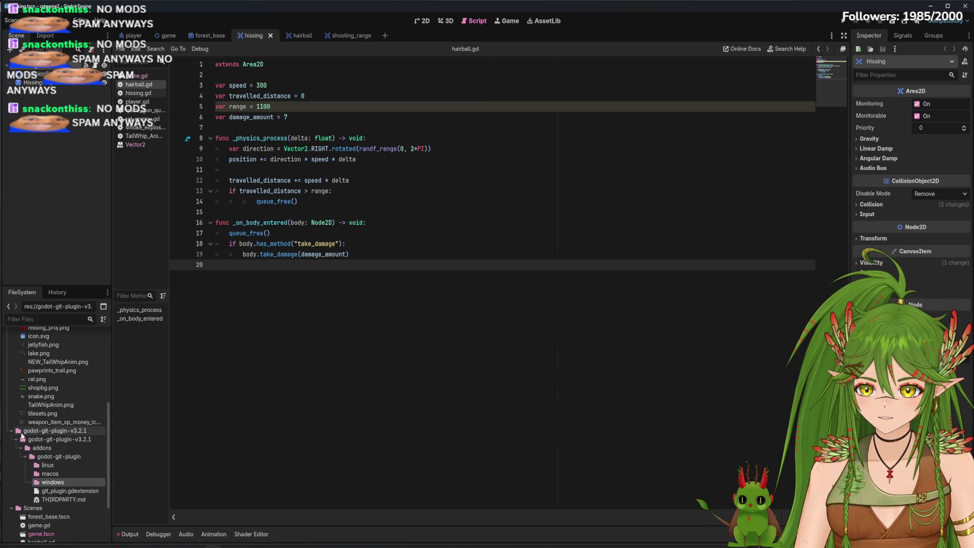
double_click(43, 435)
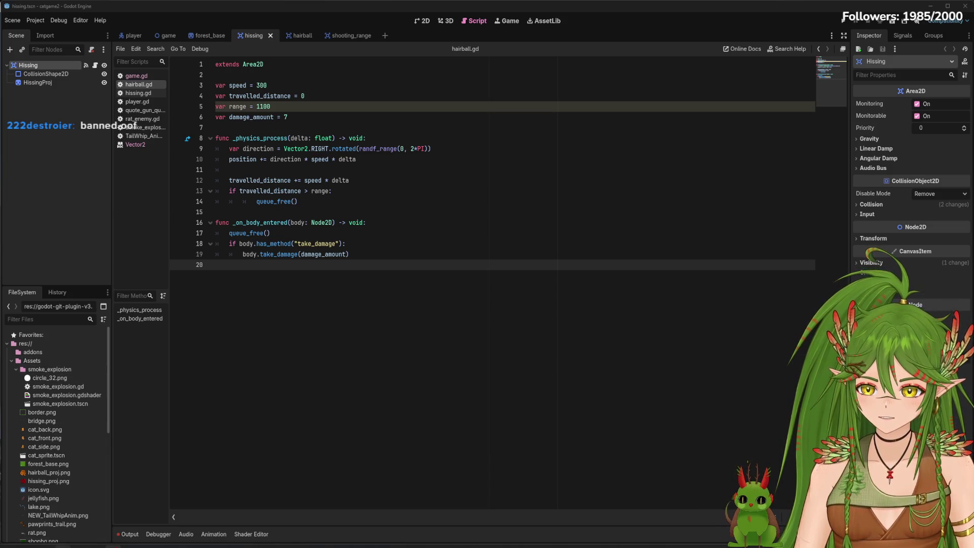
Copy the plugin's windows folder from File Explorer into res://addons.
key(alt+Tab)
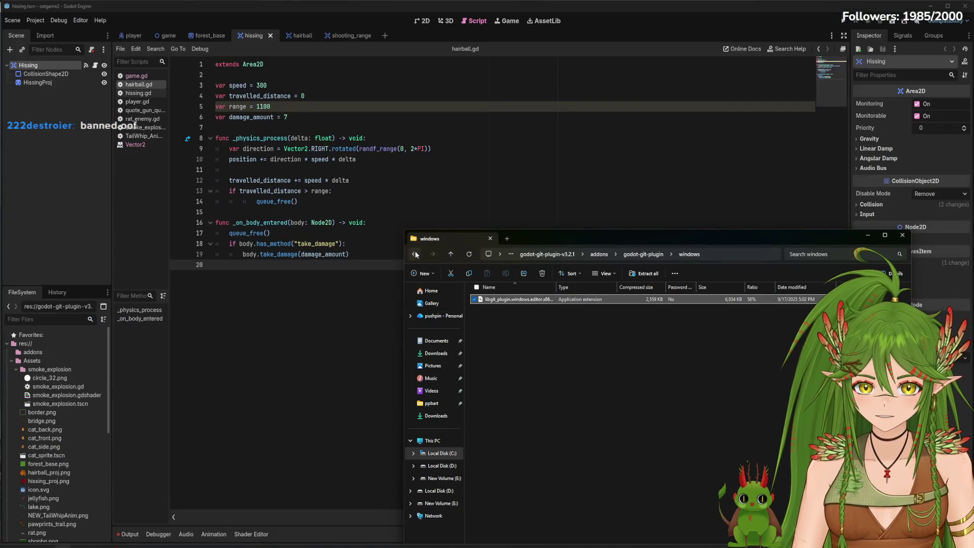
click(415, 254)
drag(37, 353, 37, 353)
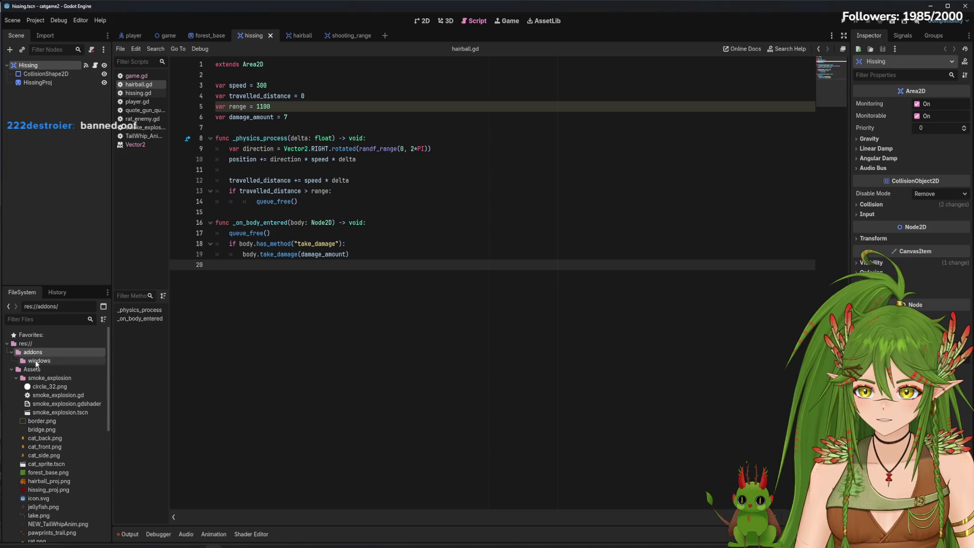
click(36, 362)
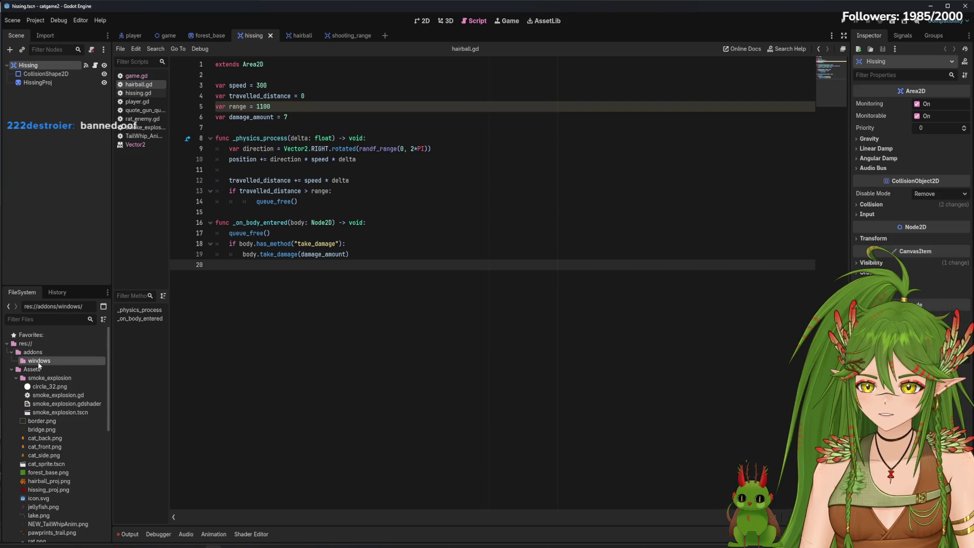
click(77, 203)
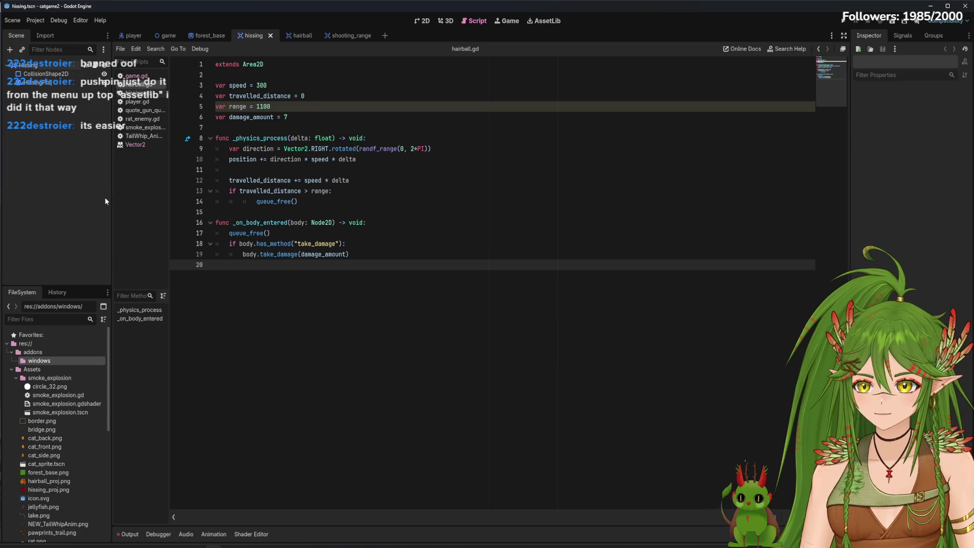
mouse_move(142, 42)
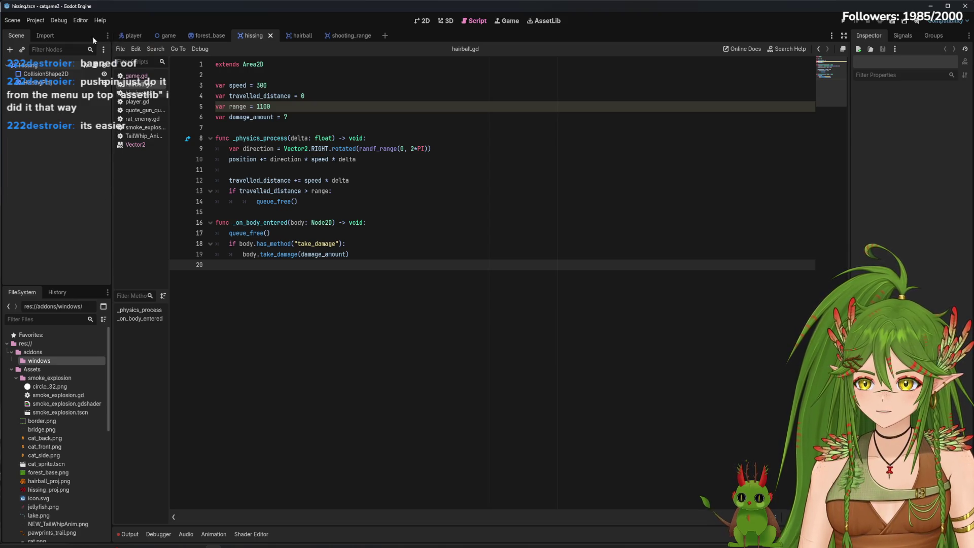
click(35, 20)
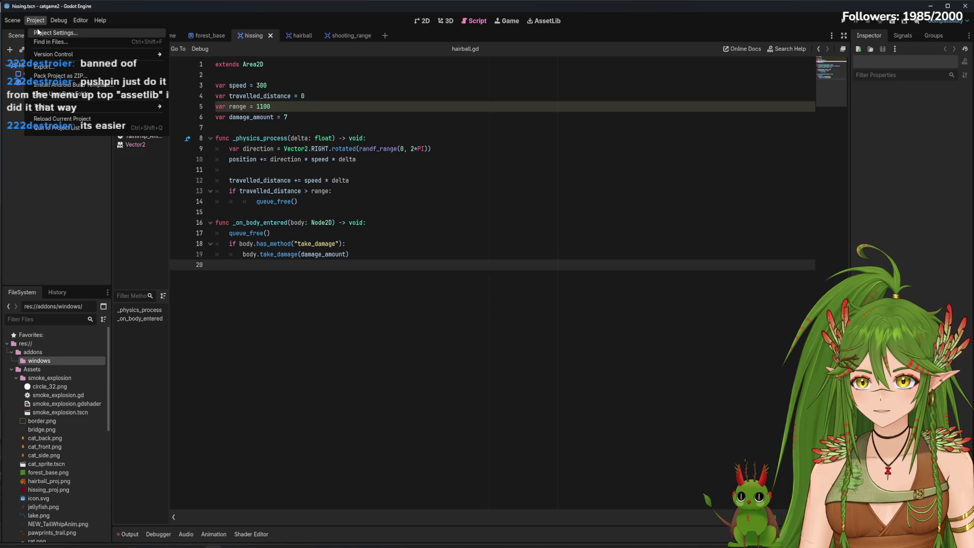
Check the Plugins tab of Project Settings for installed plugins.
click(51, 37)
click(274, 111)
click(338, 364)
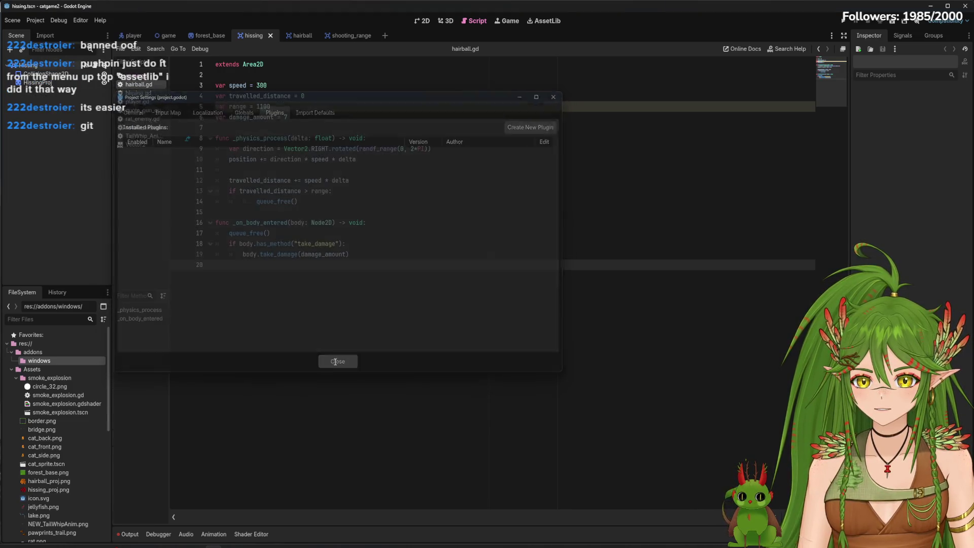
Look through the Editor, Debug and Project menus, then minimize the Godot editor.
click(80, 20)
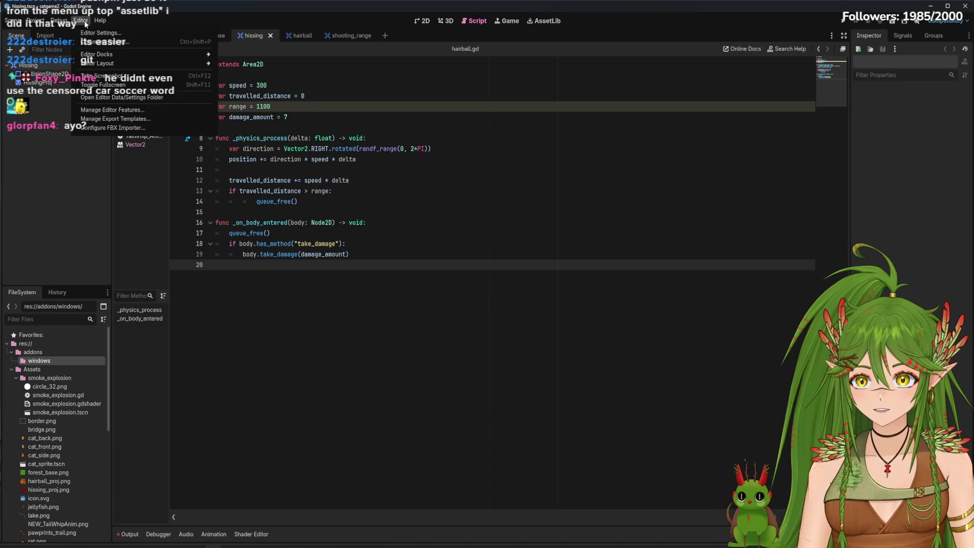
click(58, 20)
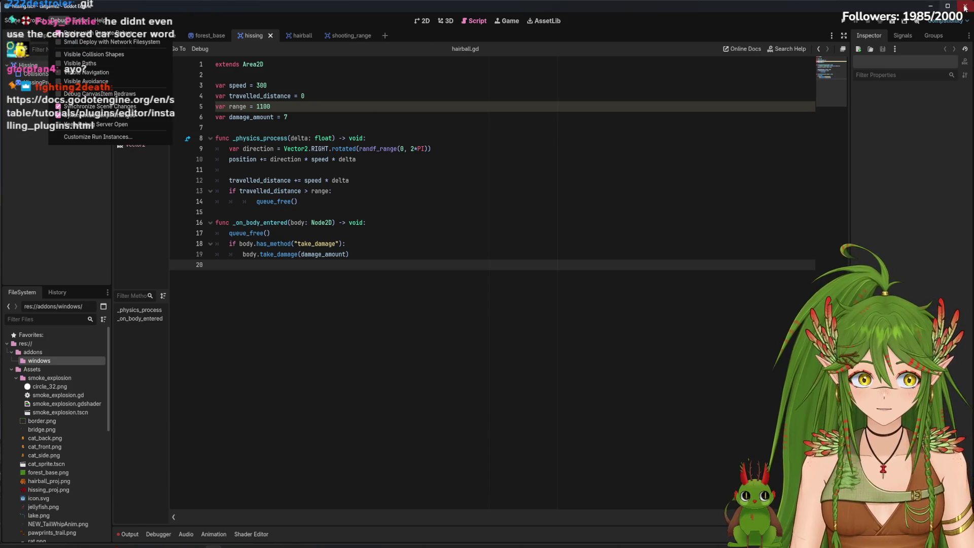
key(Escape)
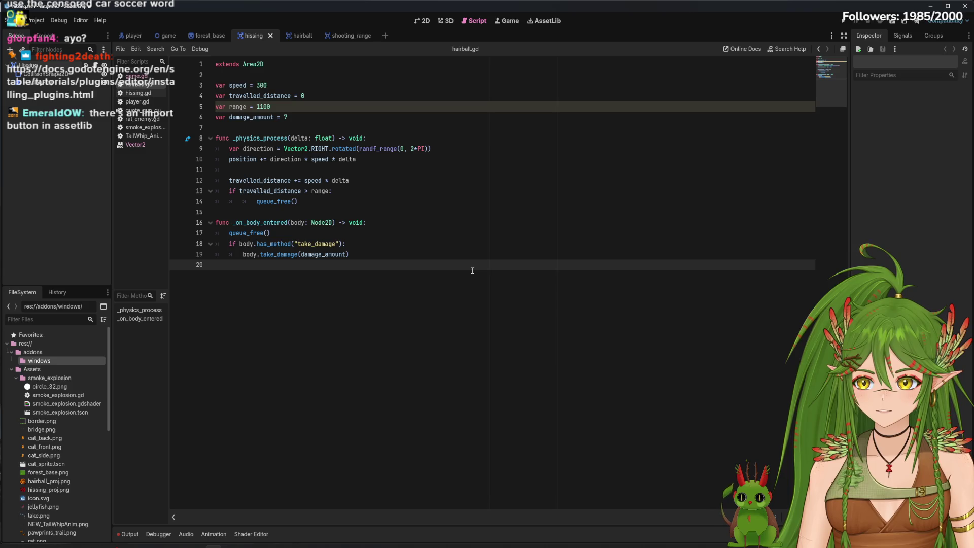
click(81, 20)
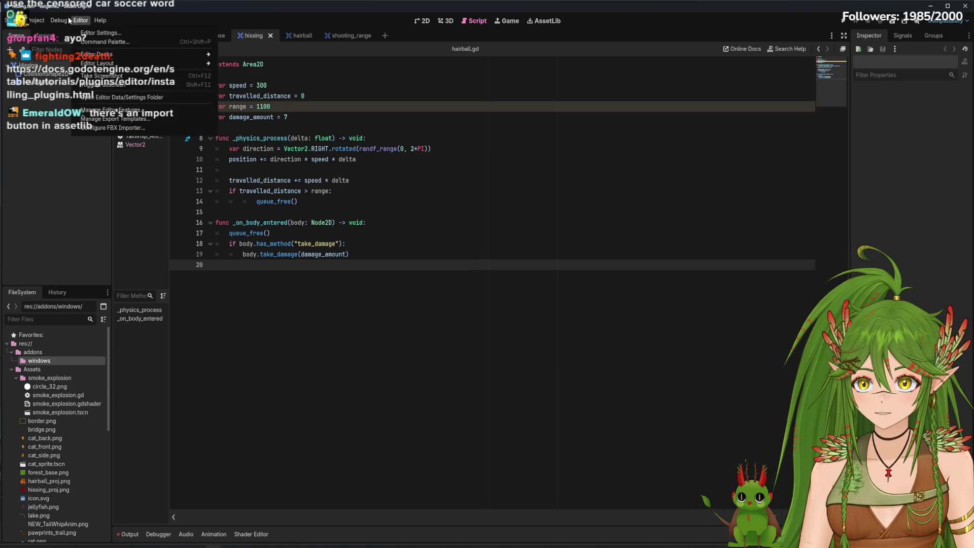
click(36, 20)
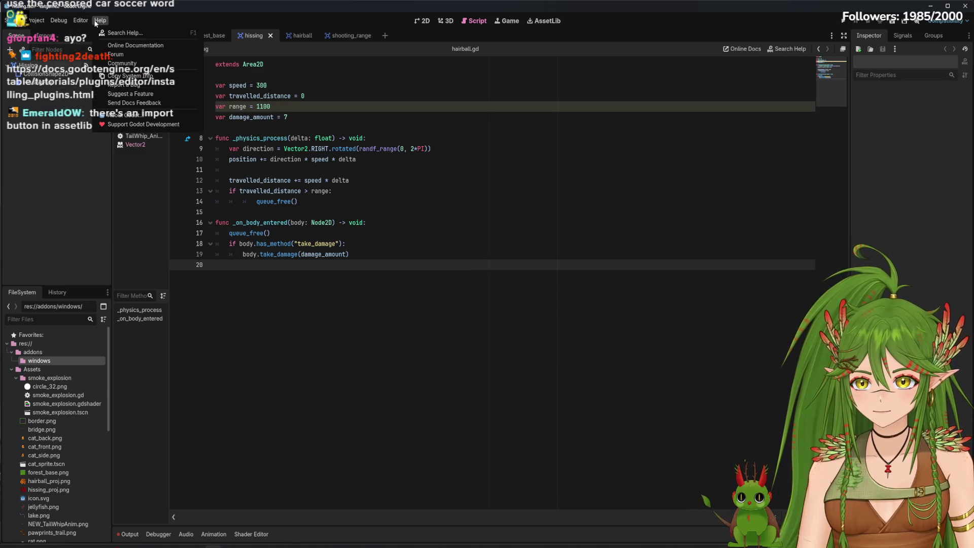
mouse_move(79, 22)
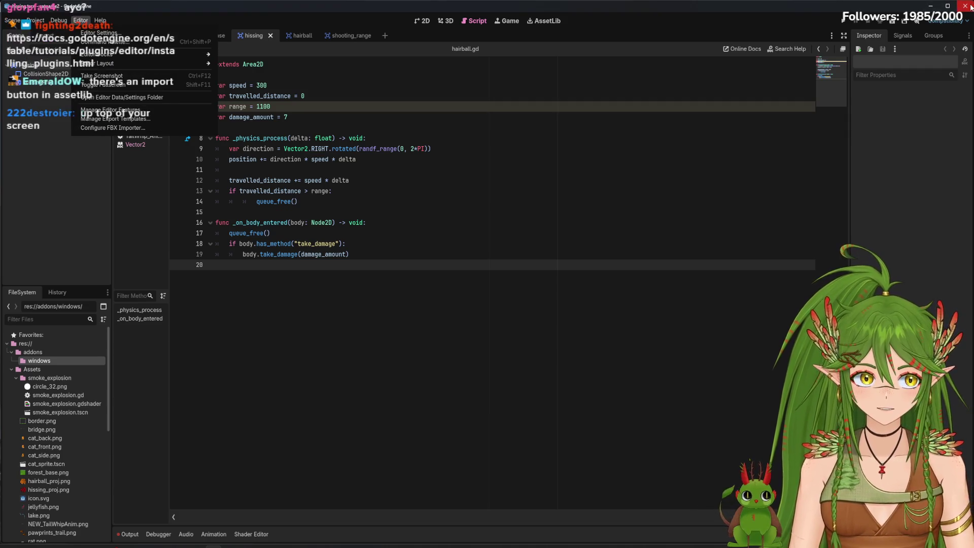
key(Escape)
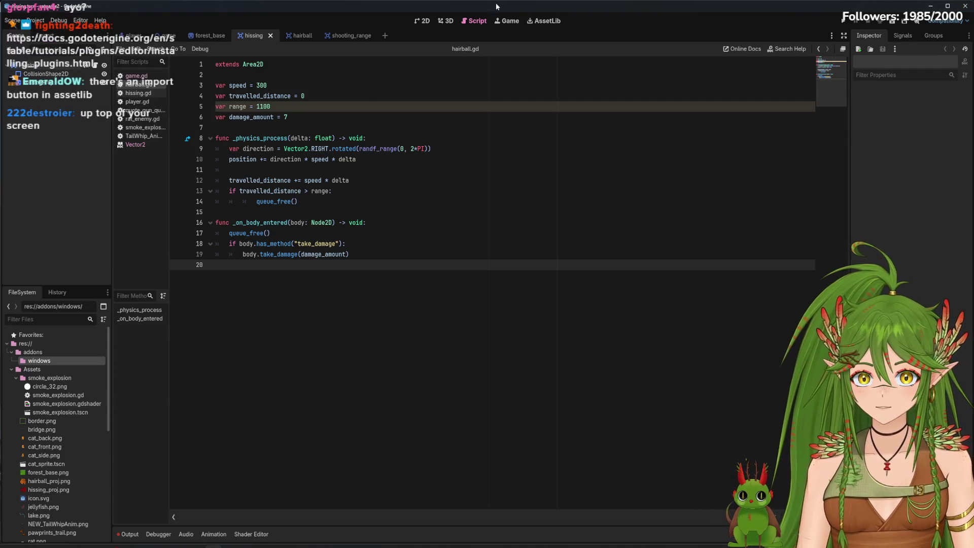
click(965, 6)
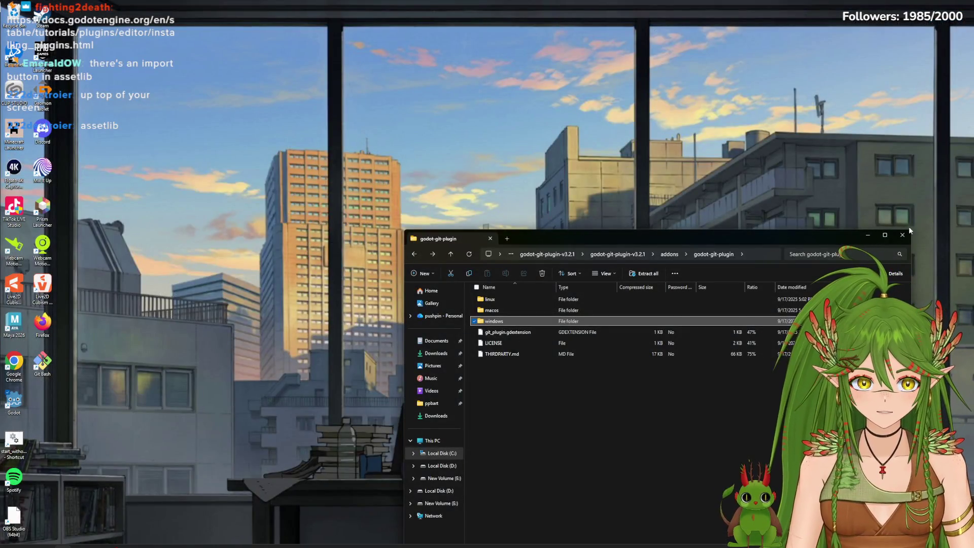
Close the plugin Explorer window, relaunch Godot, and show catgame2's folder in File Explorer.
click(902, 234)
double_click(20, 404)
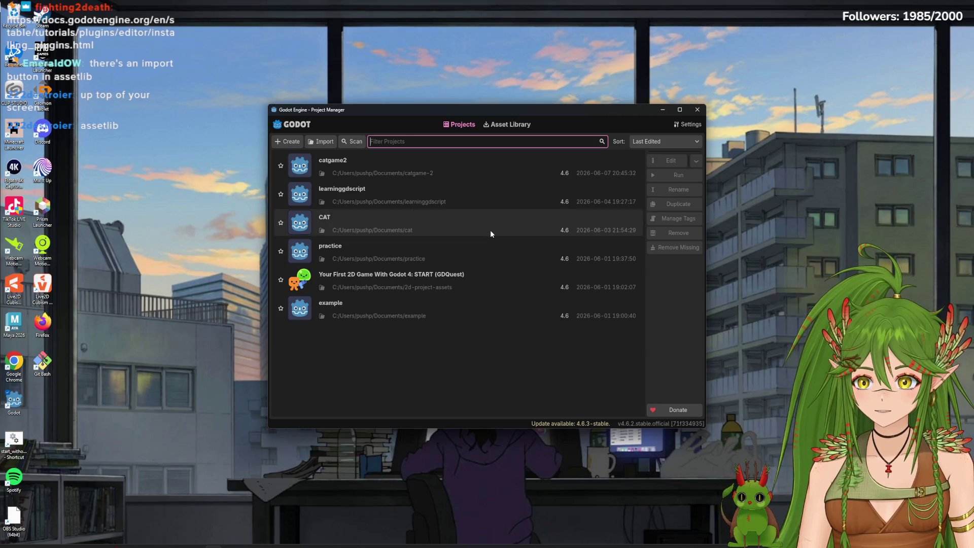
right_click(500, 169)
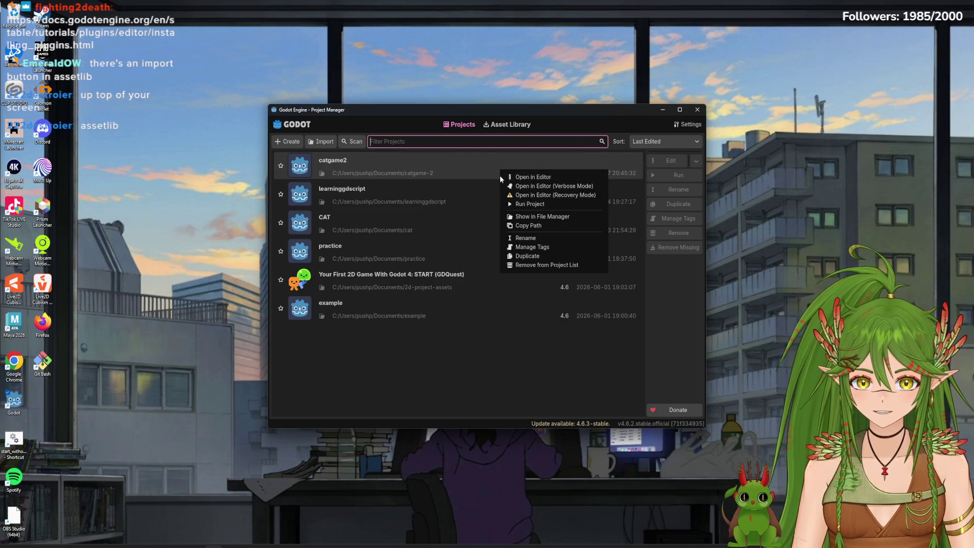
click(546, 218)
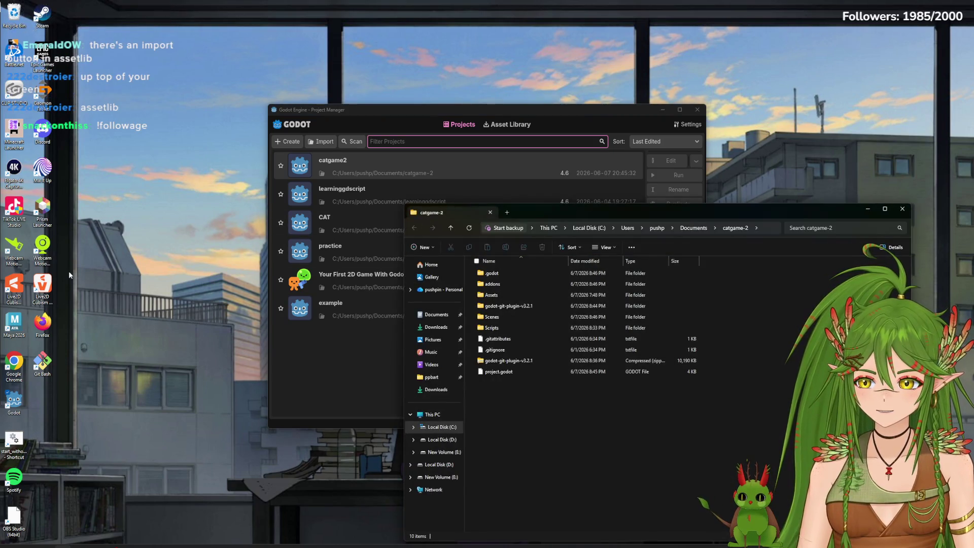
Delete addons, the godot-git-plugin-v3.2.1 folder and its zip, then reopen catgame2.
drag(726, 210, 556, 109)
click(350, 259)
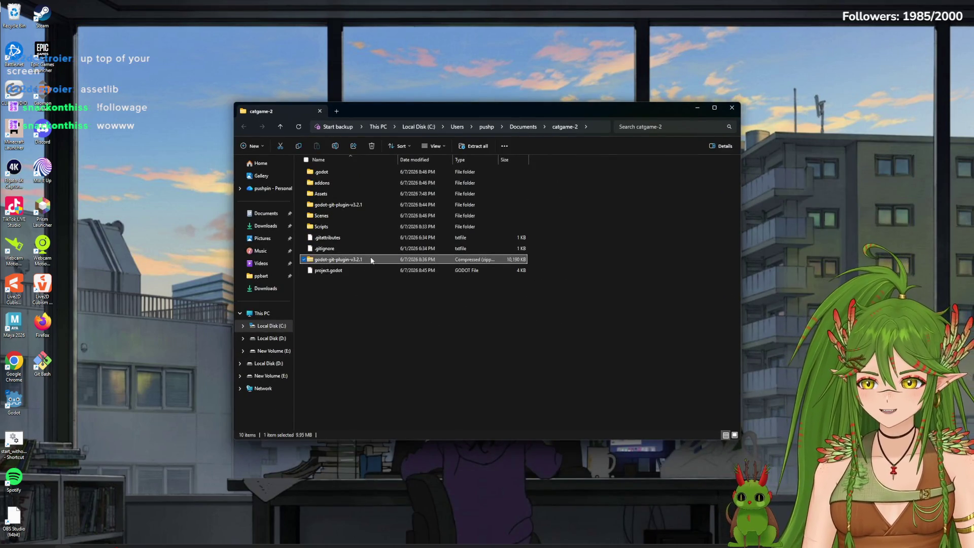
ctrl+click(338, 205)
ctrl+click(330, 184)
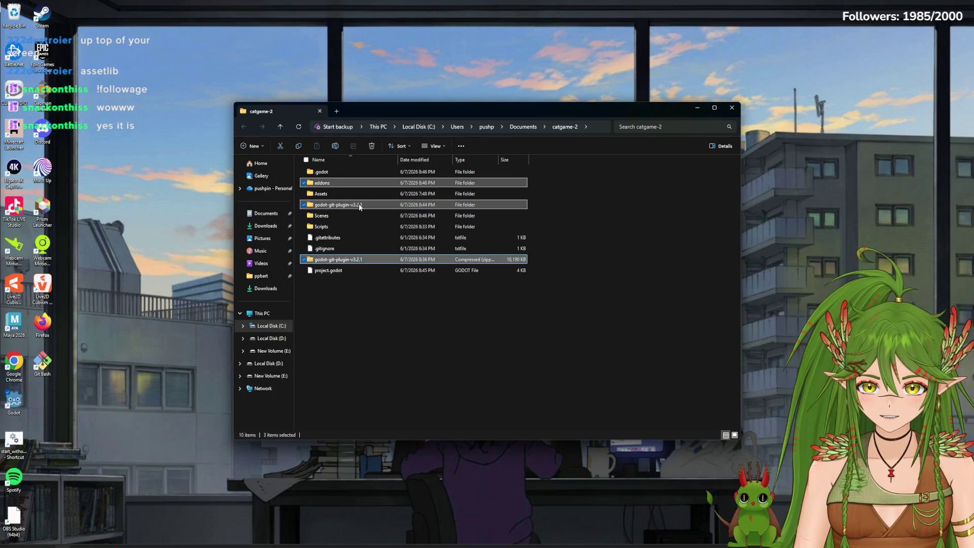
right_click(325, 183)
click(404, 189)
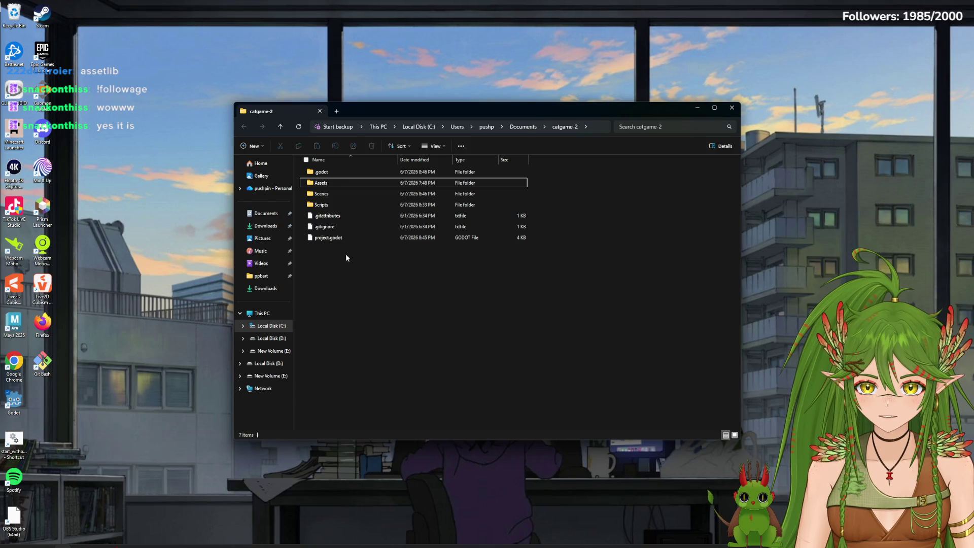
click(732, 107)
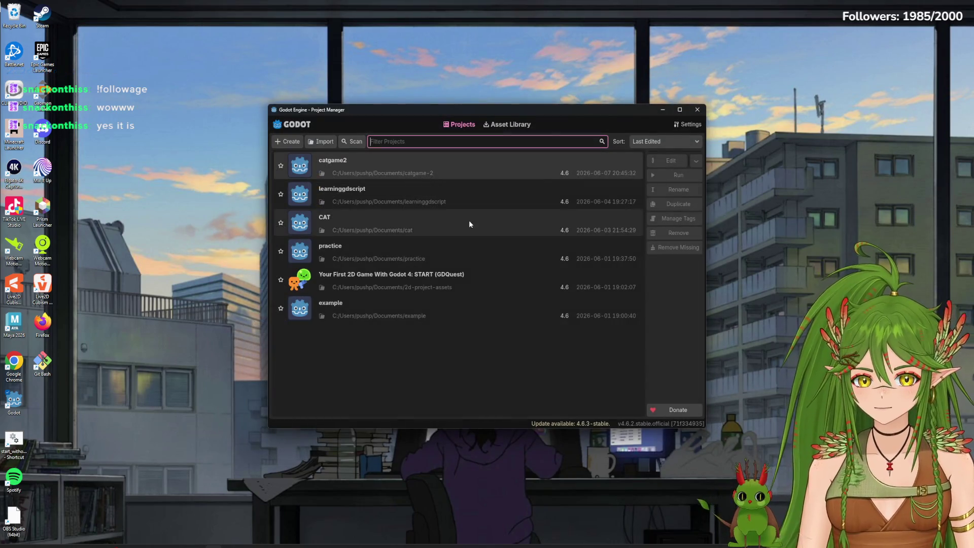
click(347, 166)
double_click(347, 166)
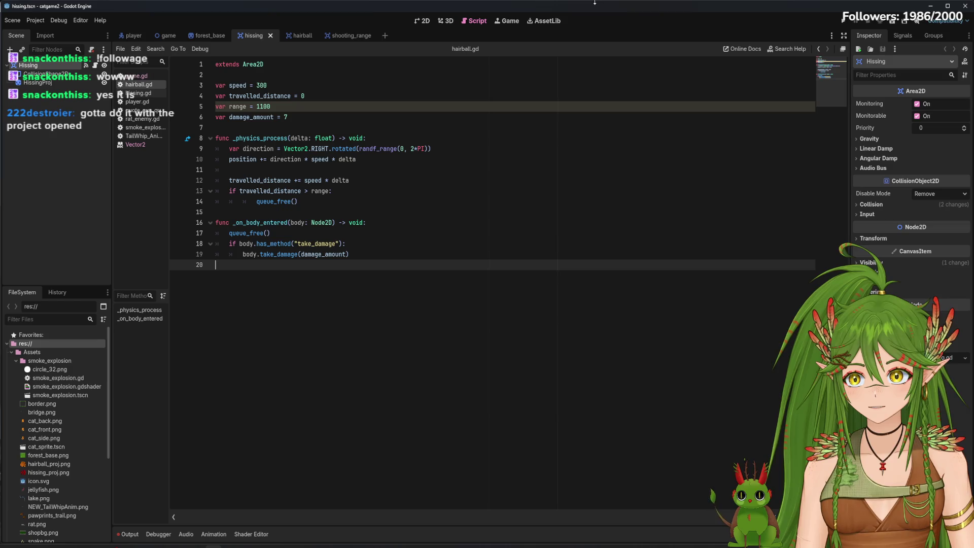
Search the Asset Library for 'git' and open the Godot Git Plugin (4.1+) details.
click(422, 21)
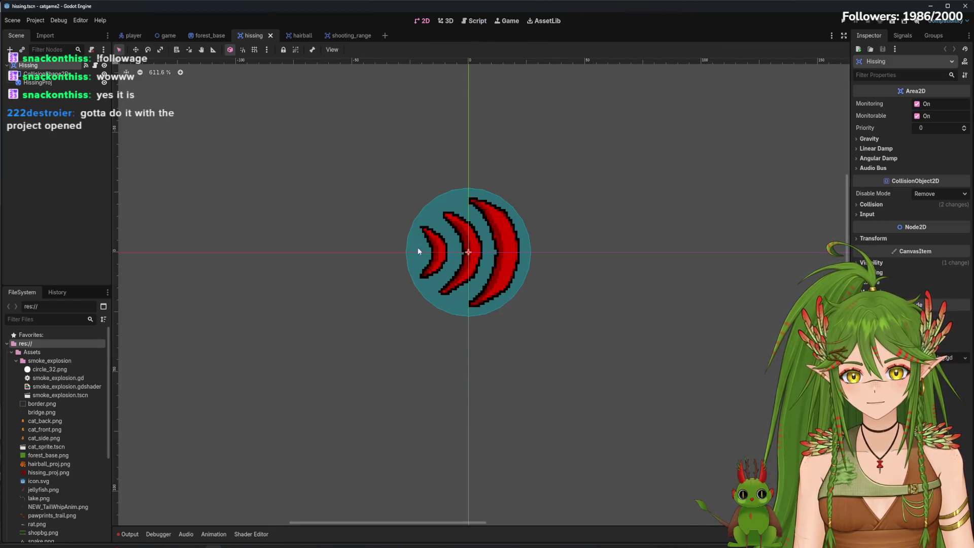
click(544, 21)
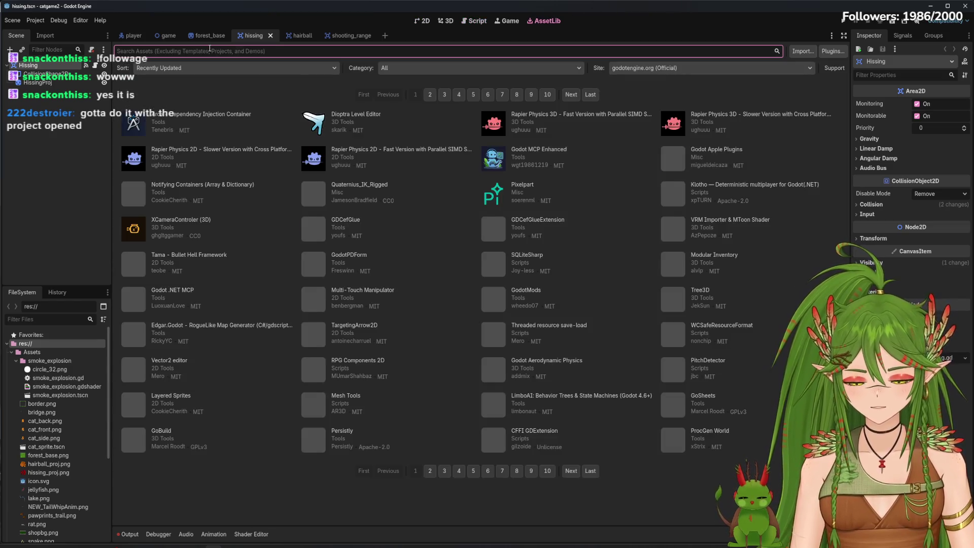
text(git)
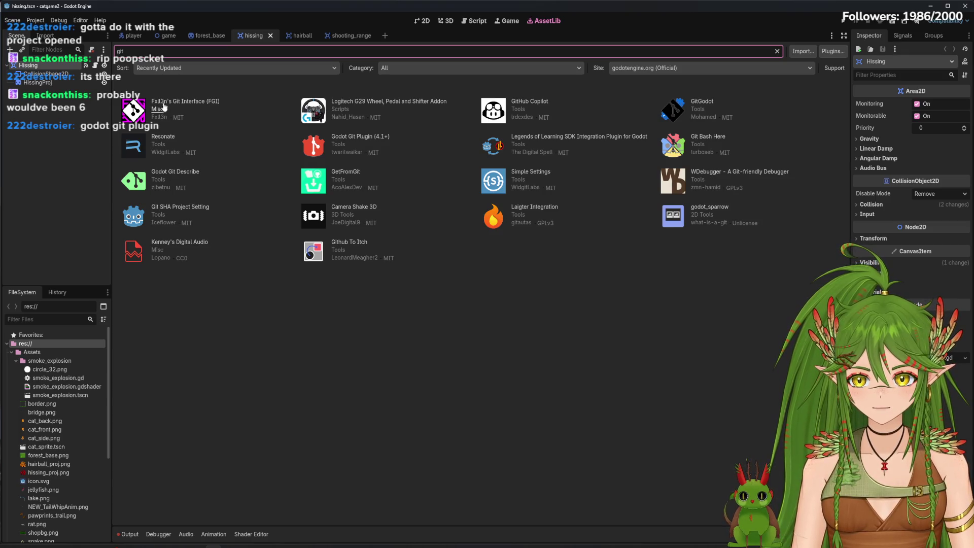
click(358, 136)
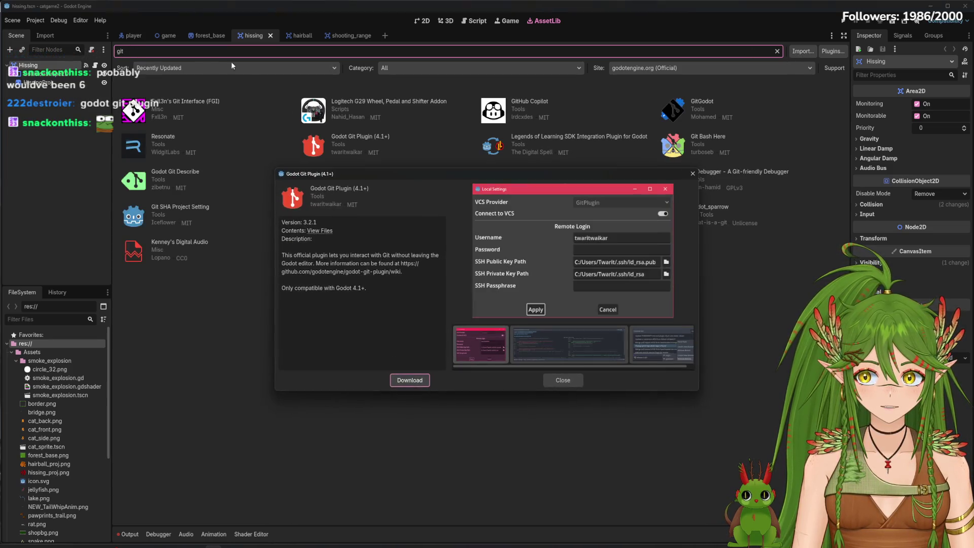
Install the Godot Git Plugin (4.1+) from the Configure Asset dialog and dismiss the success message.
click(404, 384)
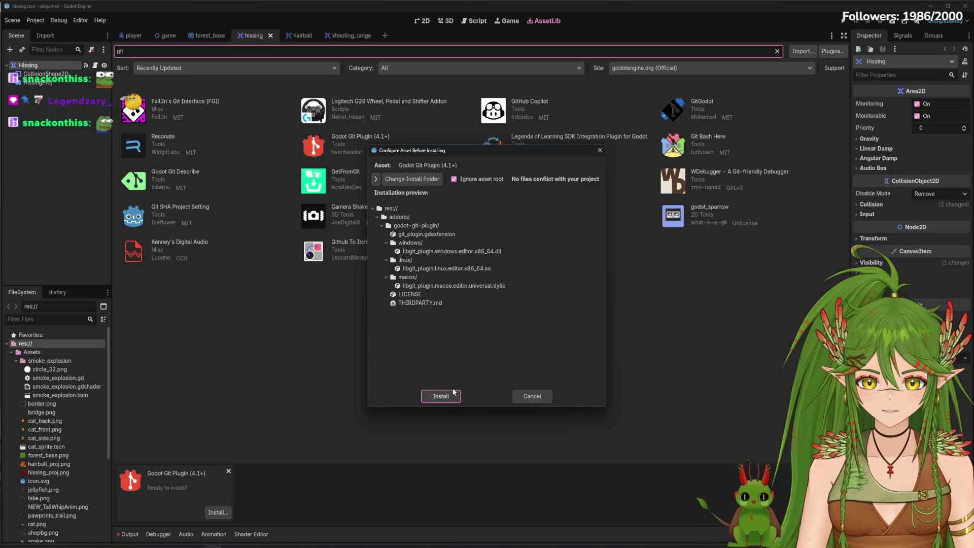
click(440, 395)
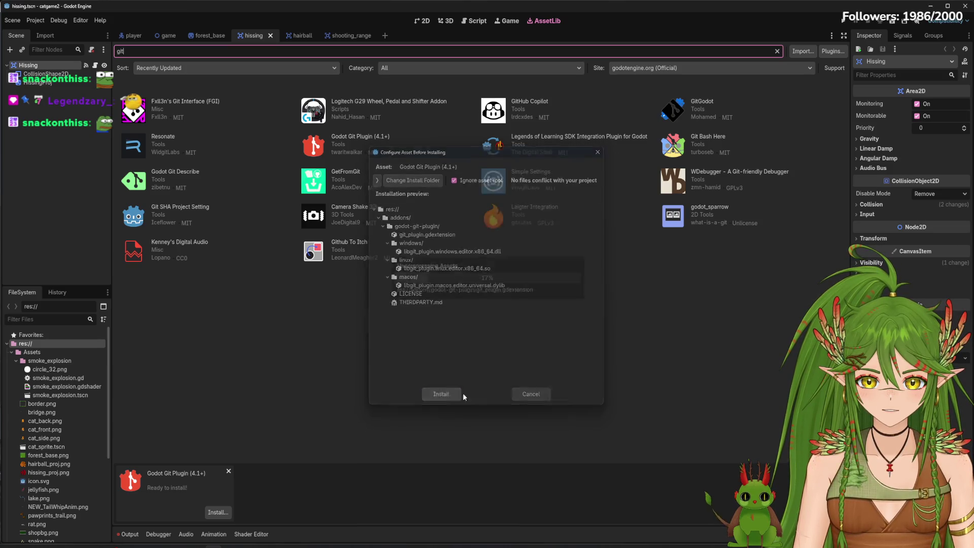
click(460, 289)
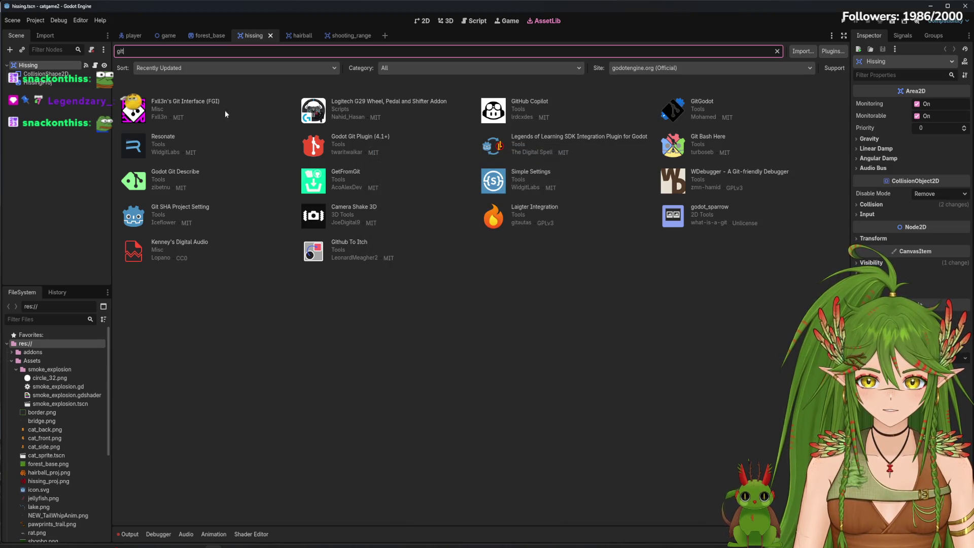
Check the Plugins list in Project Settings, then expand addons/godot-git-plugin in FileSystem.
click(44, 22)
click(49, 31)
click(277, 112)
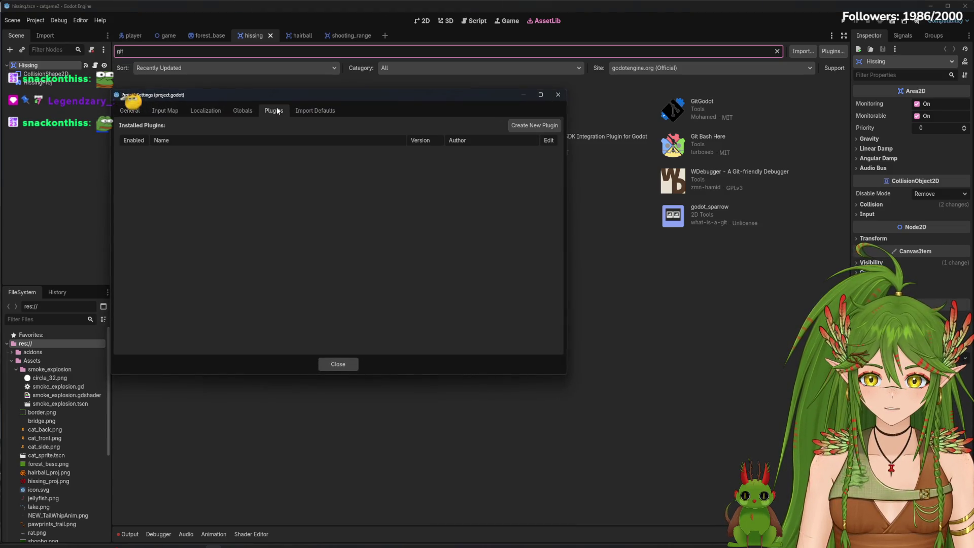
click(350, 367)
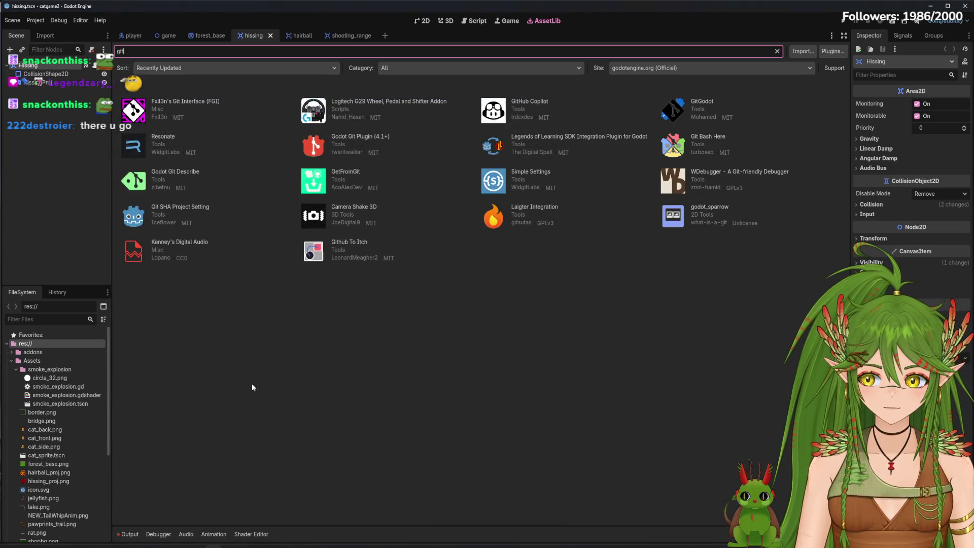
click(13, 353)
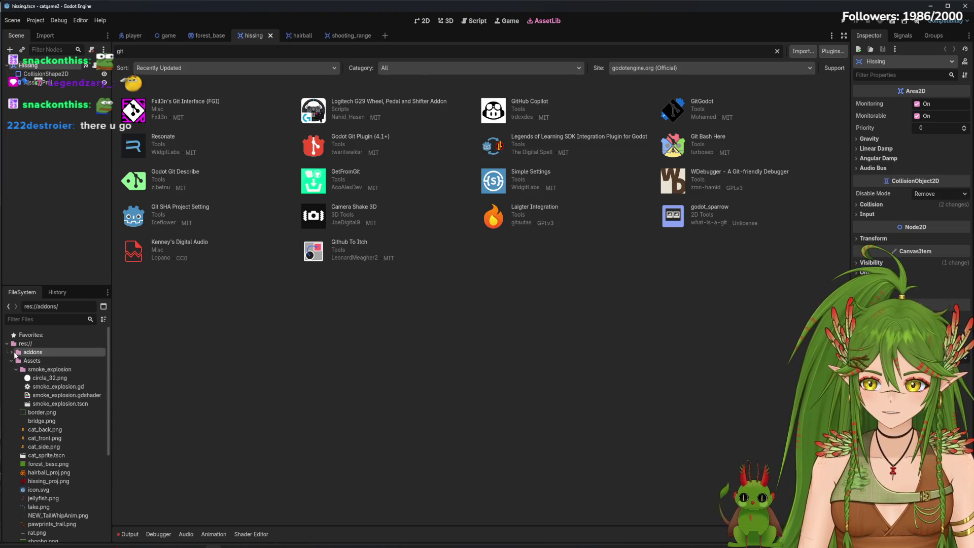
click(15, 360)
click(16, 361)
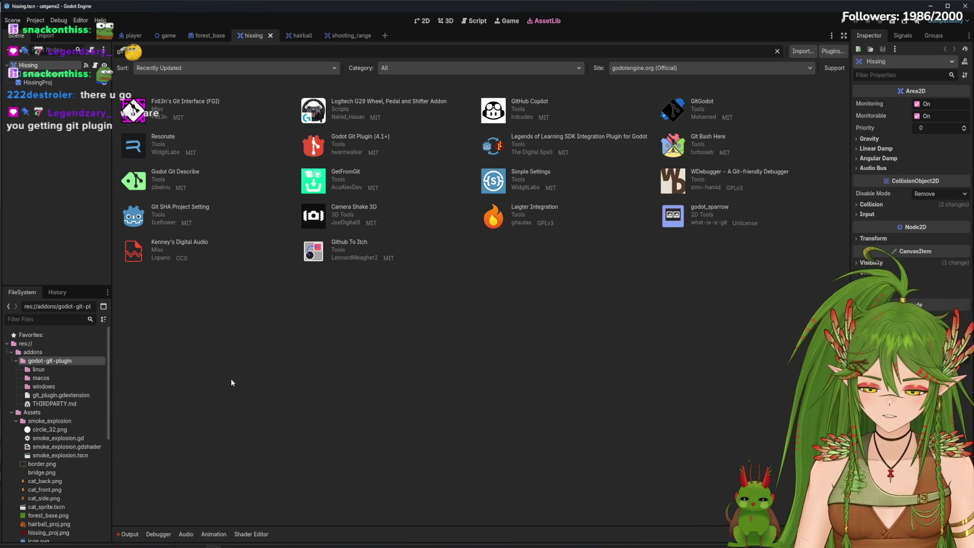
Recheck the installed plugins list, then quit the editor to restart it.
click(35, 20)
click(56, 32)
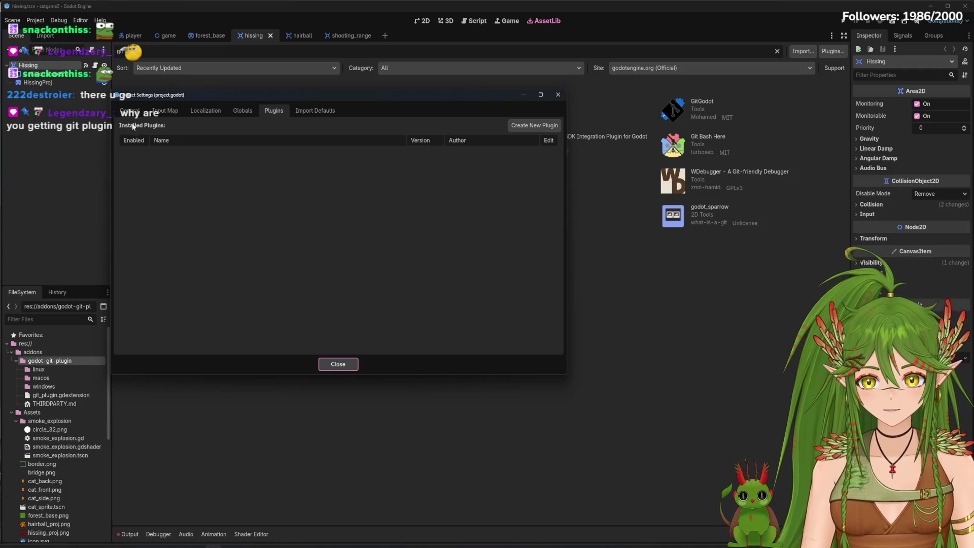
click(558, 94)
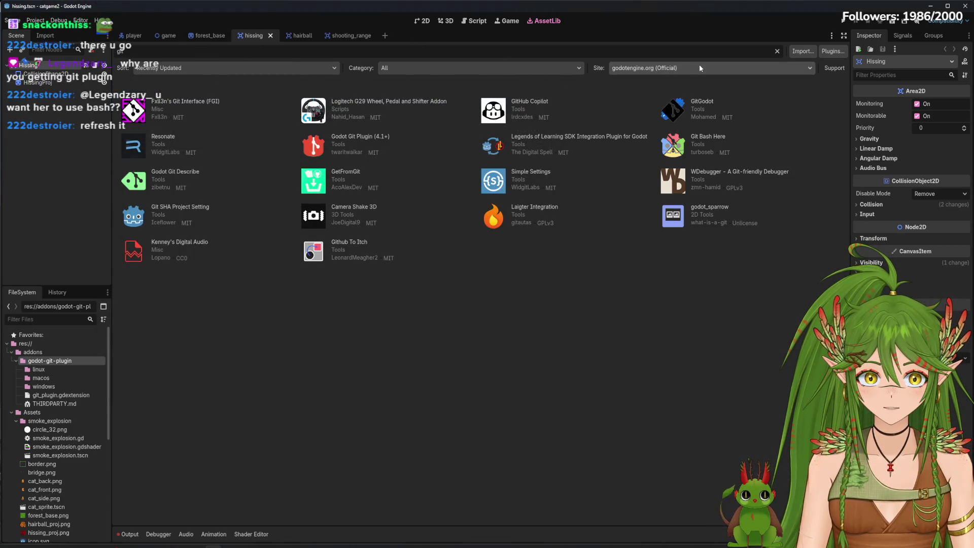
click(964, 6)
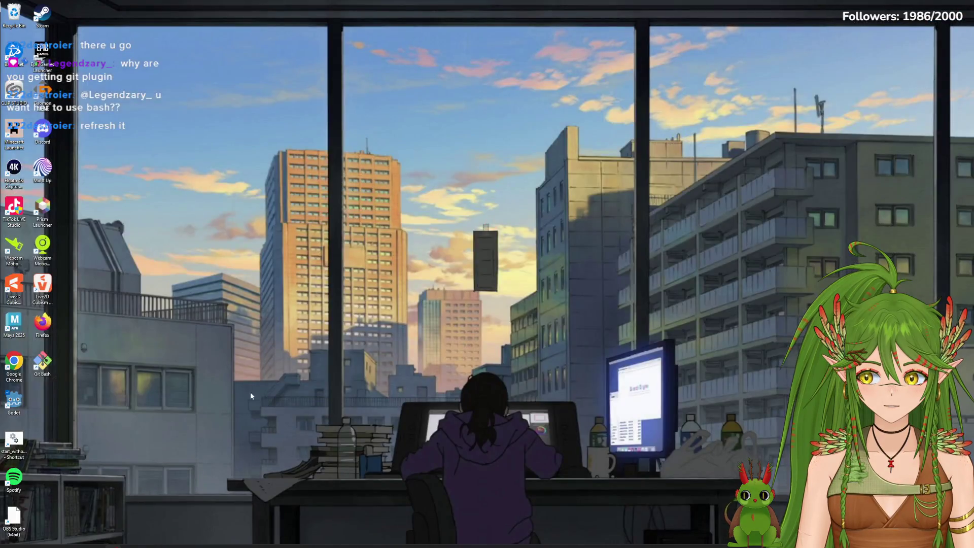
Relaunch Godot, reopen the catgame2 project and open its Project Settings.
double_click(21, 405)
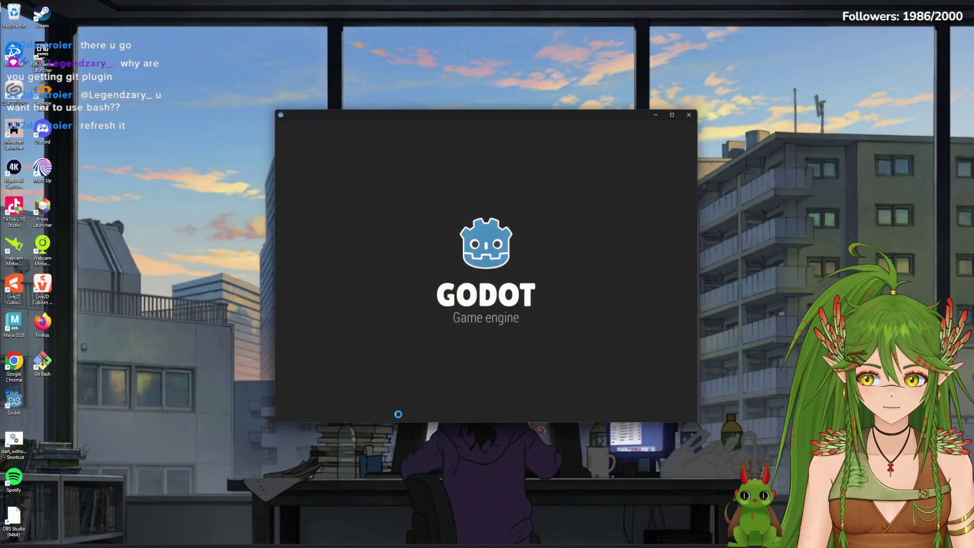
double_click(328, 160)
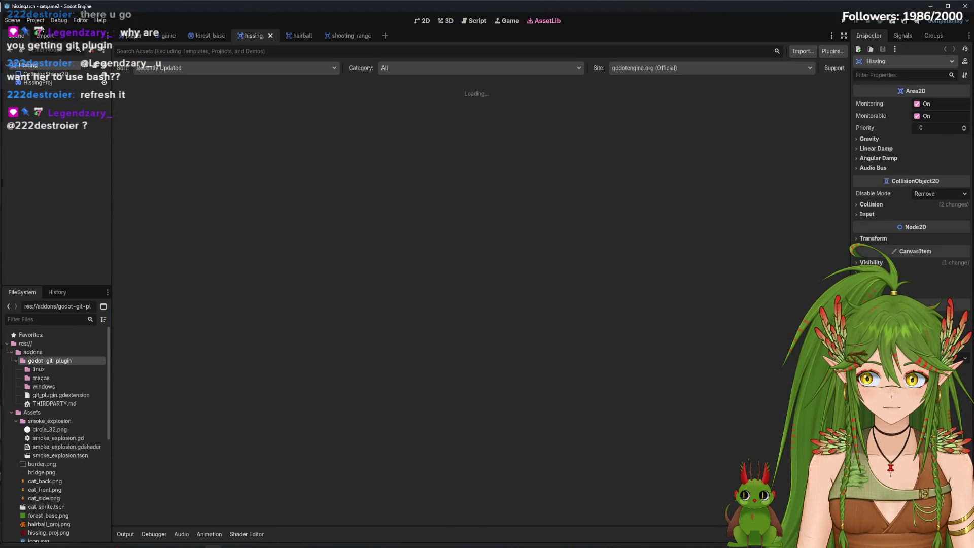
click(35, 21)
click(48, 32)
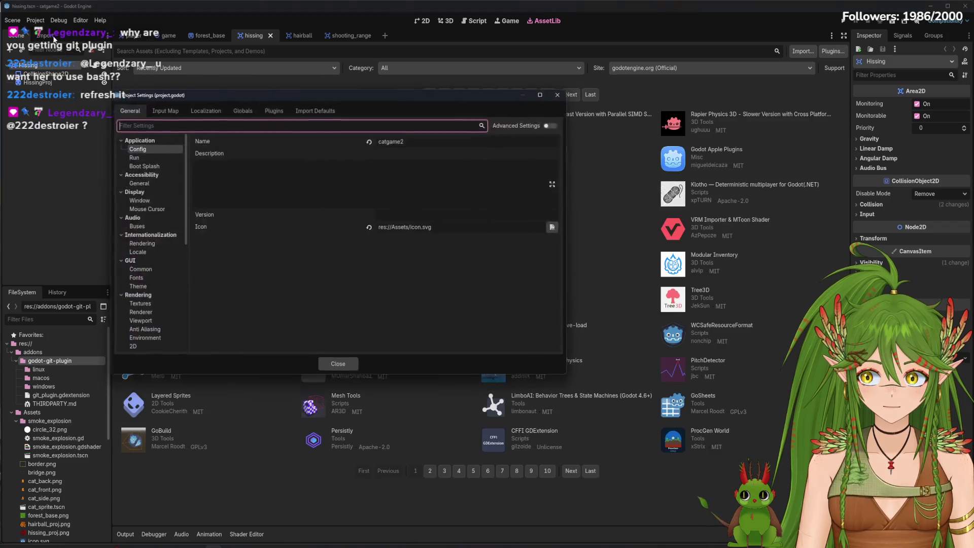
Browse the Plugins, Import Defaults and Globals tabs, ending on the still-empty Plugins list.
click(273, 110)
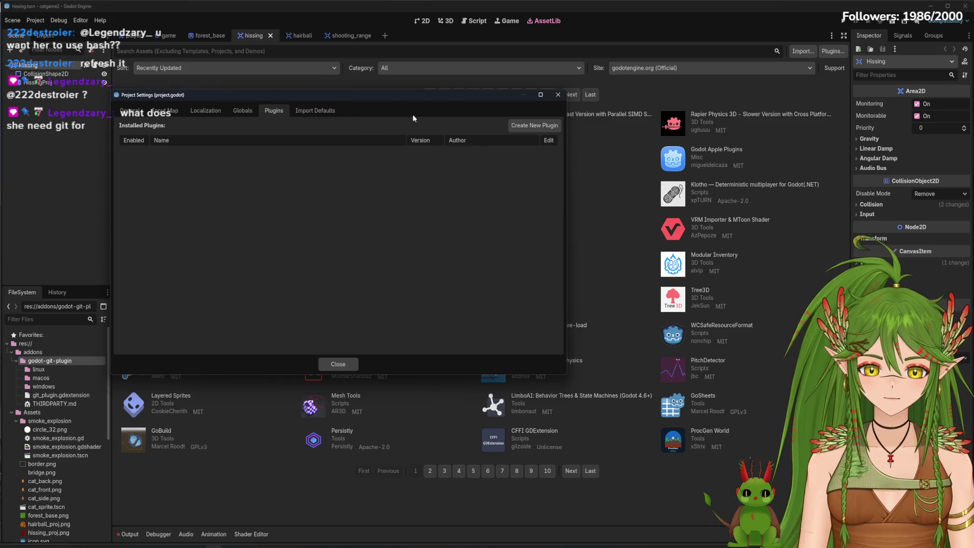
click(310, 112)
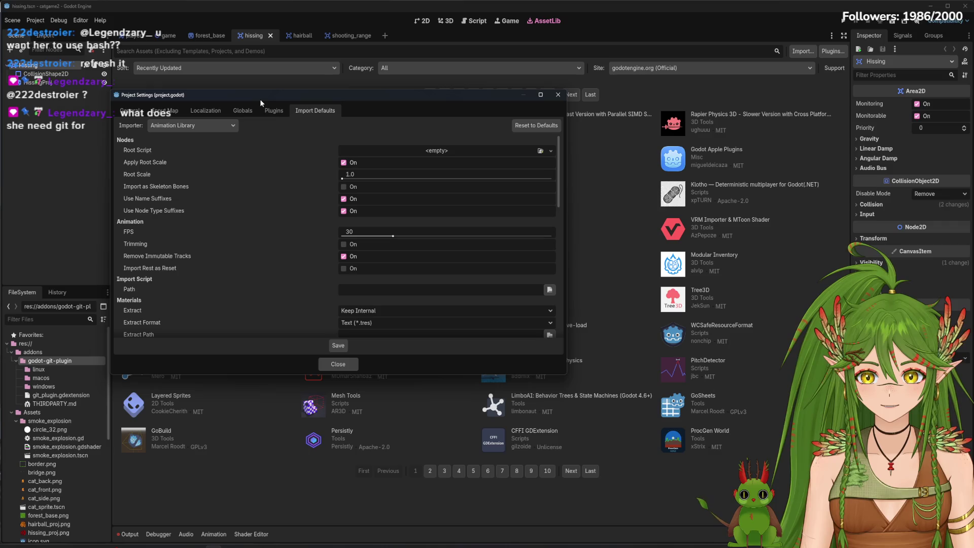
click(274, 111)
click(256, 114)
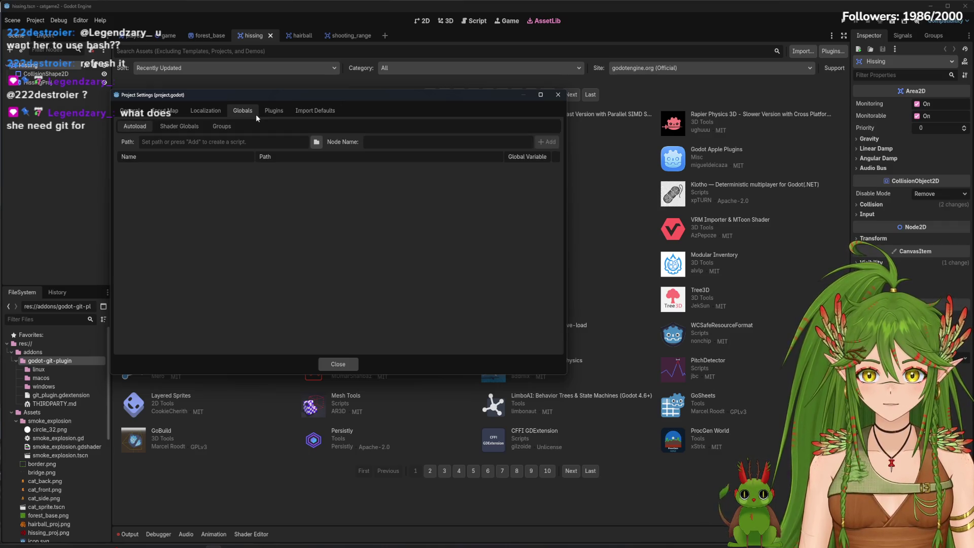
click(284, 111)
click(318, 110)
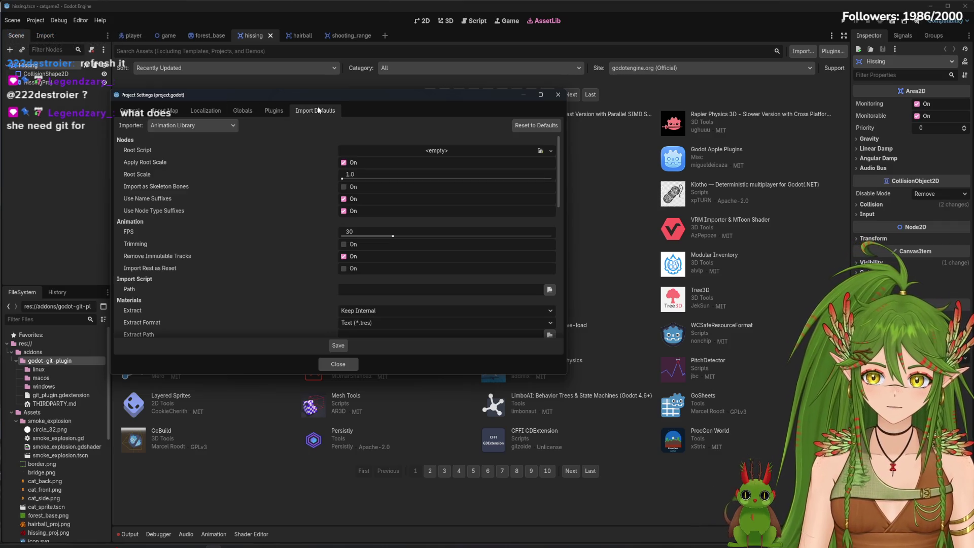
click(286, 113)
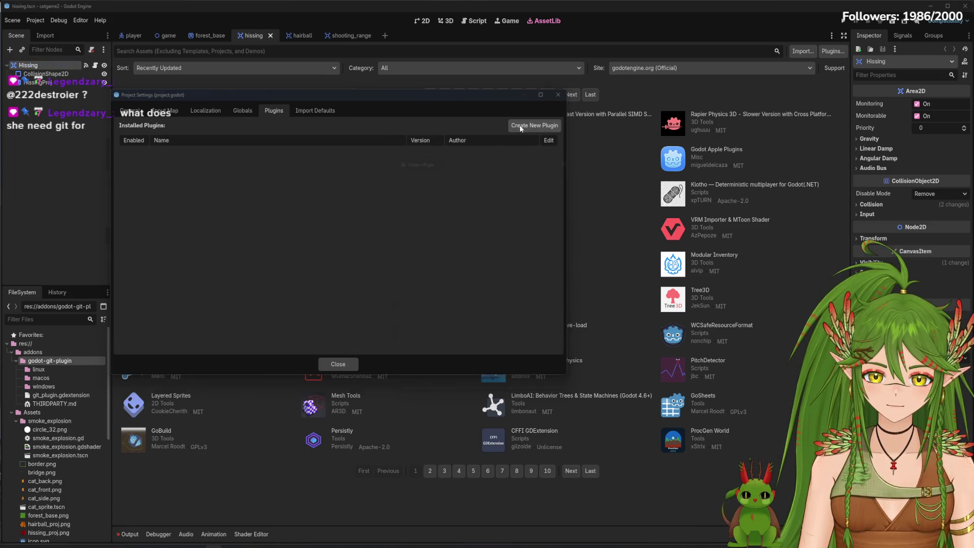
Cancel Create New Plugin, close the settings, and inspect git_plugin.gdextension in FileSystem.
click(548, 126)
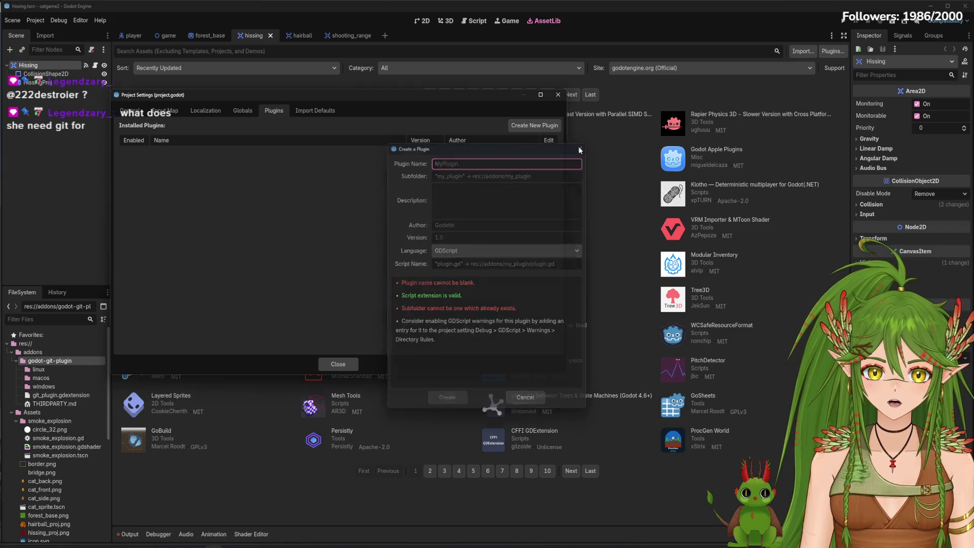
click(526, 399)
click(338, 364)
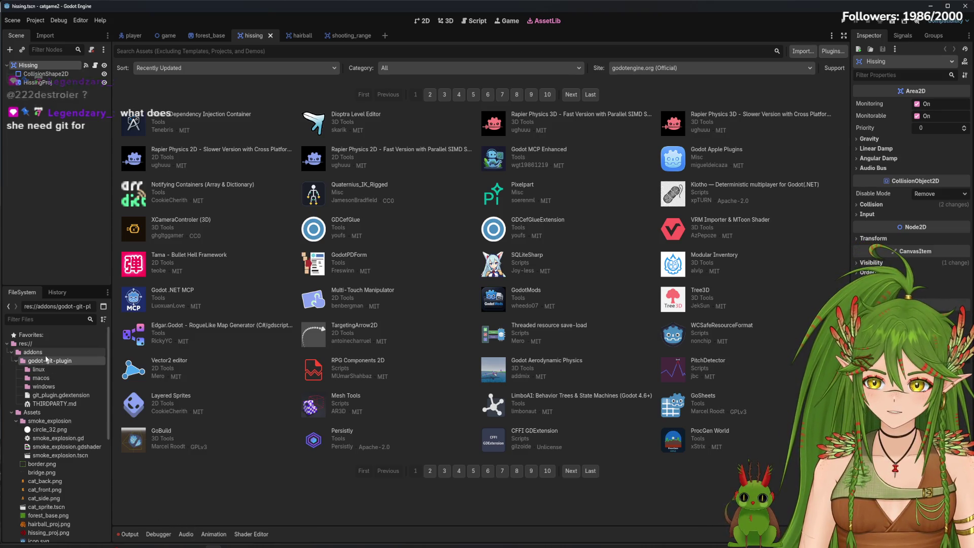
click(70, 395)
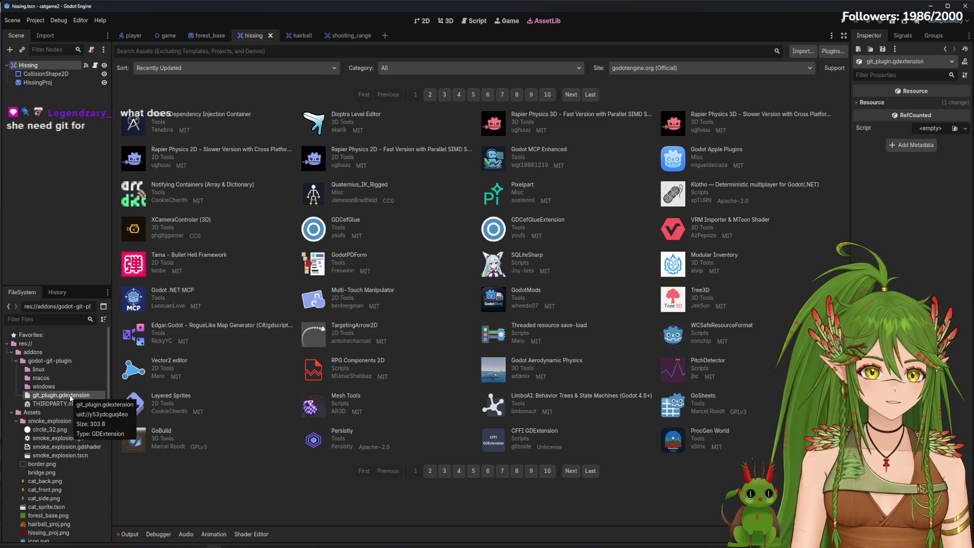
click(43, 23)
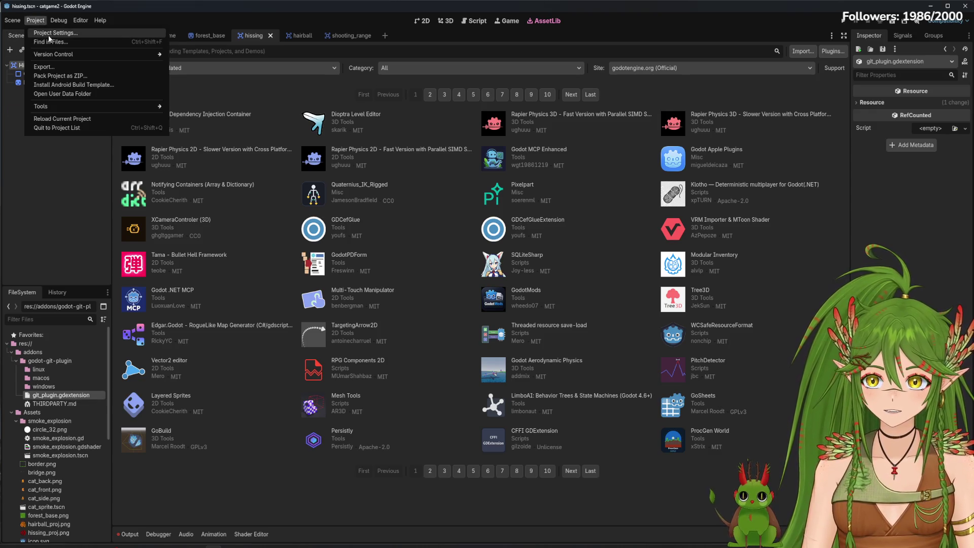
Filter General settings for 'versi' and set the project Version to 1.
click(49, 34)
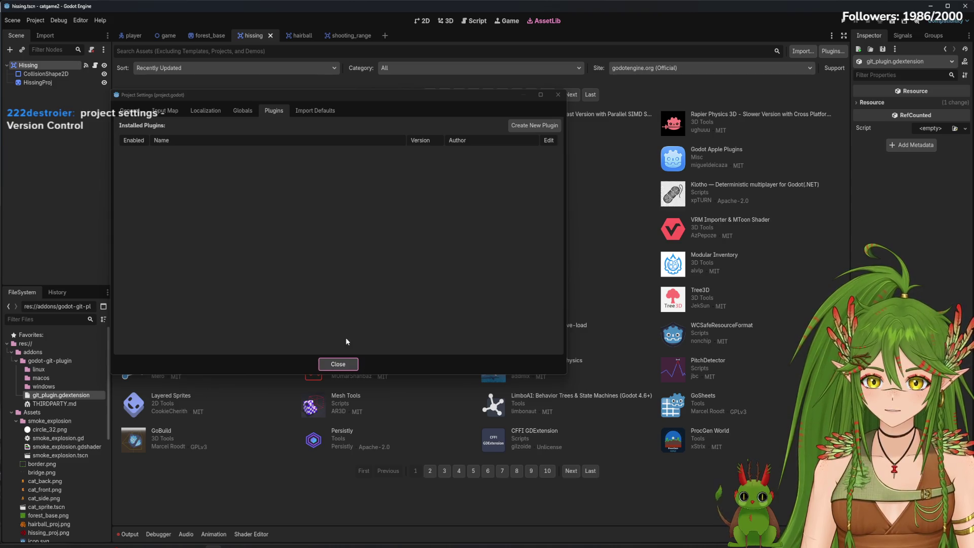
click(129, 111)
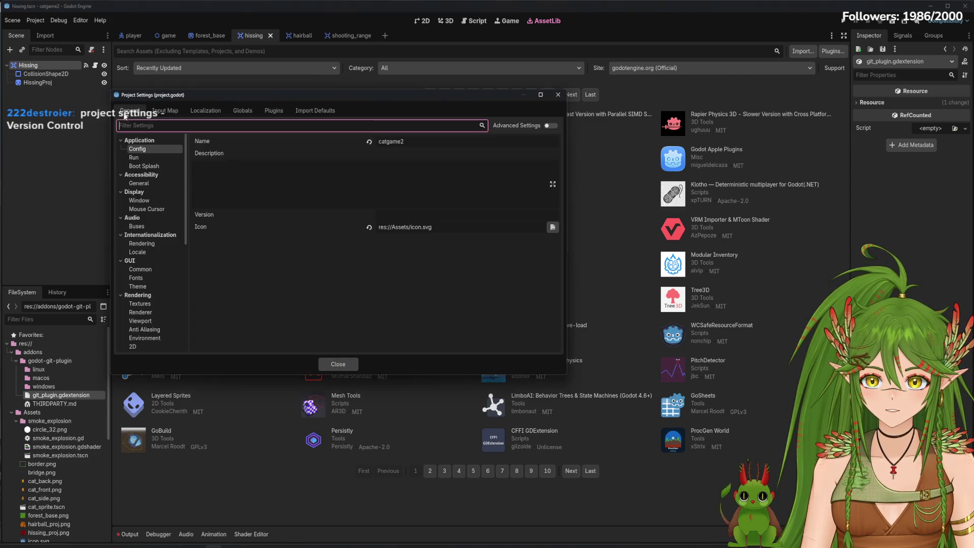
text(verdsi)
key(BackSpace)
key(BackSpace)
key(BackSpace)
text(si)
click(220, 146)
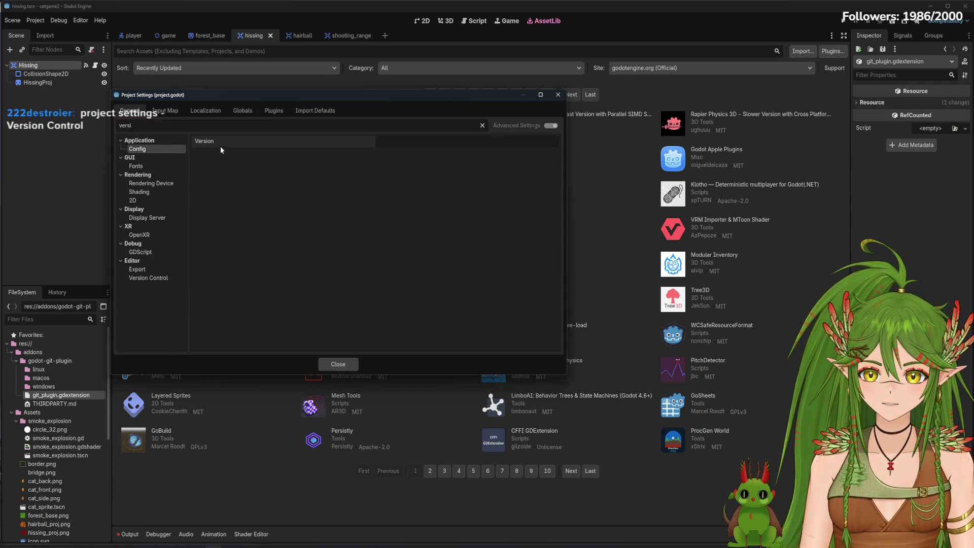
text(1)
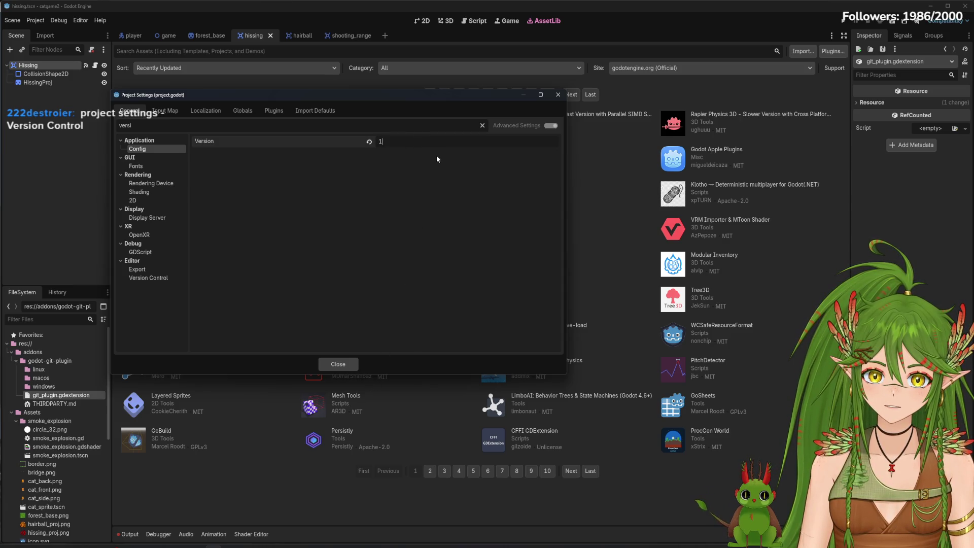
Glance at the Plugins tab, then enable Version Control autoload on startup.
click(274, 110)
click(206, 110)
click(274, 110)
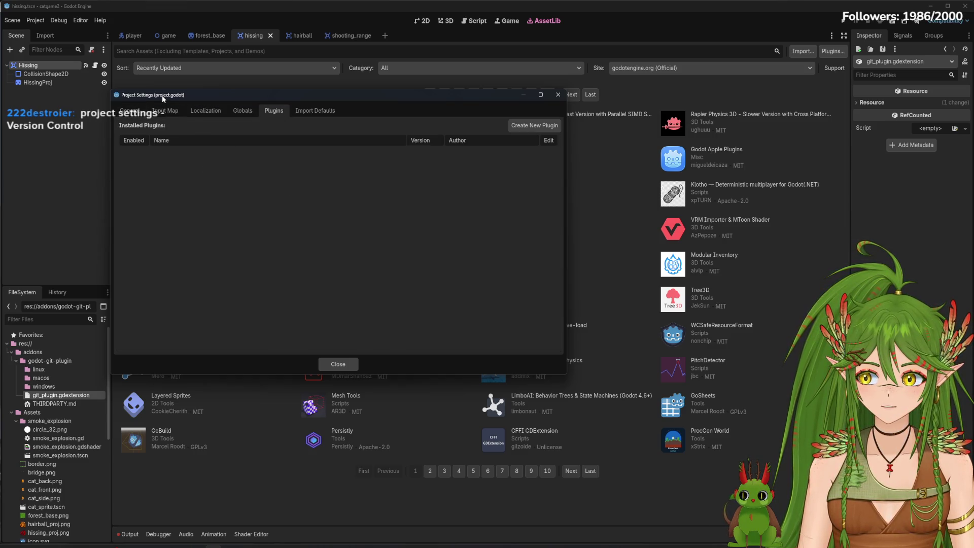
click(130, 111)
click(152, 278)
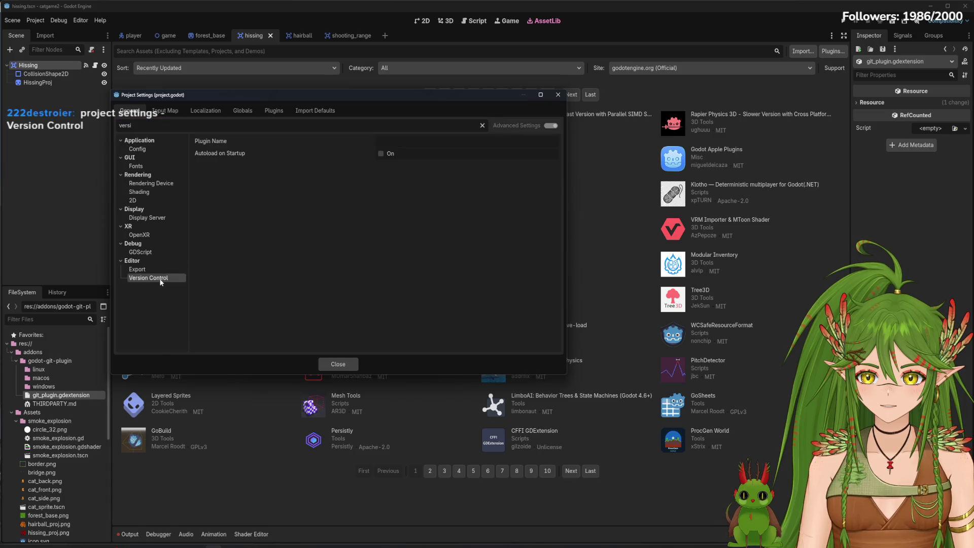
click(369, 155)
Retype the Version Control Plugin Name as 'godot git plugin'.
click(404, 141)
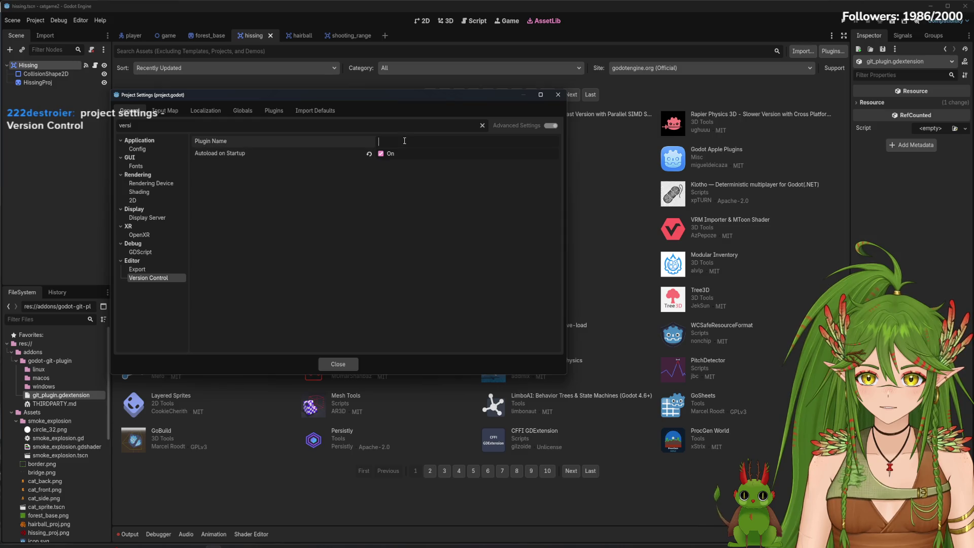
text(Git)
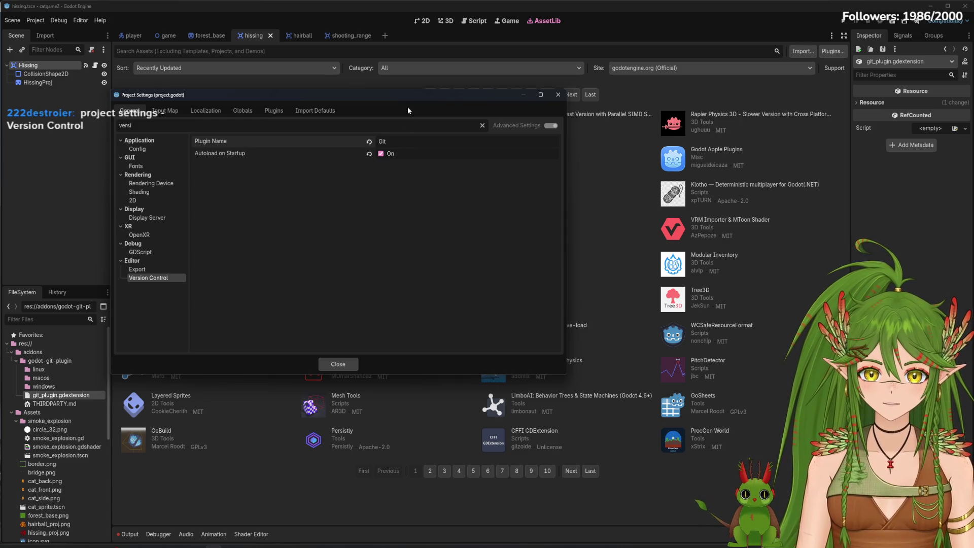
mouse_move(368, 93)
mouse_down()
mouse_move(368, 107)
mouse_move(524, 249)
mouse_move(533, 503)
mouse_move(418, 122)
mouse_move(689, 163)
mouse_move(596, 132)
mouse_up()
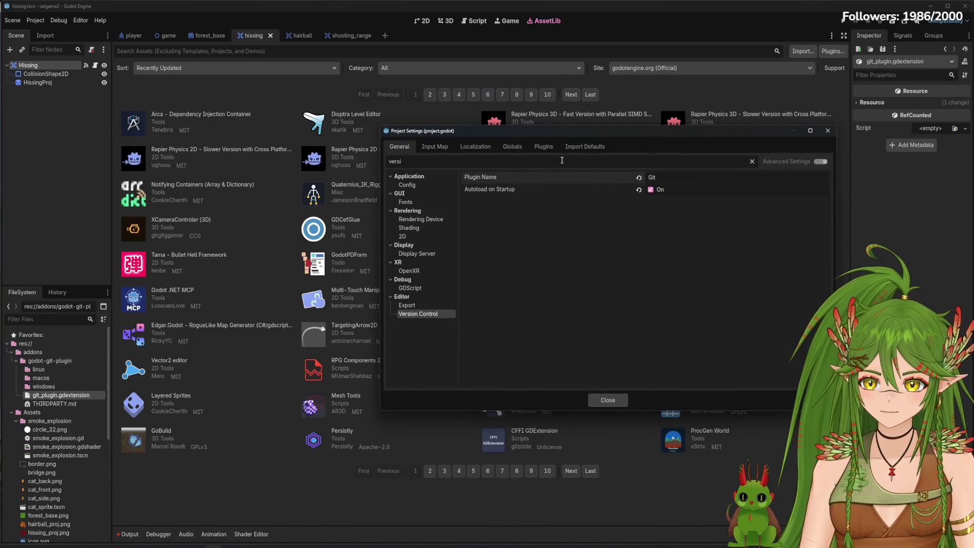
key(BackSpace)
key(BackSpace)
text(odot)
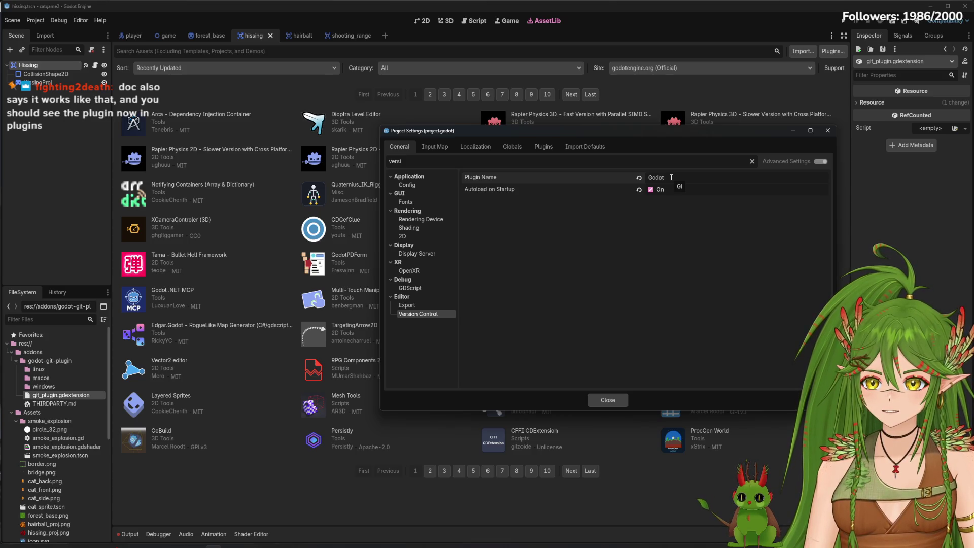
click(544, 148)
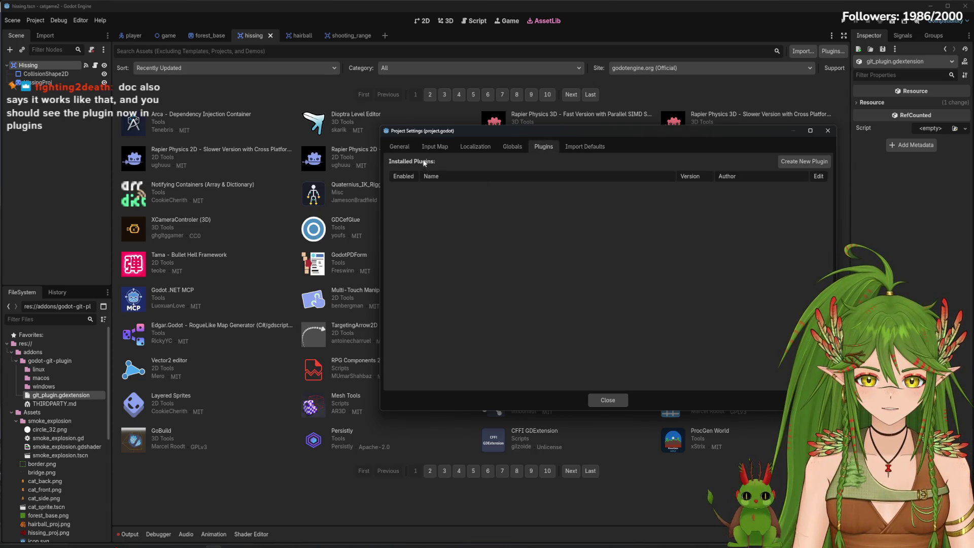
click(399, 147)
text(Git Pl)
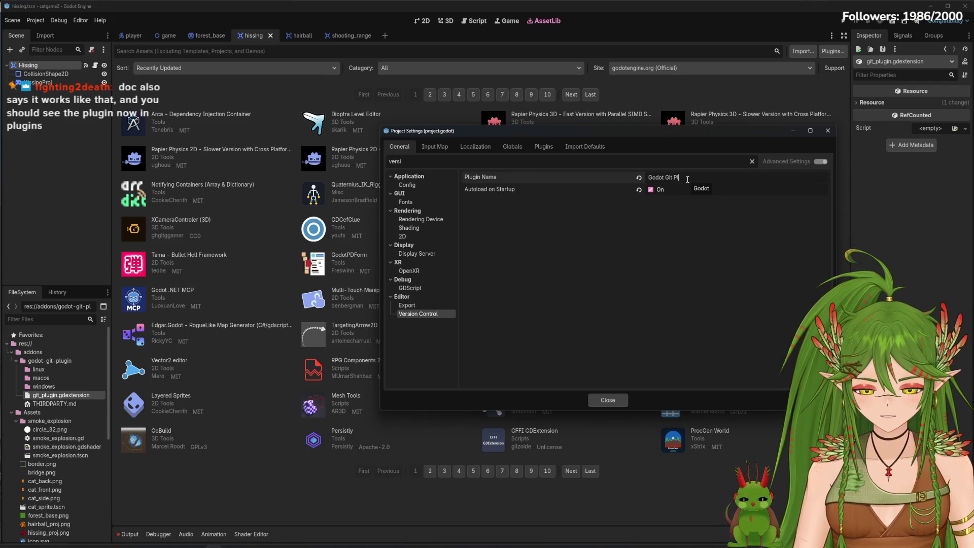
key(BackSpace)
key(BackSpace)
key(BackSpace)
text(godot)
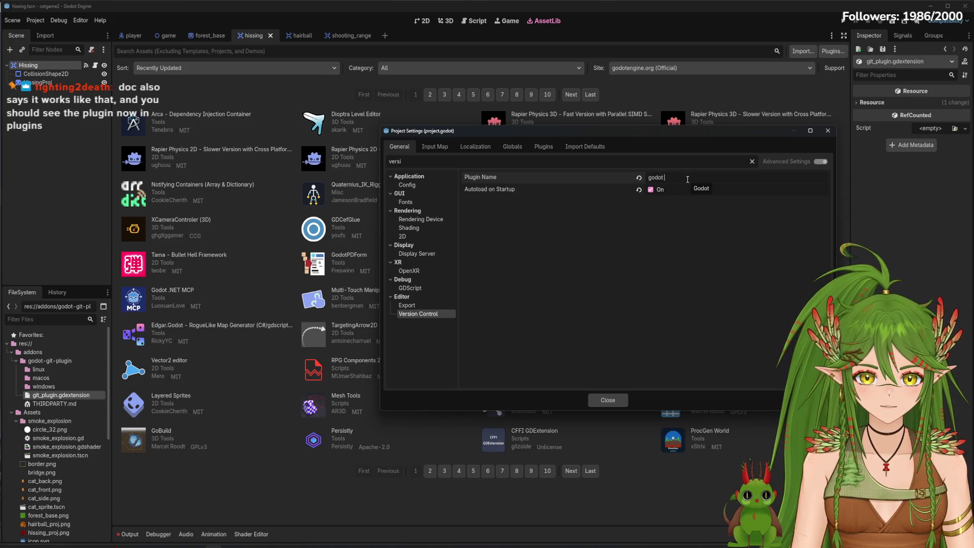
text( git plugin)
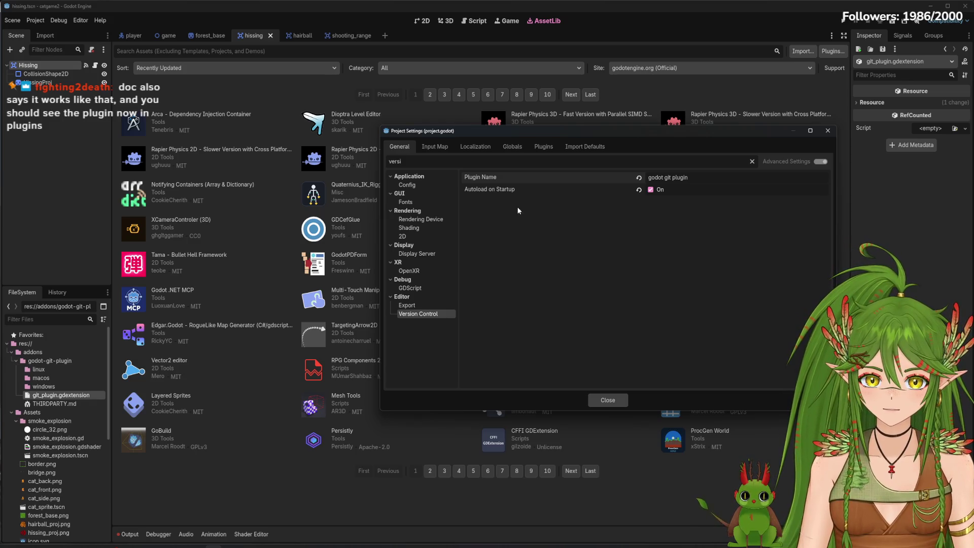
Glance at the export settings and recheck the still-empty Plugins list.
click(412, 305)
click(423, 316)
click(539, 151)
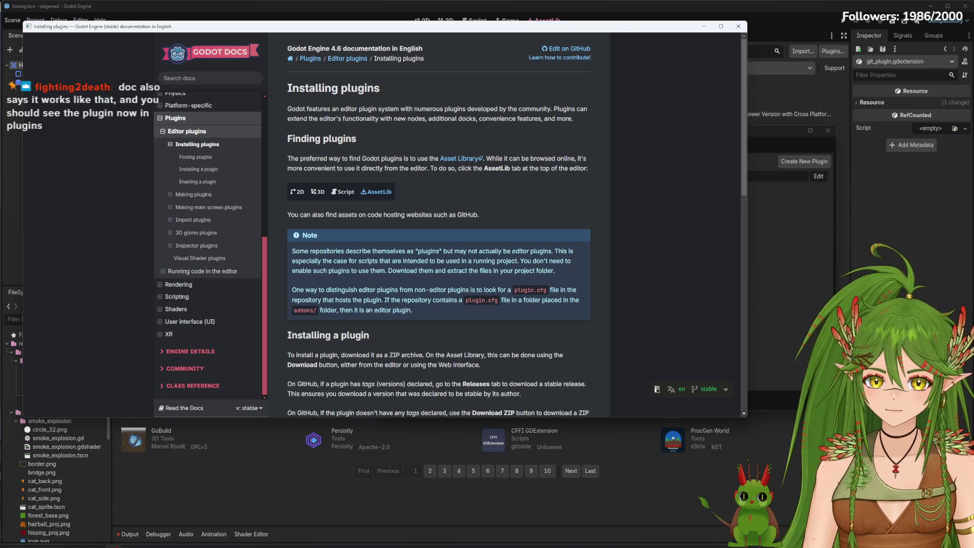
Scroll through the Installing plugins docs page, then minimize it to return to Project Settings.
scroll(467, 230, down, 4)
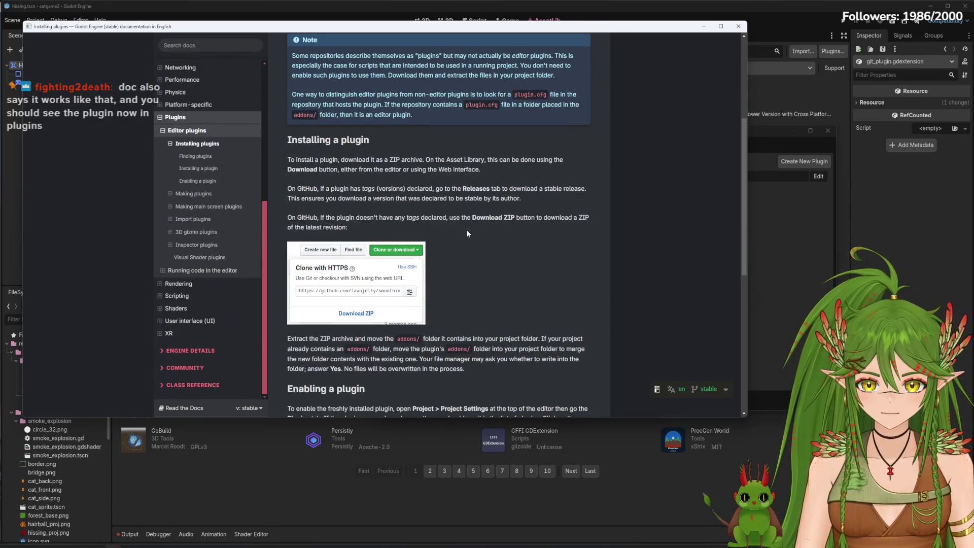
scroll(466, 229, down, 2)
scroll(467, 231, down, 3)
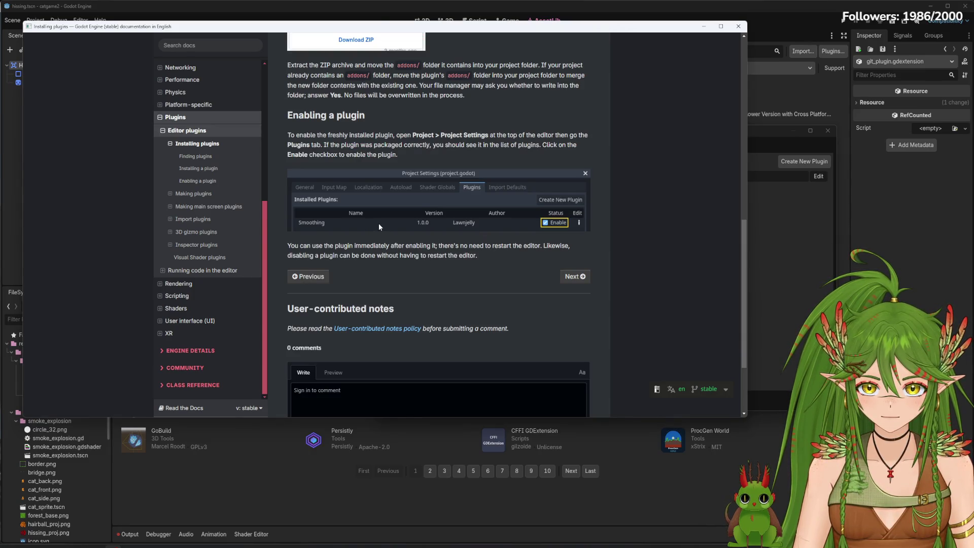
scroll(378, 224, down, 3)
scroll(379, 226, up, 7)
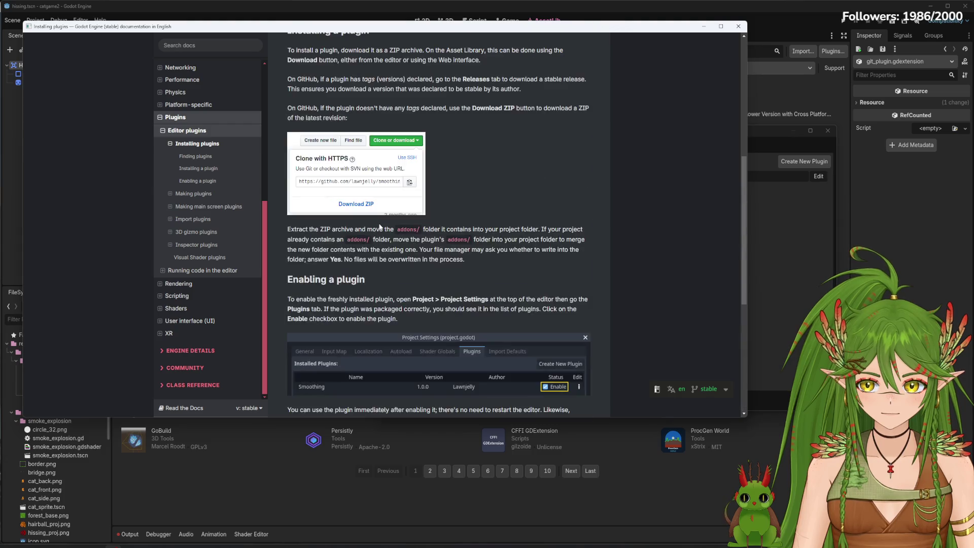
scroll(570, 179, up, 8)
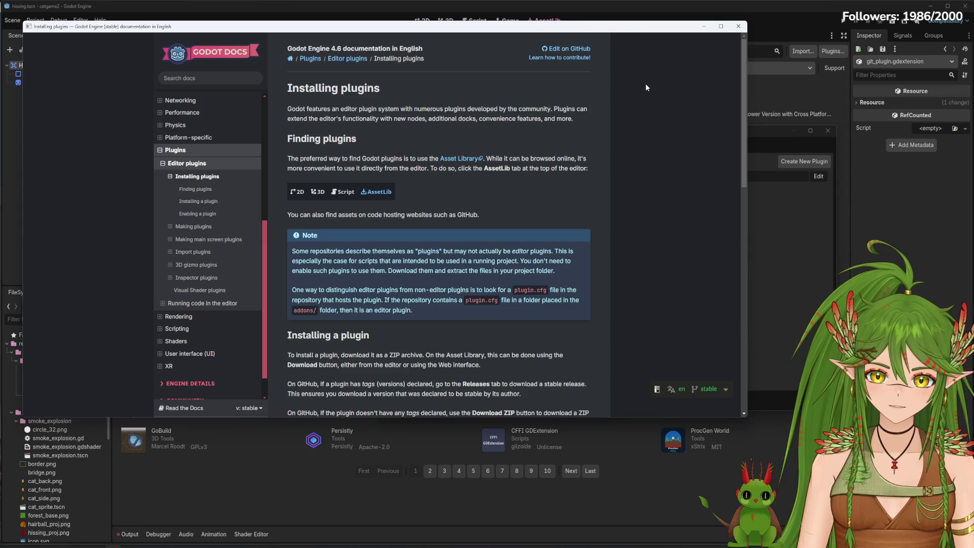
scroll(547, 283, down, 3)
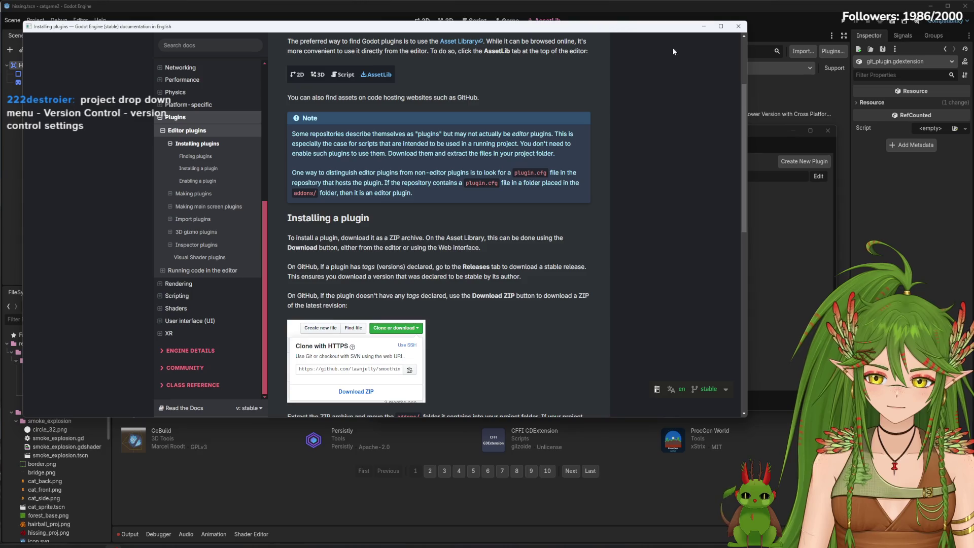
click(704, 26)
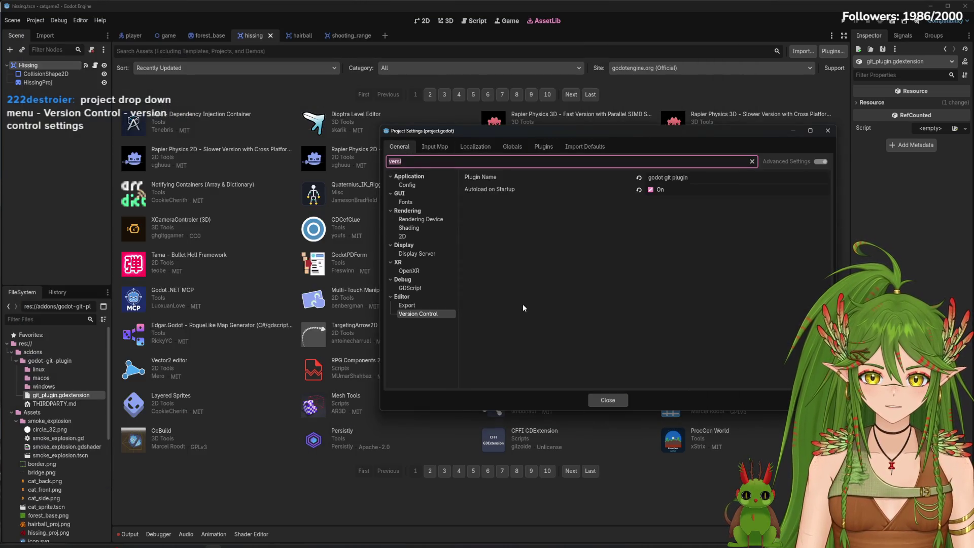
Close the Project Settings dialog, returning to the Asset Library view.
click(398, 314)
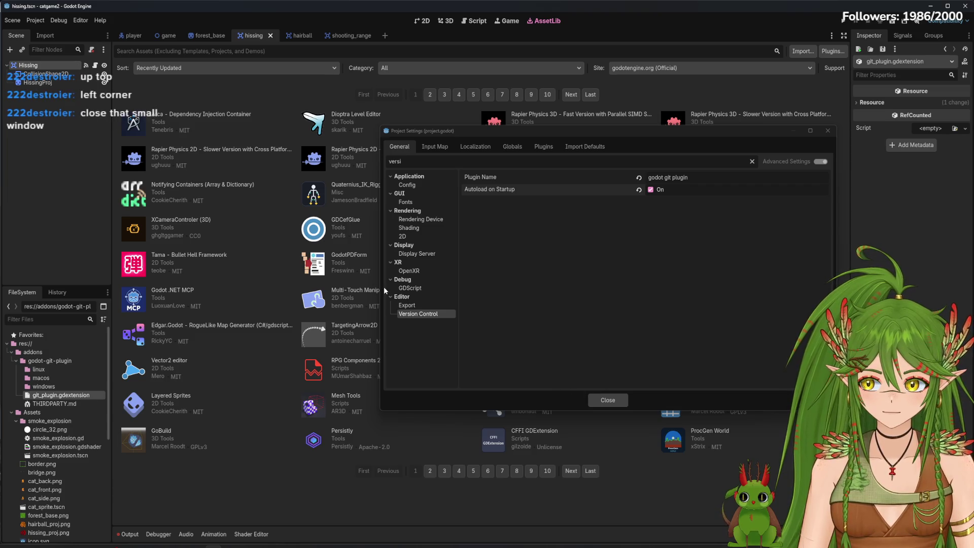
click(608, 400)
click(19, 22)
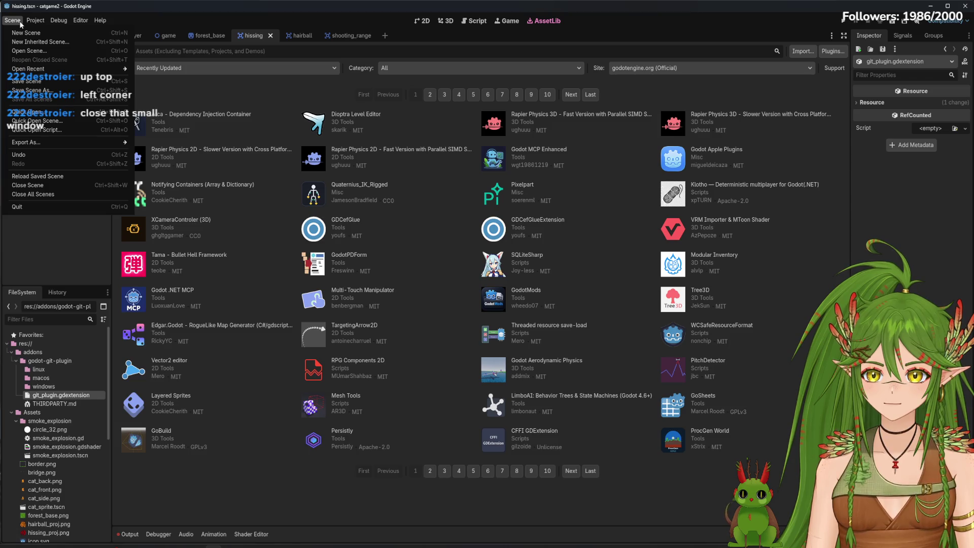
In Version Control Settings, choose GitPlugin, switch Connect to VCS on, and apply.
mouse_move(38, 22)
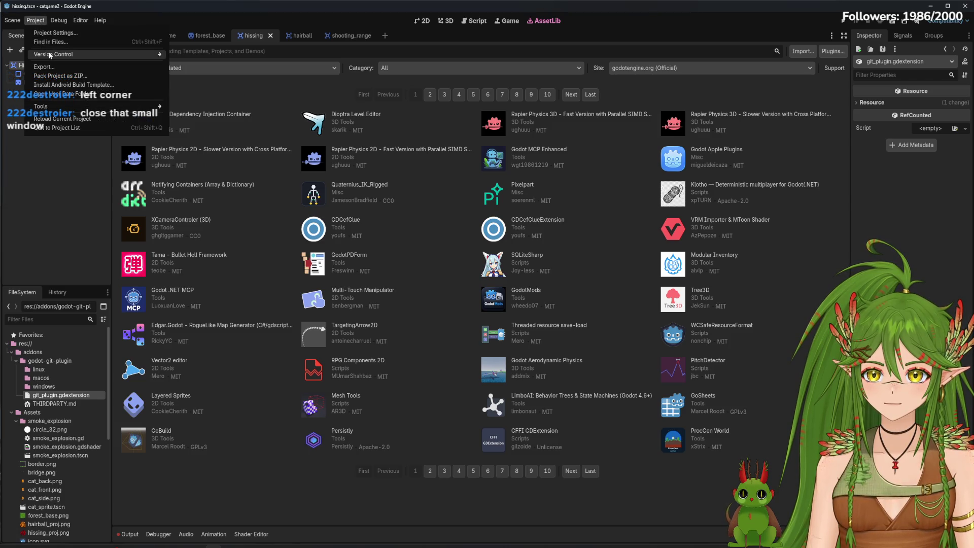
mouse_move(50, 55)
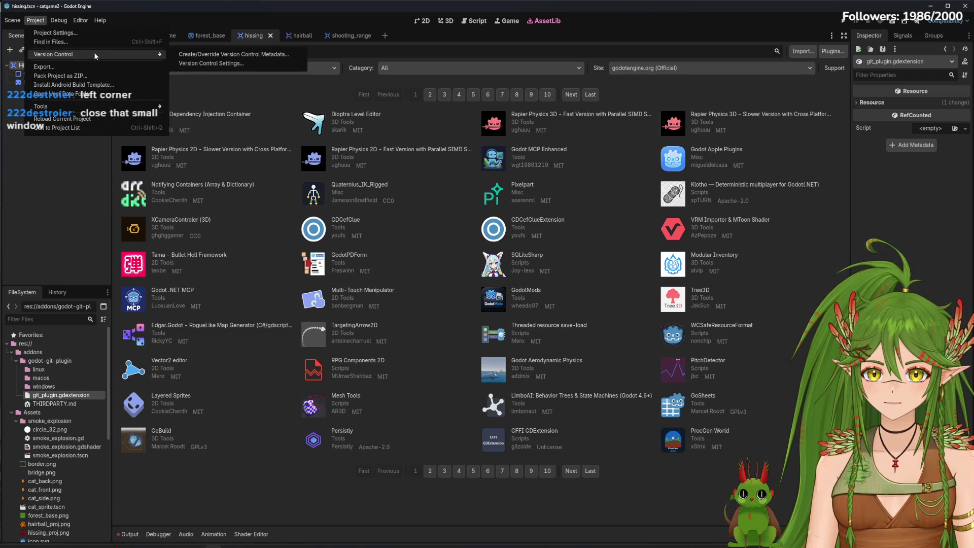
click(221, 64)
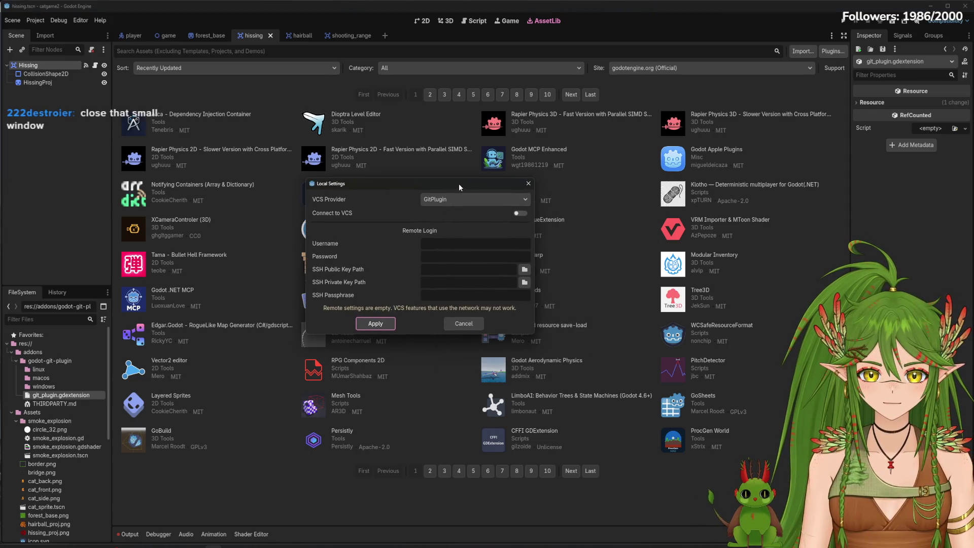
click(442, 201)
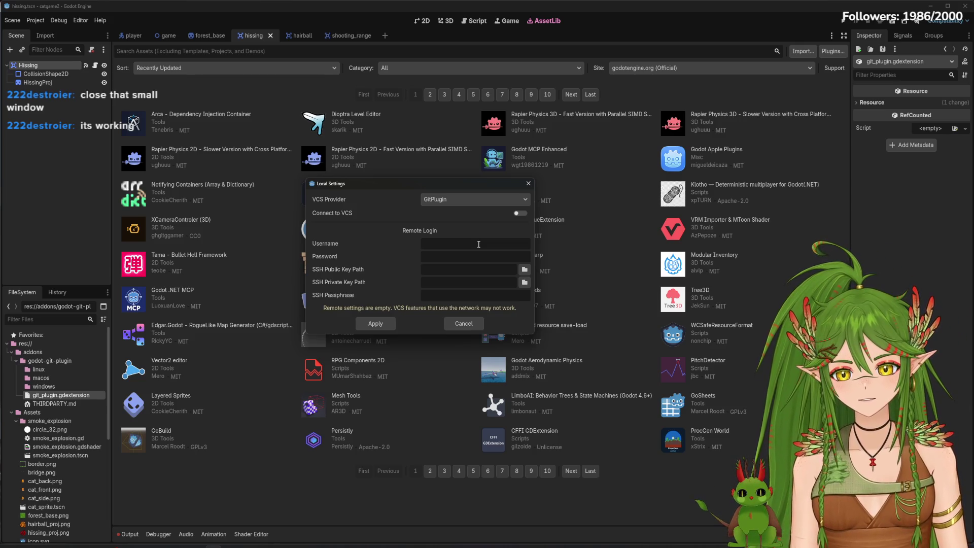
click(522, 216)
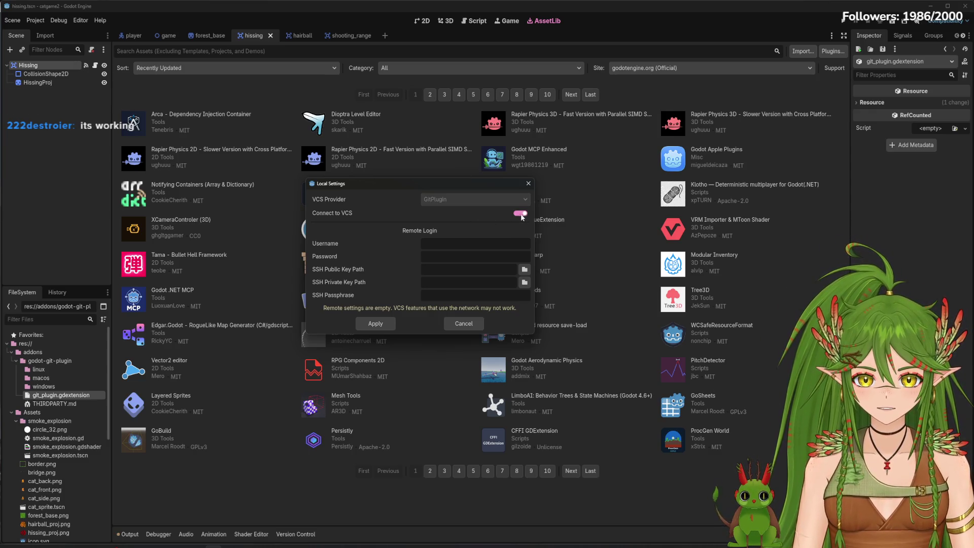
drag(473, 186, 443, 184)
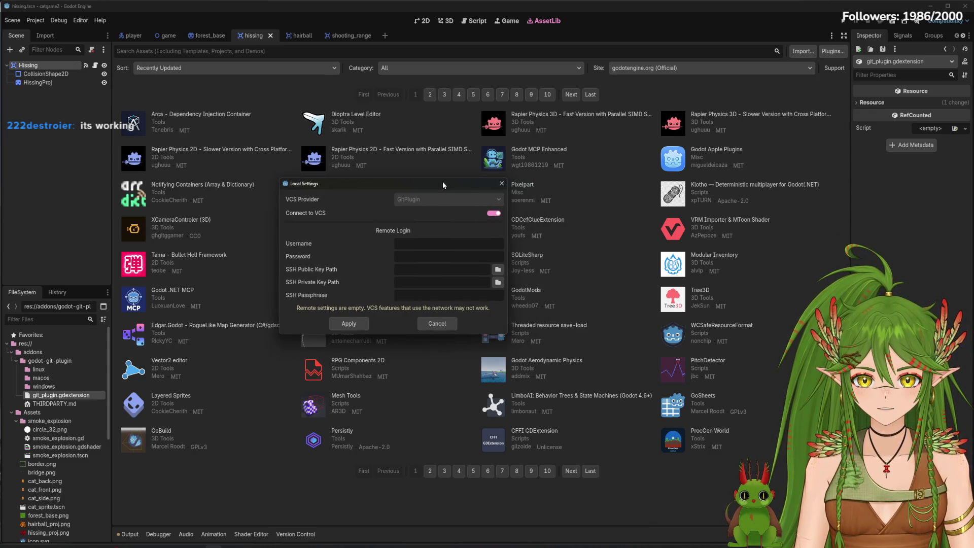
click(348, 323)
Recheck the installed plugins list in Project Settings and close it.
click(37, 20)
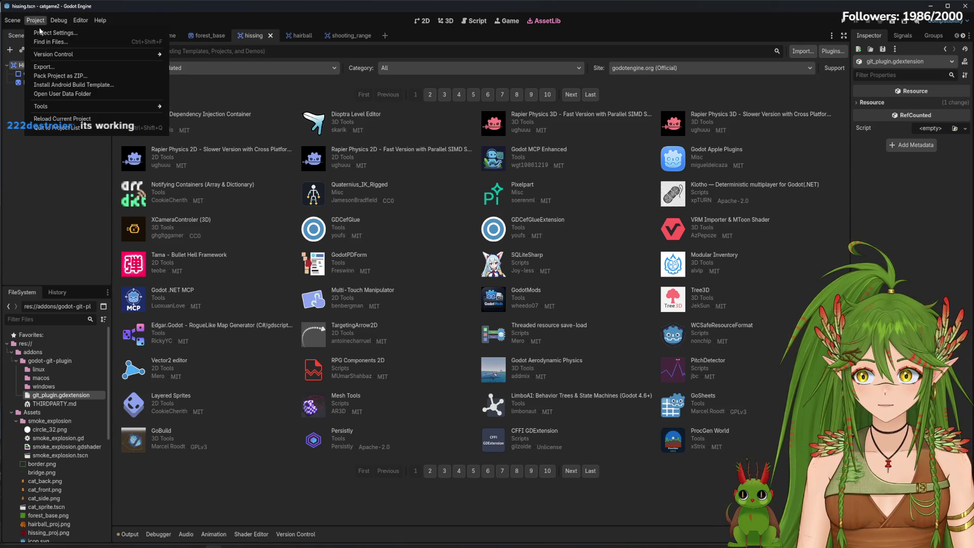
click(40, 31)
click(546, 148)
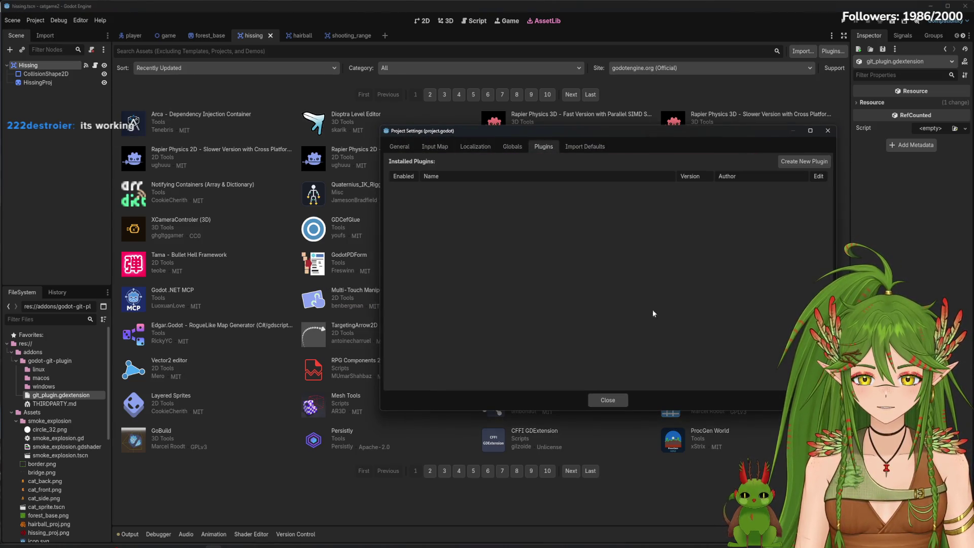
click(607, 400)
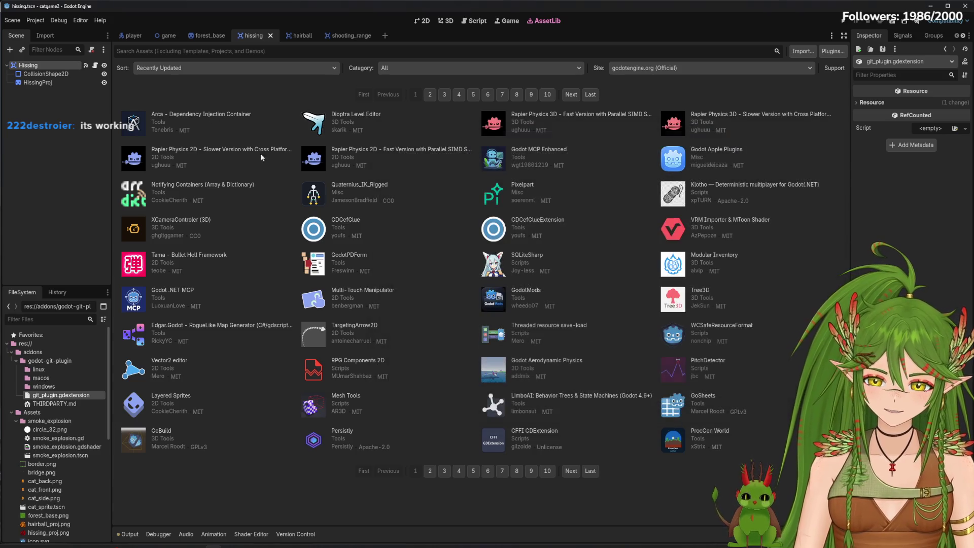
Reopen Version Control Settings, toggle Connect to VCS off and back on with GitPlugin, and apply.
click(36, 21)
mouse_move(132, 54)
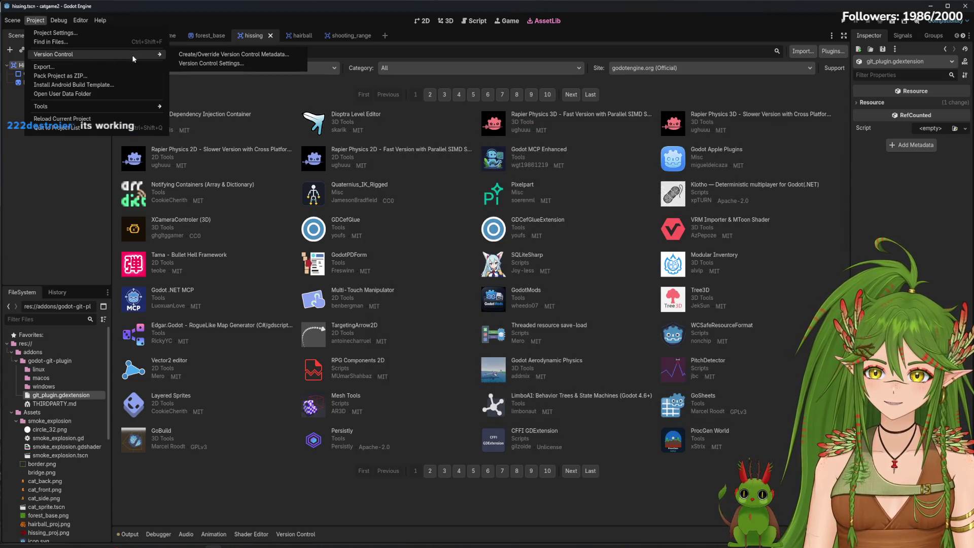
click(197, 62)
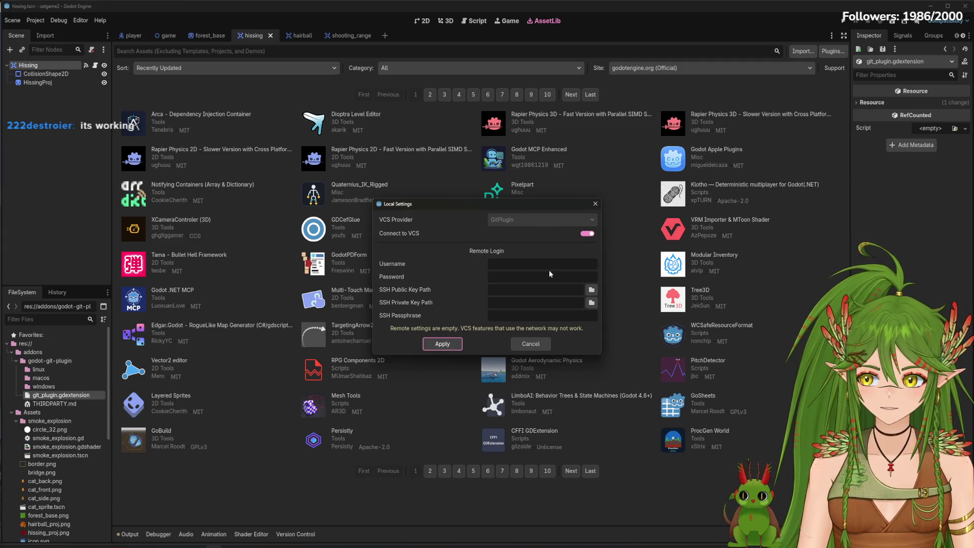
click(589, 234)
click(589, 221)
click(586, 220)
click(588, 234)
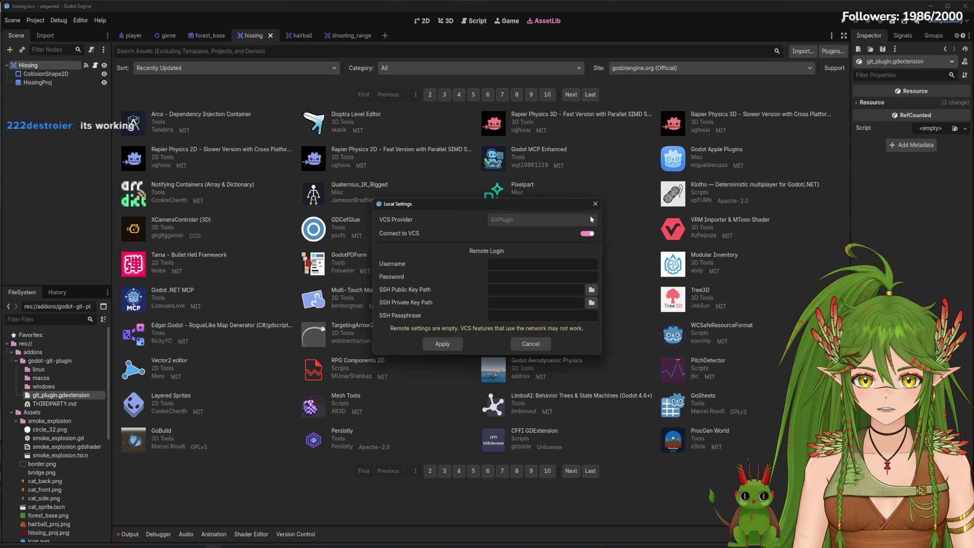
click(456, 343)
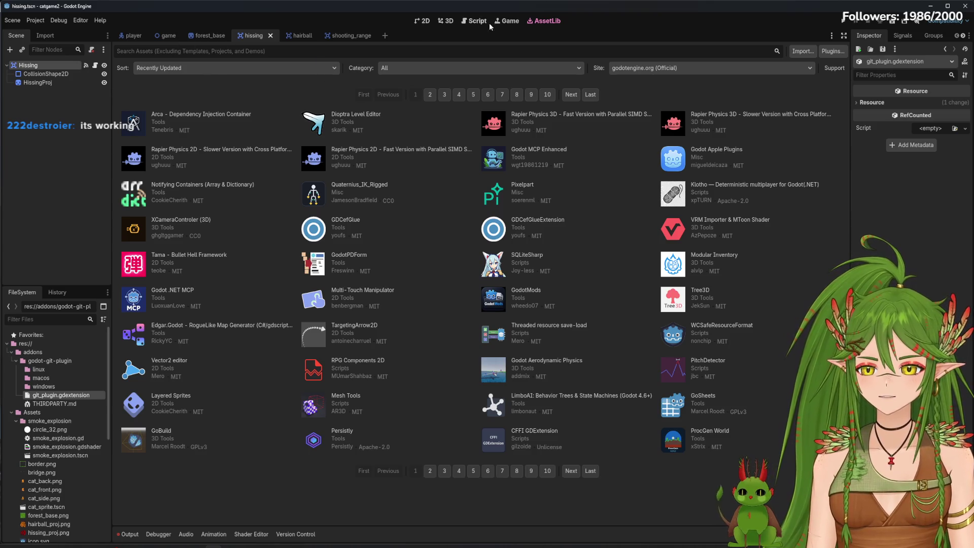
Switch to the game scene in the 2D editor, then recheck the Plugins list.
click(425, 21)
click(167, 35)
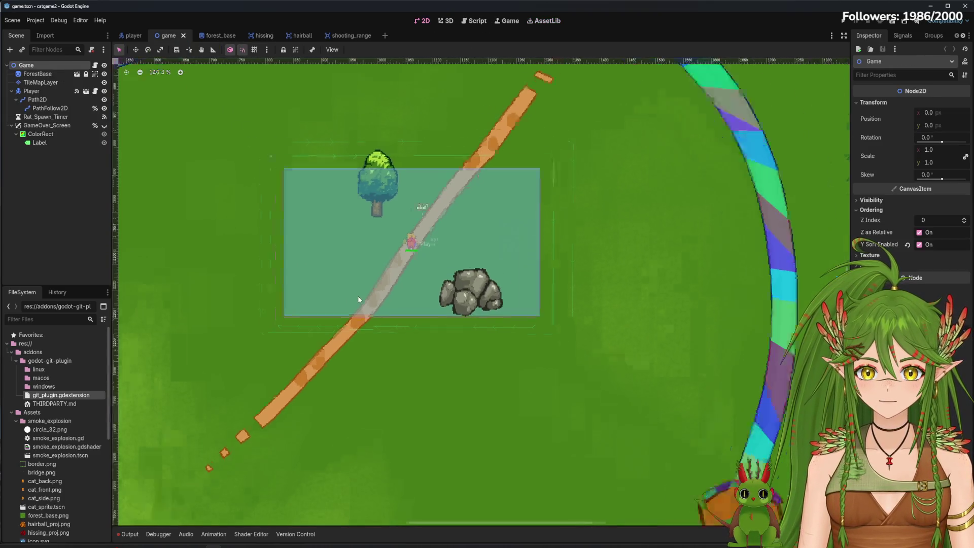
scroll(358, 295, down, 8)
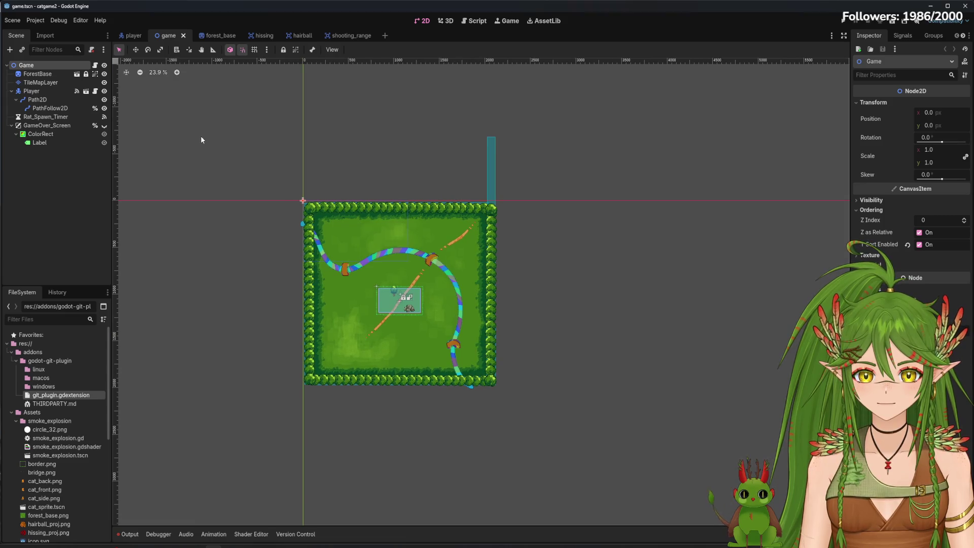
click(35, 20)
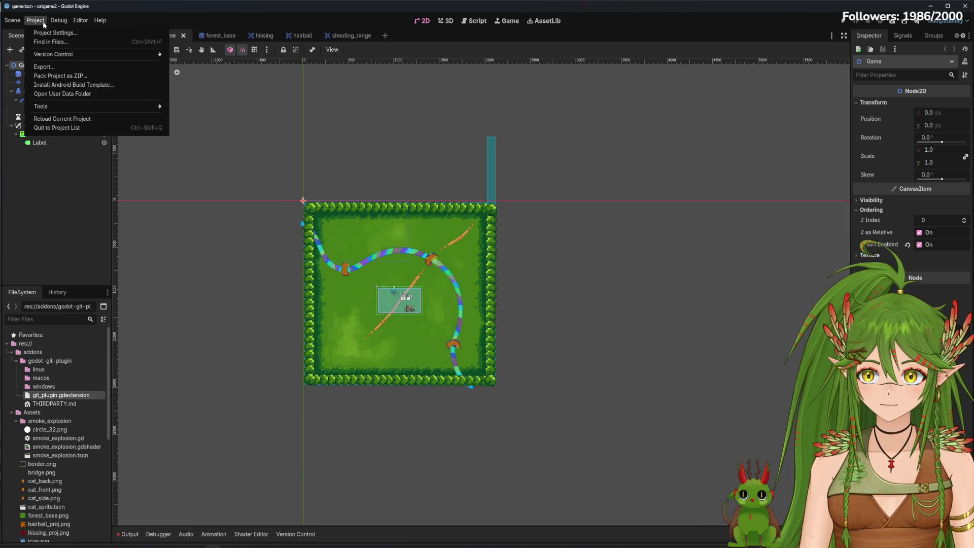
click(43, 32)
click(513, 146)
click(535, 148)
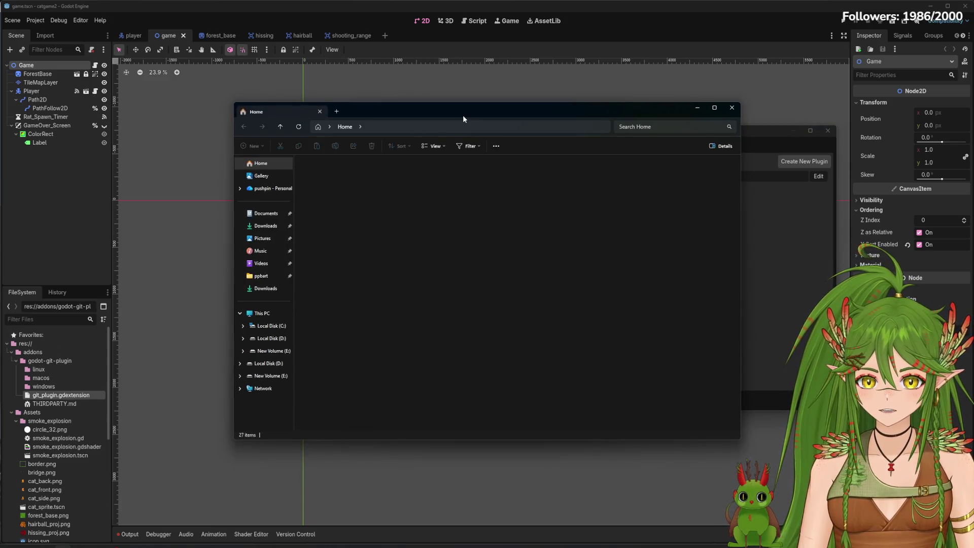
Open a Git Bash terminal from the desktop, then return to Godot and close Project Settings.
drag(463, 115, 973, 114)
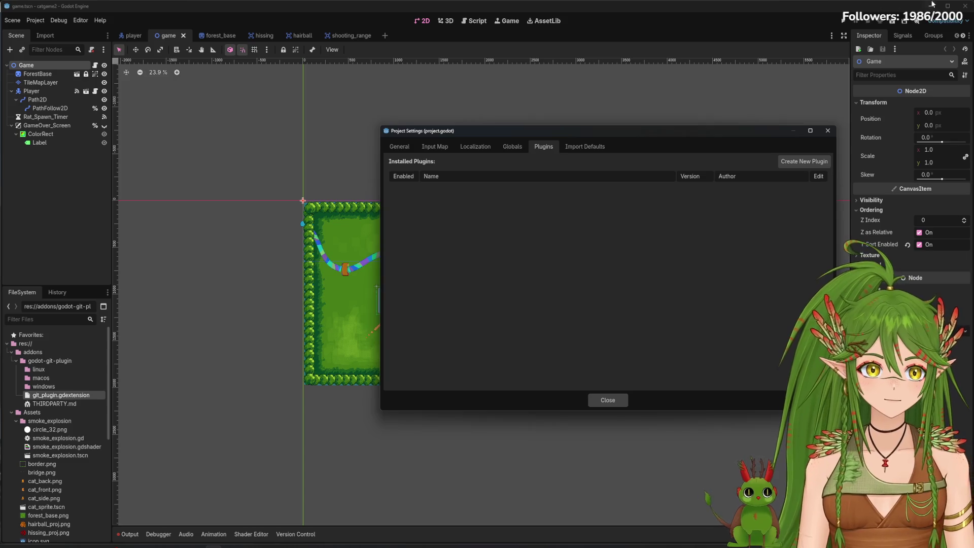
click(932, 5)
double_click(42, 365)
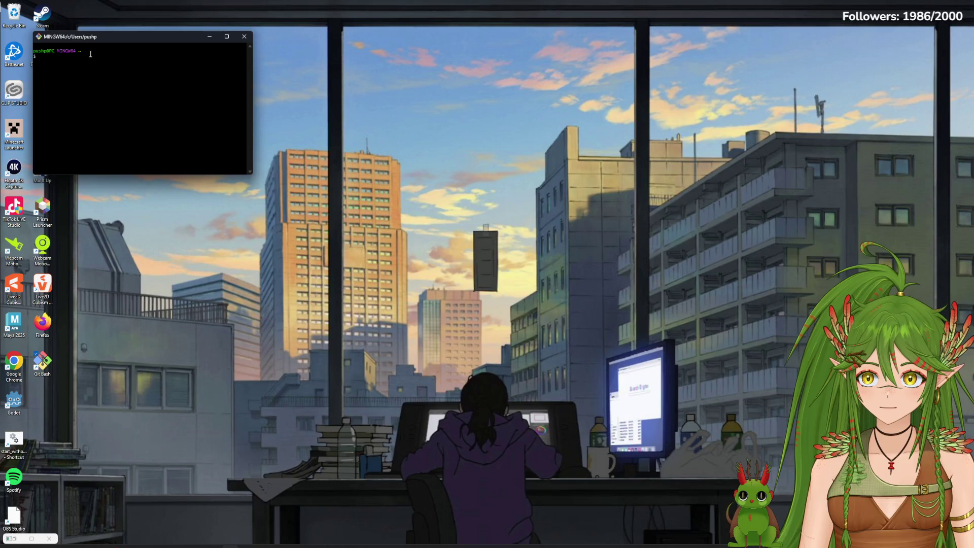
click(213, 547)
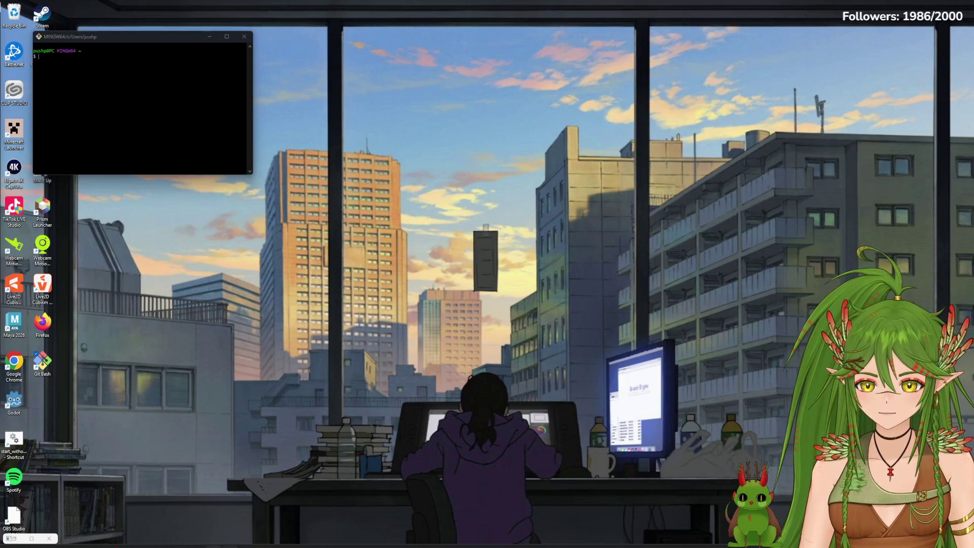
click(828, 131)
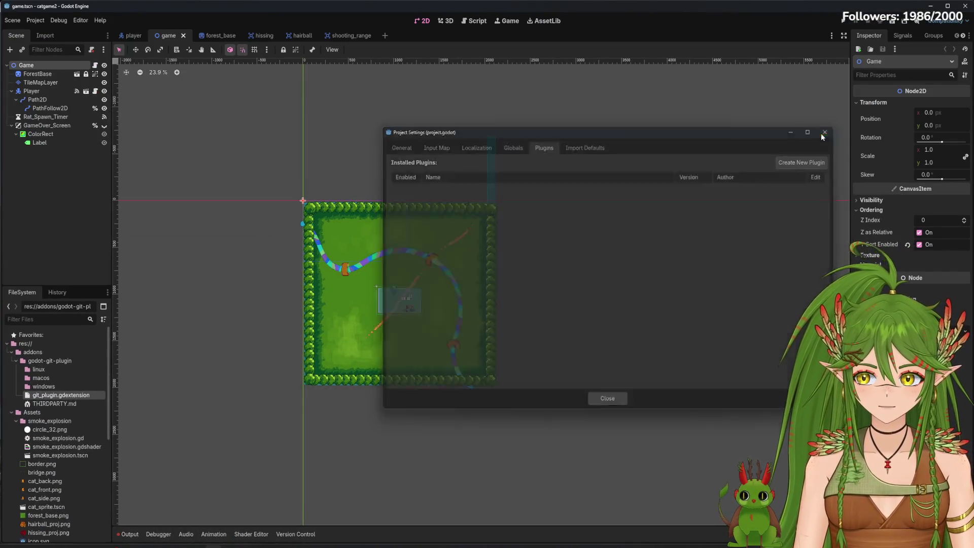
click(530, 21)
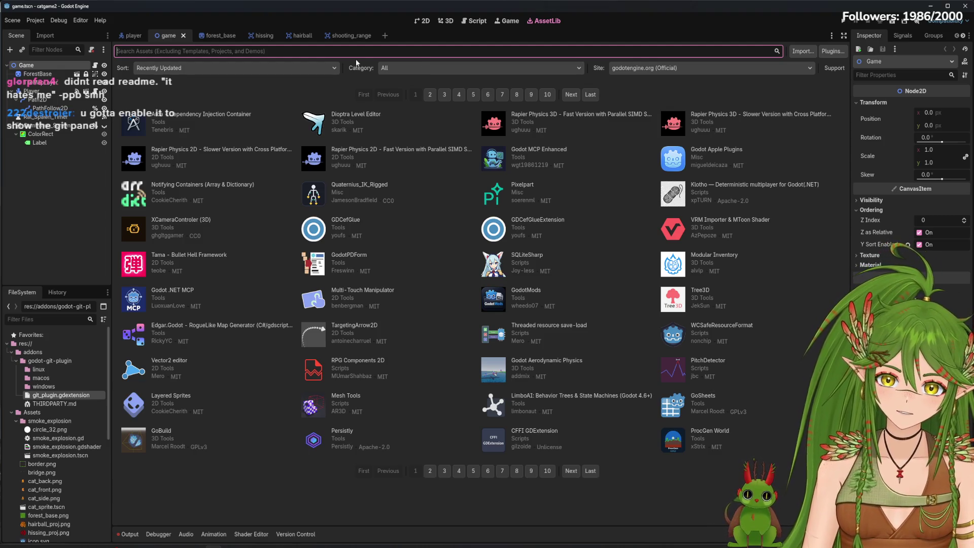
Search AssetLib for 'git', open Godot Git Plugin (4.1+), and browse its screenshots.
text(git)
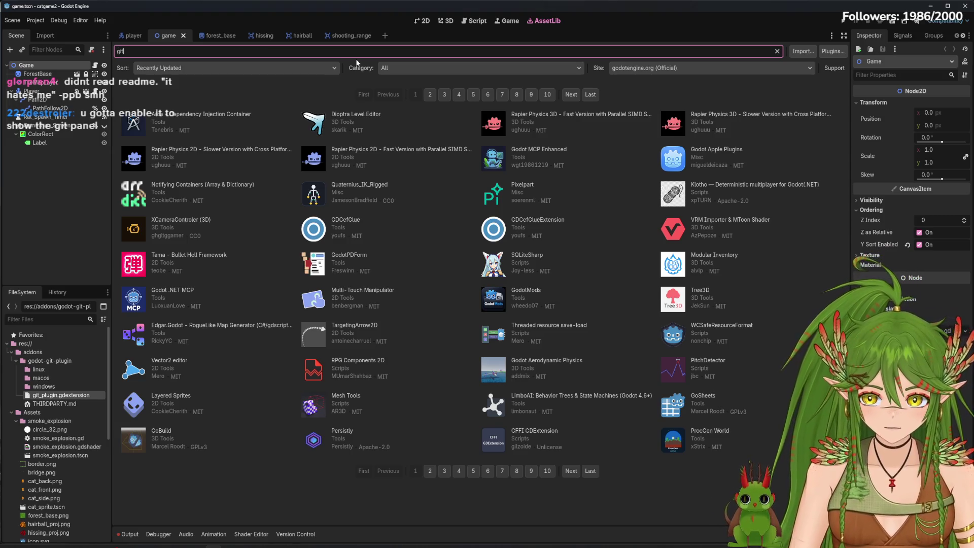
click(355, 137)
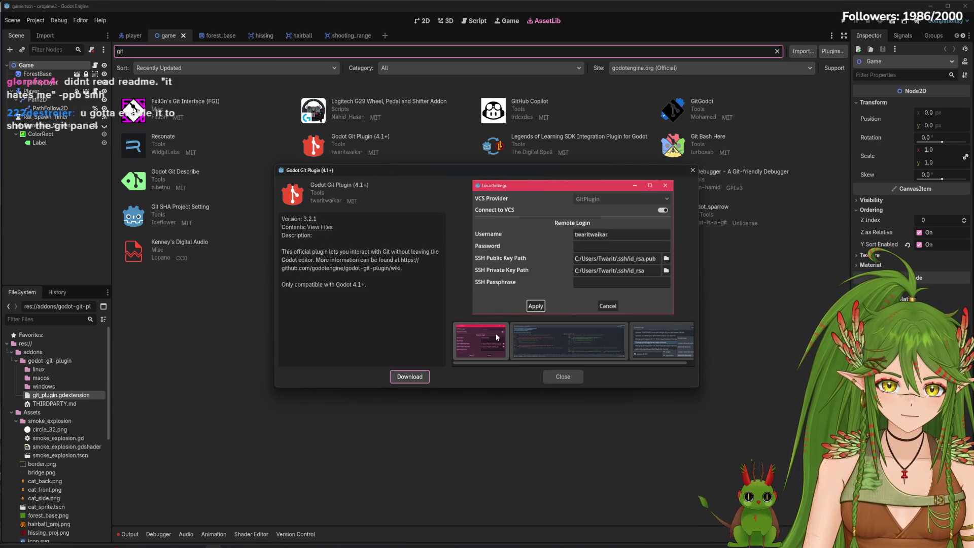
click(558, 339)
click(652, 345)
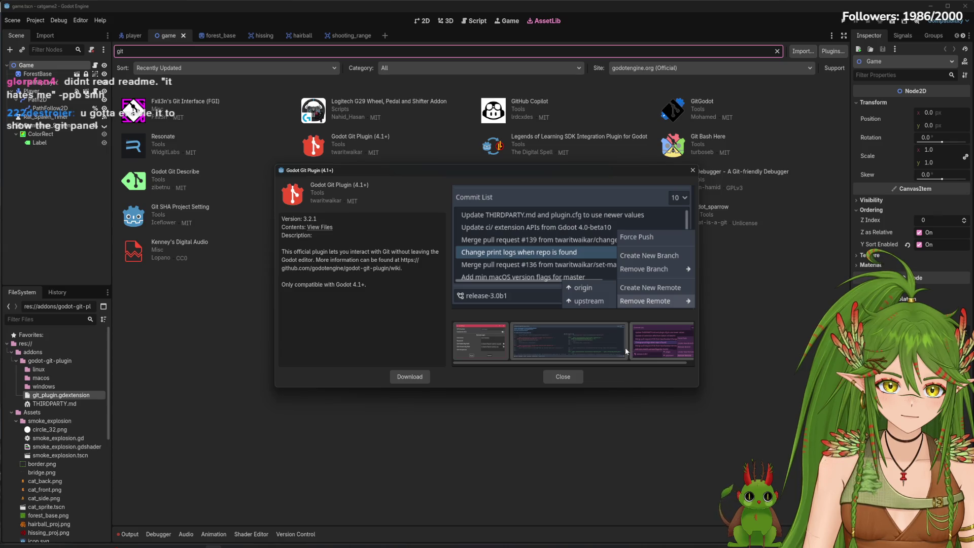
click(625, 347)
click(502, 330)
click(599, 337)
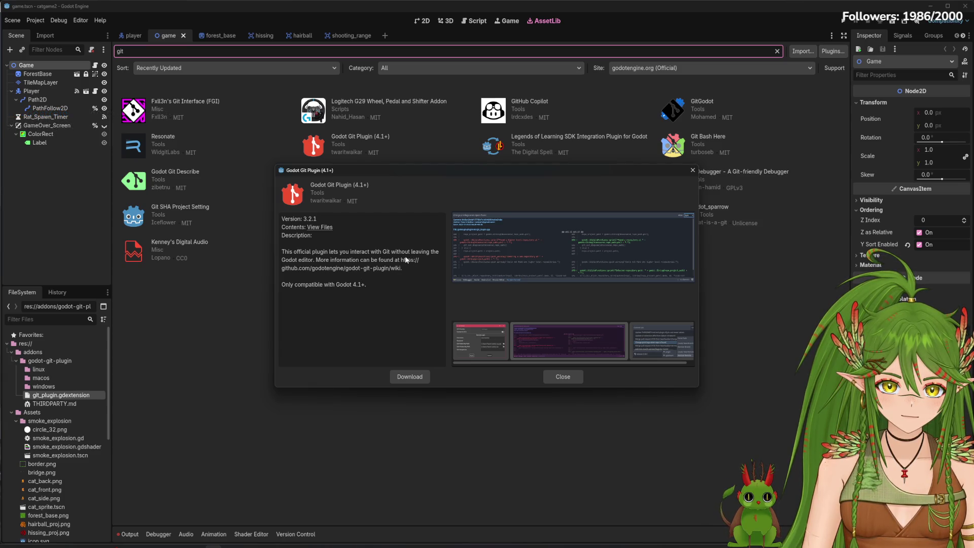
Copy the plugin's wiki link and close the details window.
drag(412, 264, 412, 272)
right_click(412, 271)
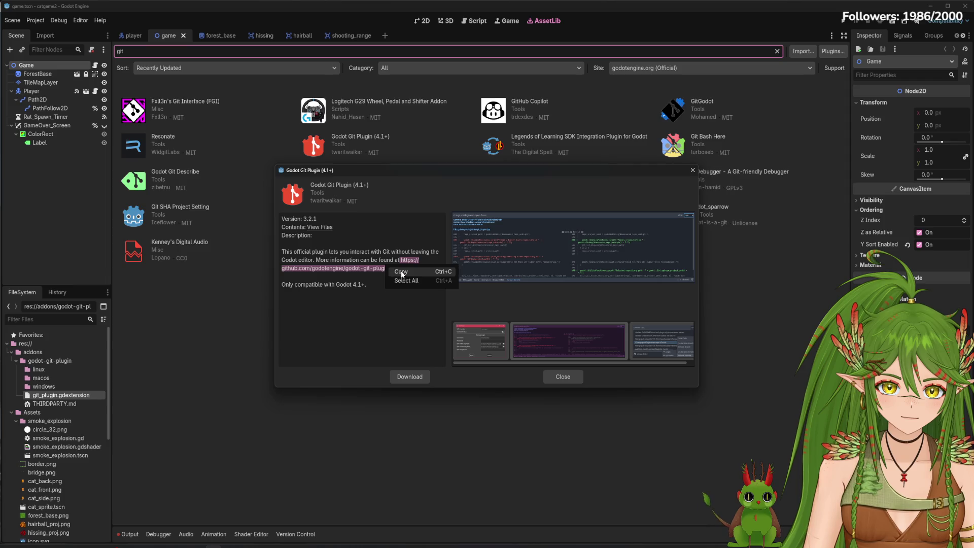
click(398, 270)
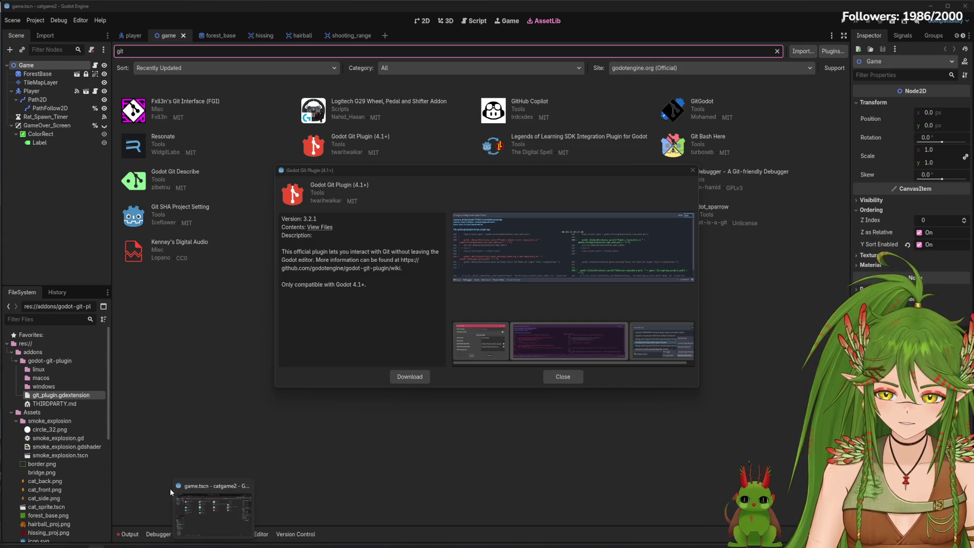
click(549, 377)
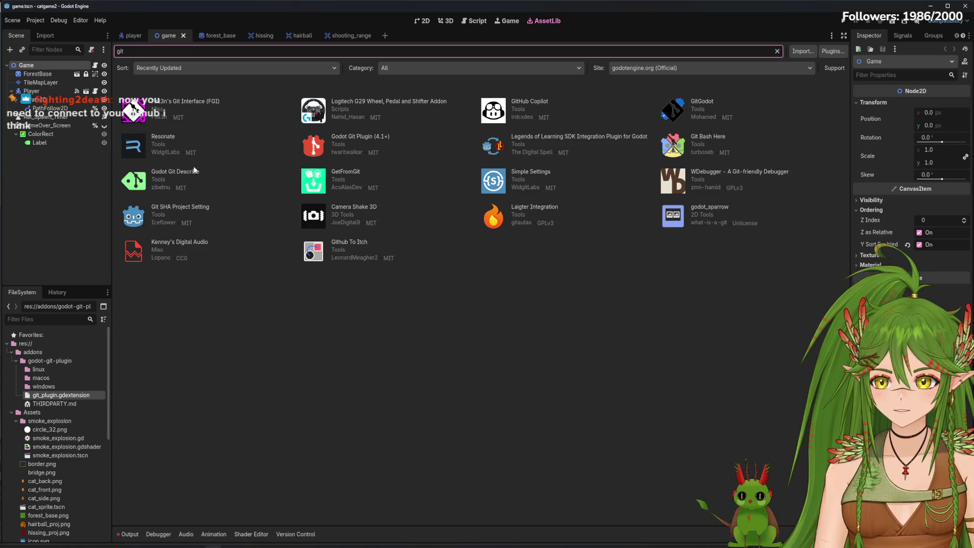
Check the installed plugins list in Project Settings and close it.
click(77, 23)
mouse_move(36, 21)
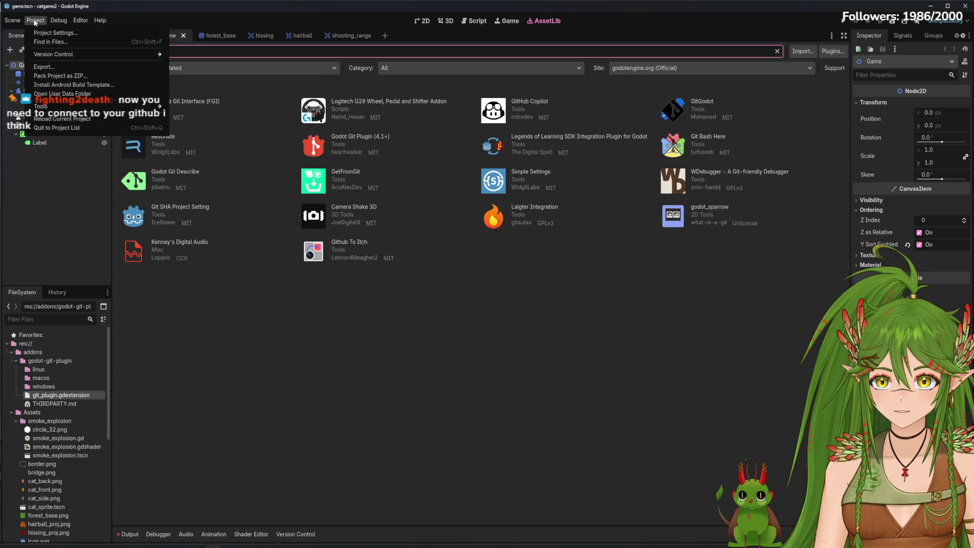
click(56, 33)
click(544, 147)
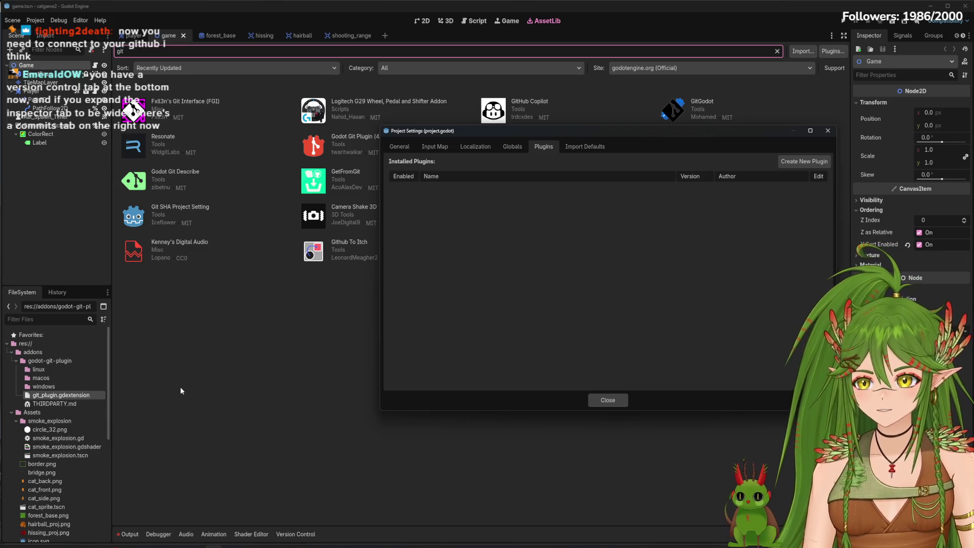
click(608, 400)
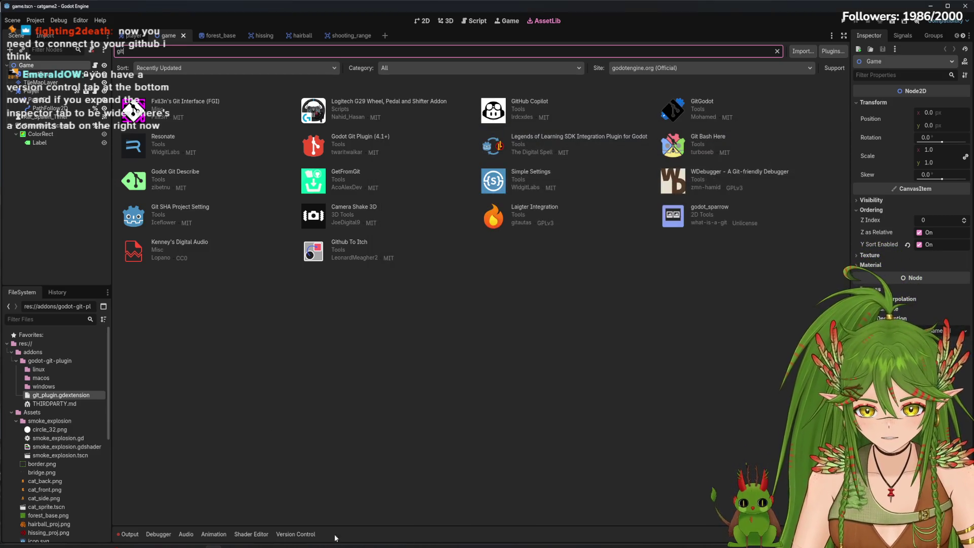
Open the Version Control panel, widen the dock, and show the Commit view with 85 changes.
click(291, 533)
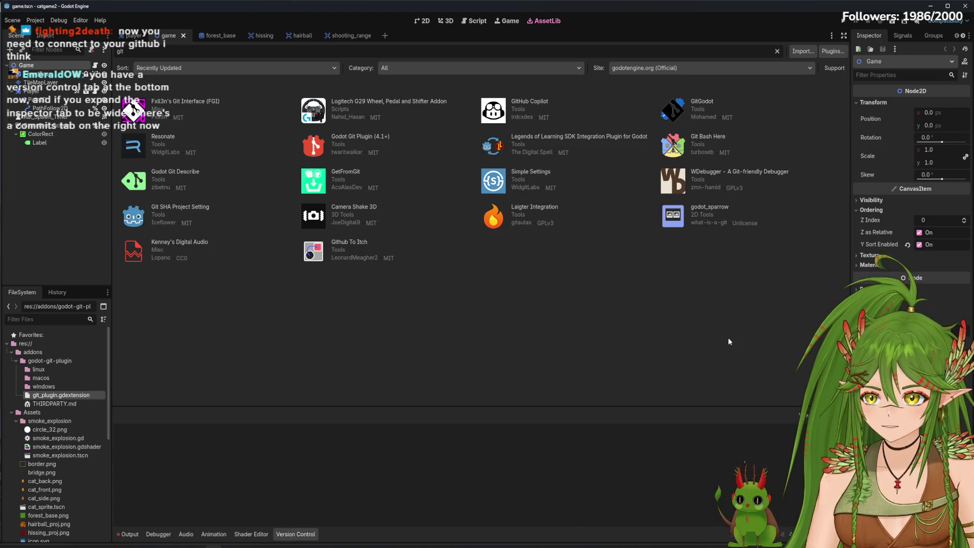
drag(852, 288, 729, 287)
click(854, 37)
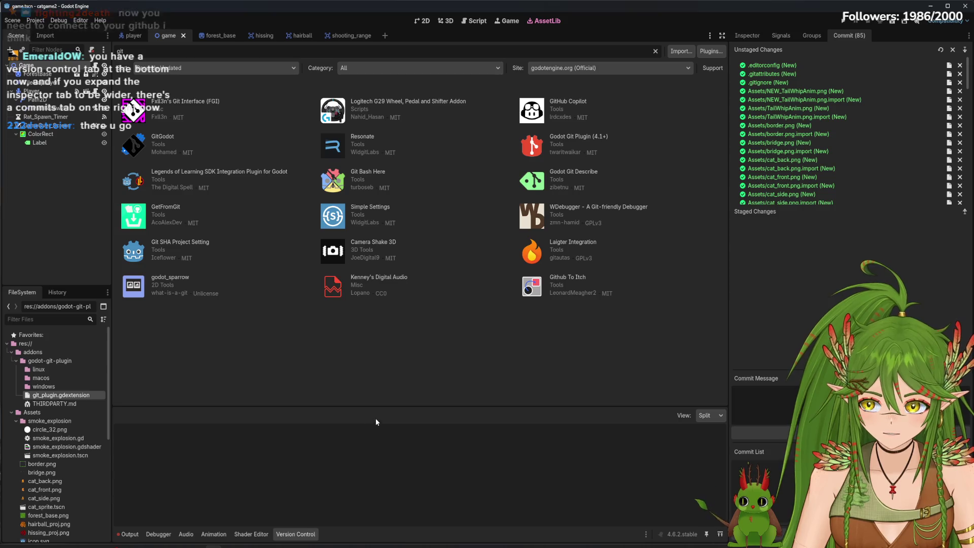
Enlarge the Version Control panel and close the Git Bash terminal window.
mouse_move(376, 406)
mouse_down()
mouse_move(416, 344)
mouse_move(416, 355)
mouse_up()
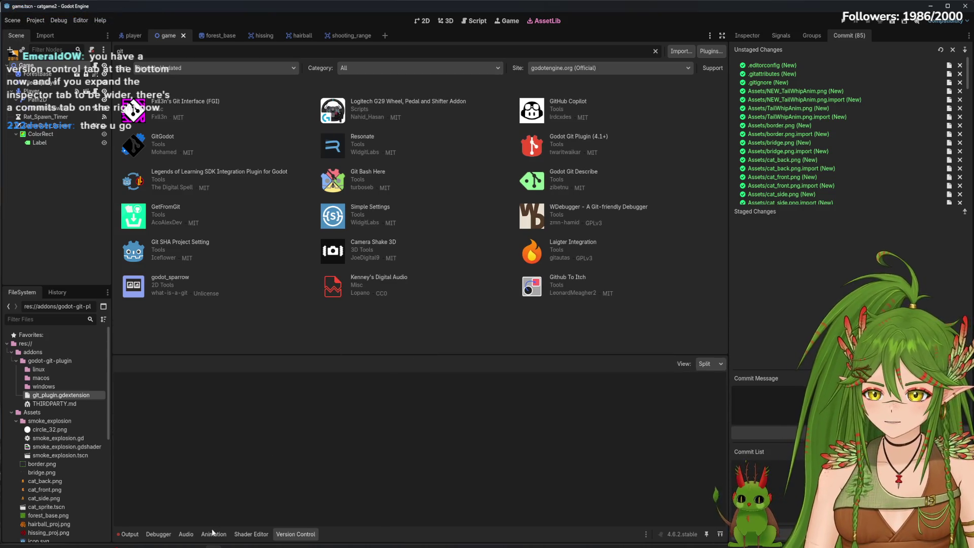
drag(172, 37, 568, 219)
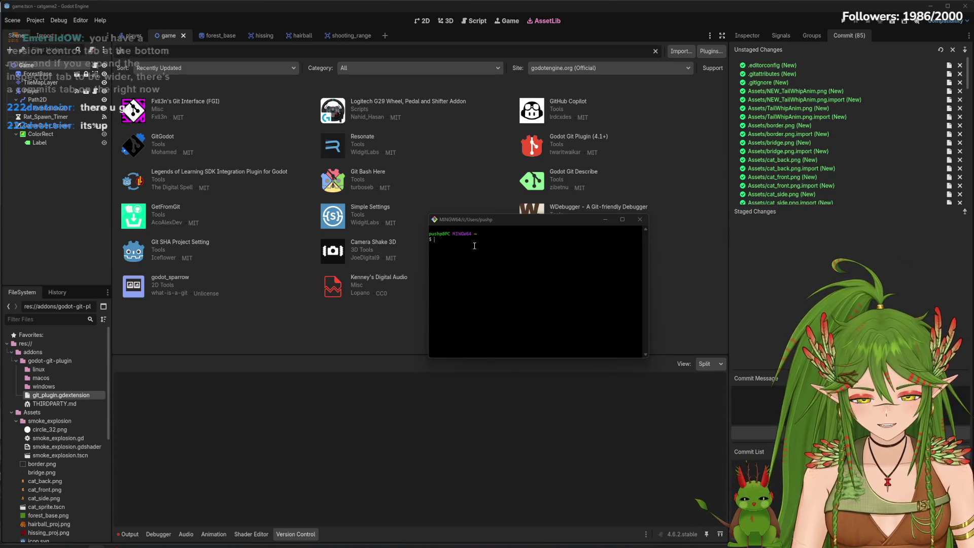
click(640, 219)
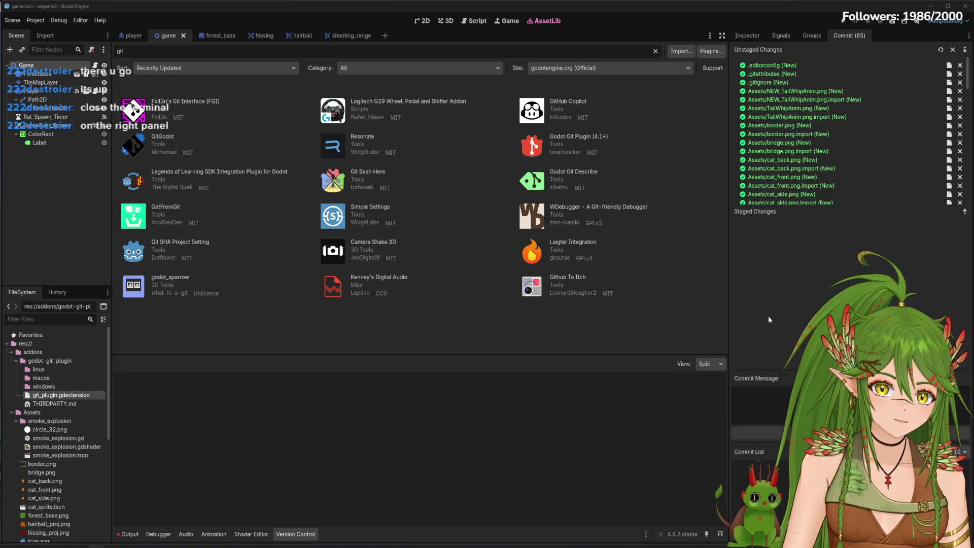
Scroll through the 85 unstaged files and place the cursor in the commit message box.
scroll(794, 117, down, 5)
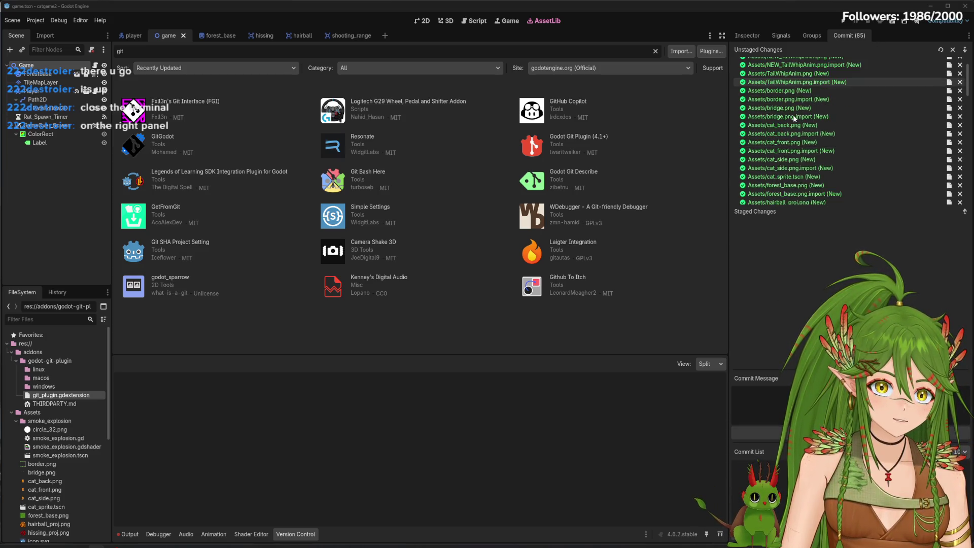
scroll(793, 120, up, 5)
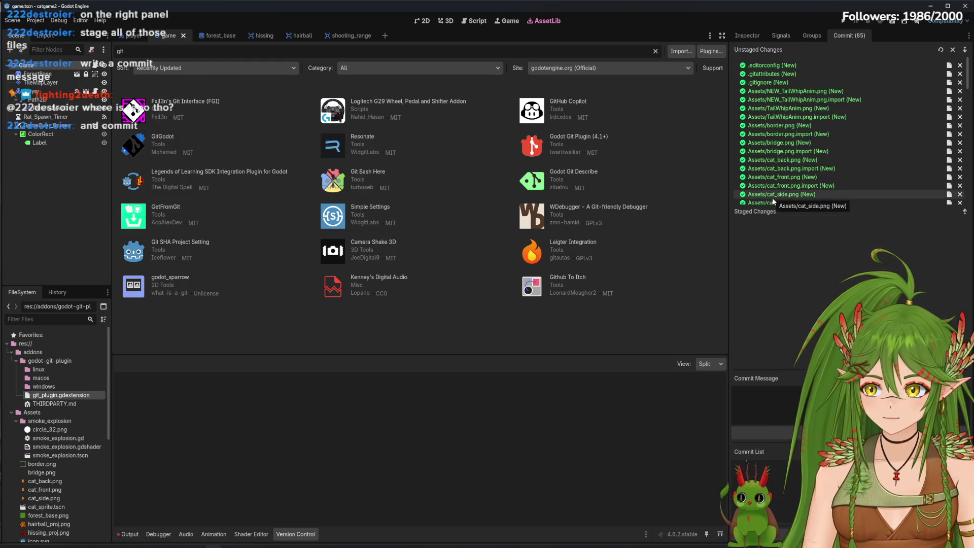
click(767, 389)
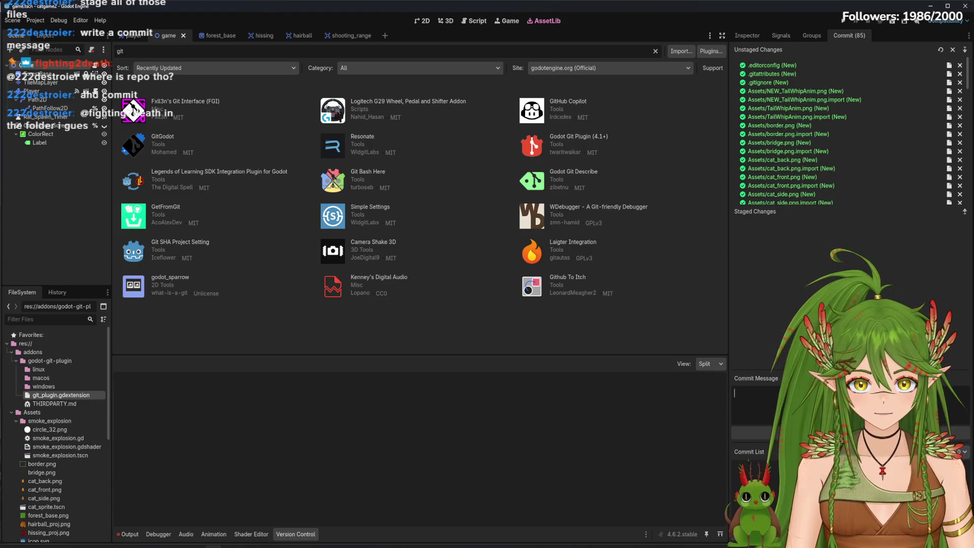
Write 'pre git progress' with bullets: player movement, enemy movement, tailwhip prototype, hissing projectile, hairball, forest map.
text(pre git progre)
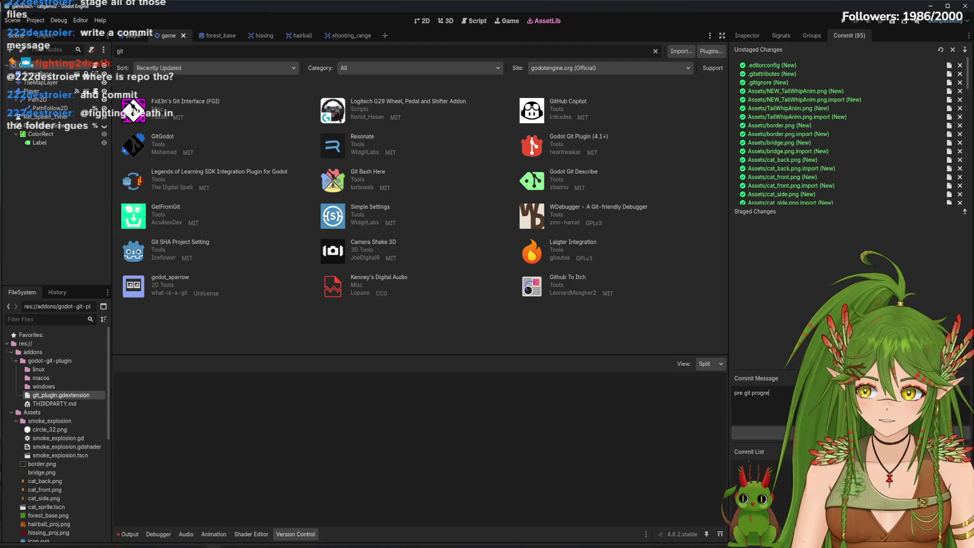
text(player movement +)
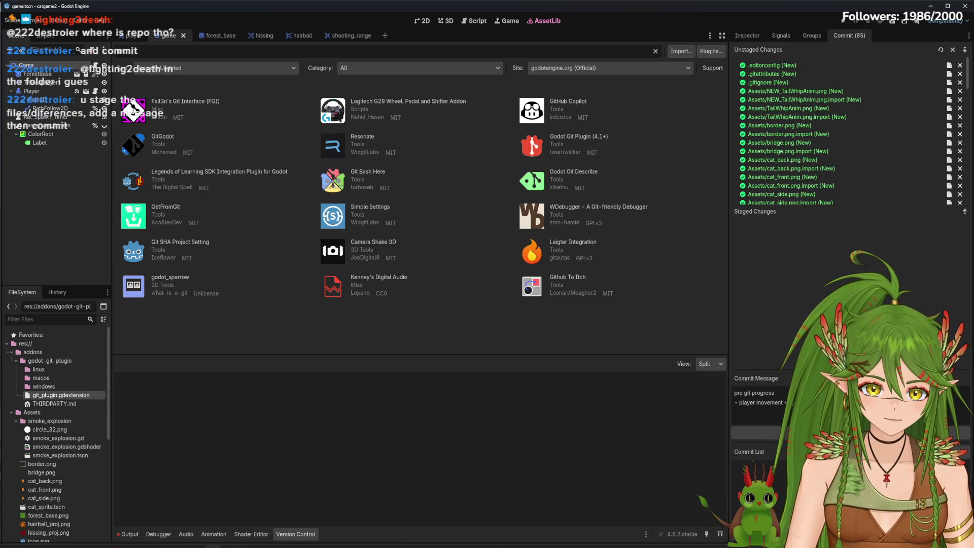
text(- enem)
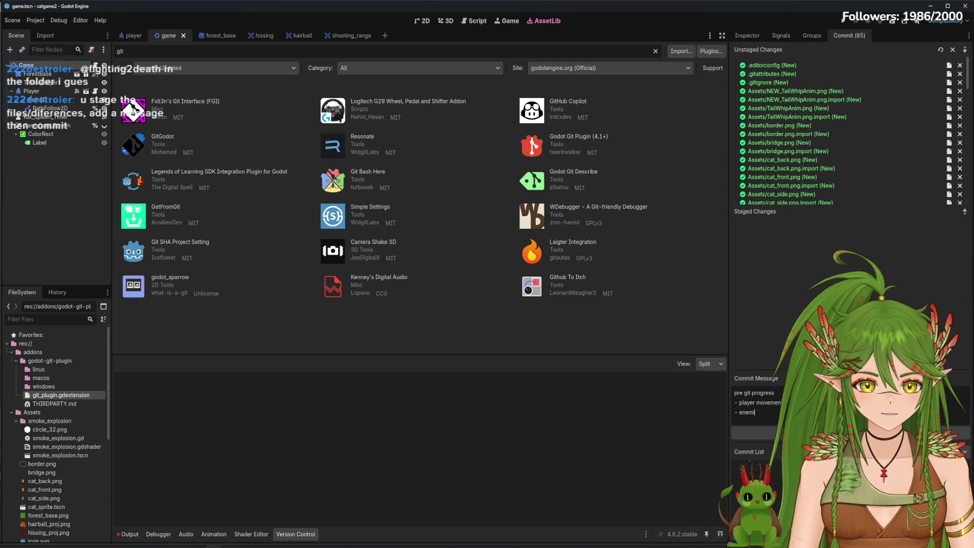
text(iy moveme)
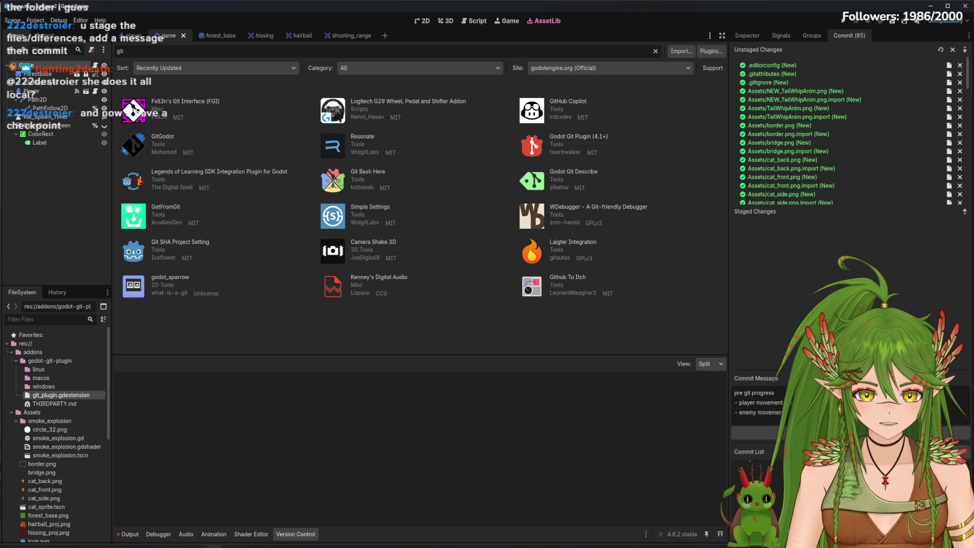
key(Return)
text(- tailwhip prototype)
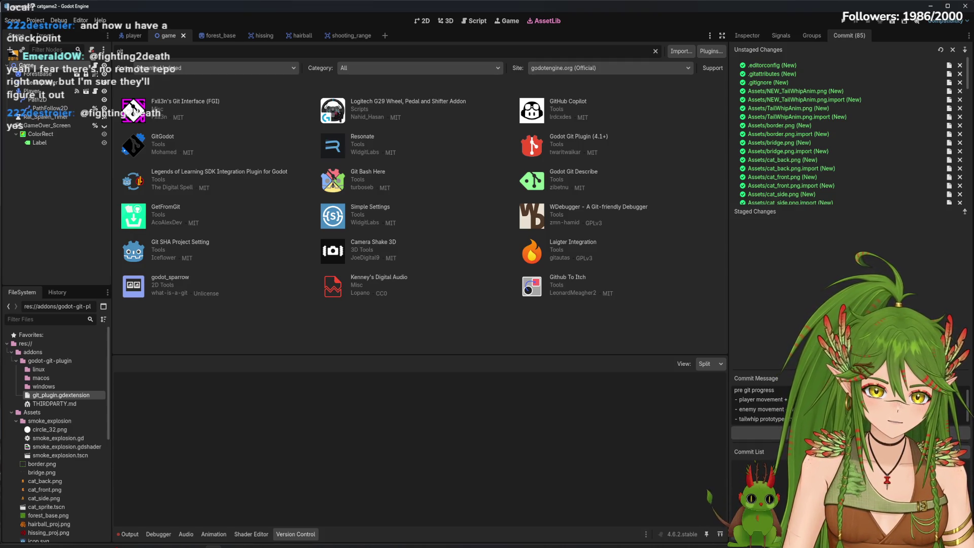
key(Return)
text(- hissing projectile)
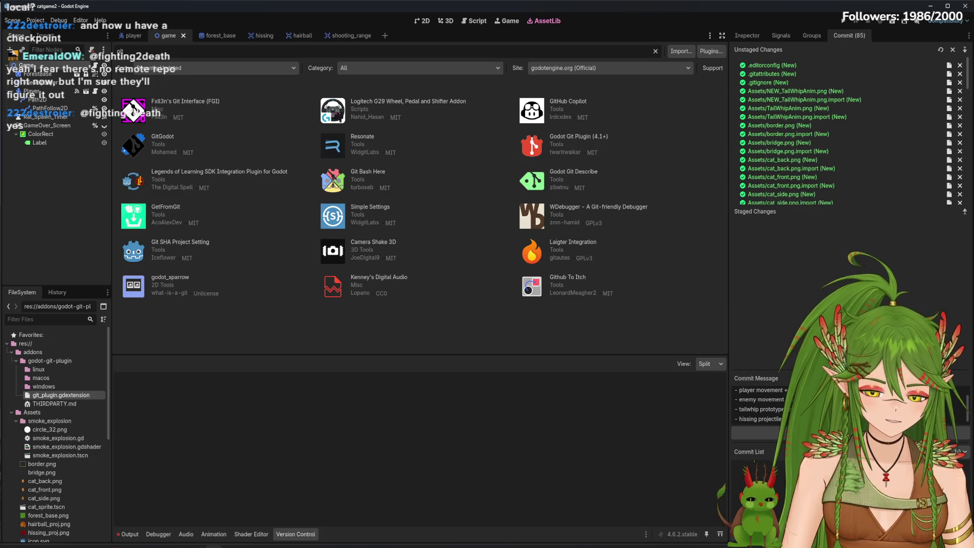
key(Return)
text(- hairball with not)
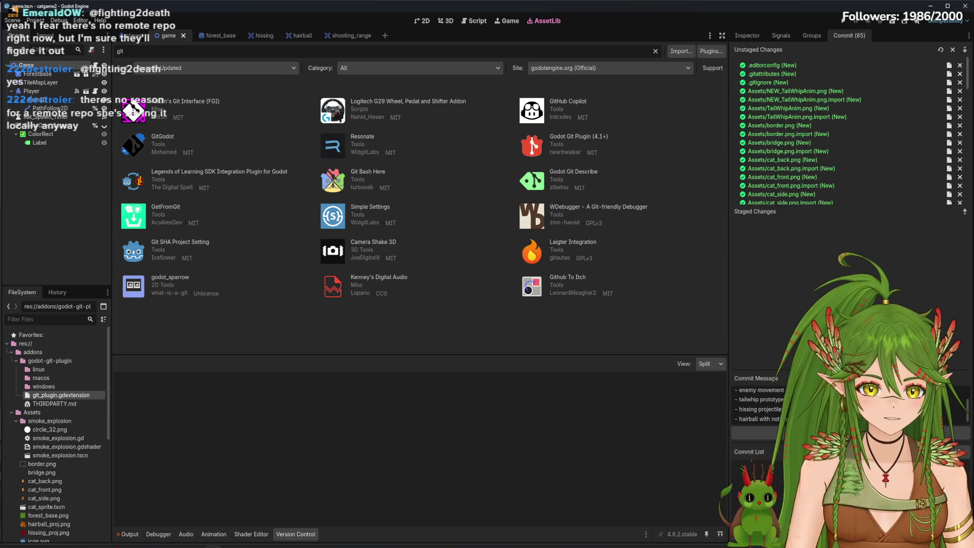
key(Return)
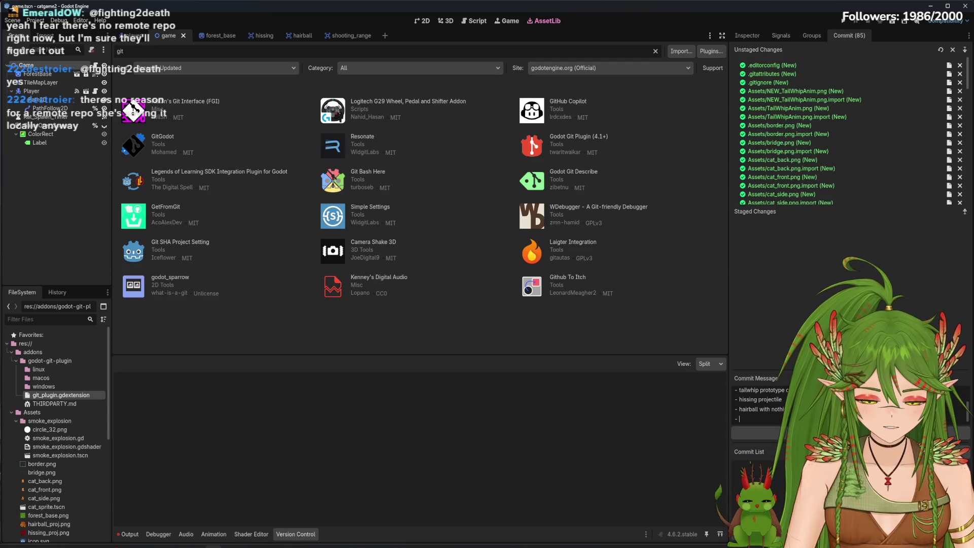
text(forest map w/ colli)
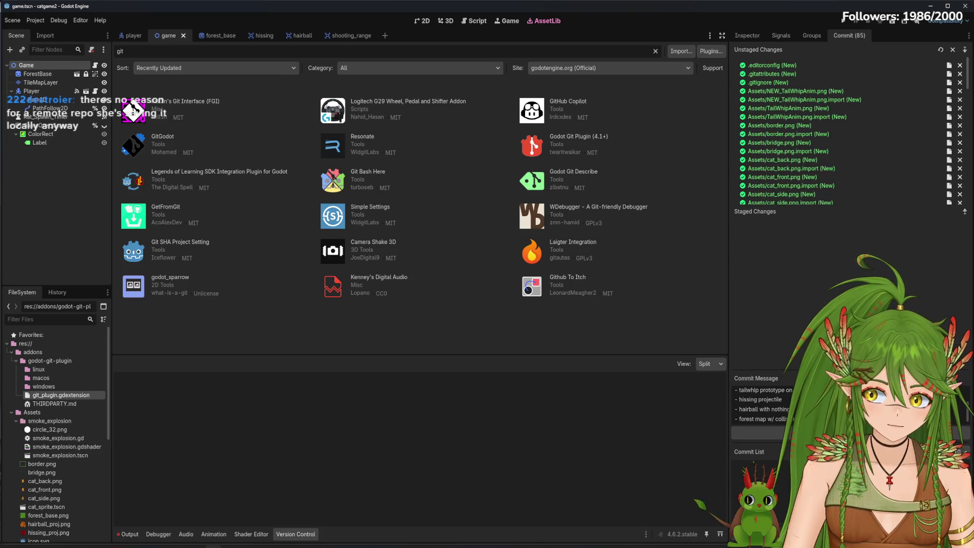
key(Return)
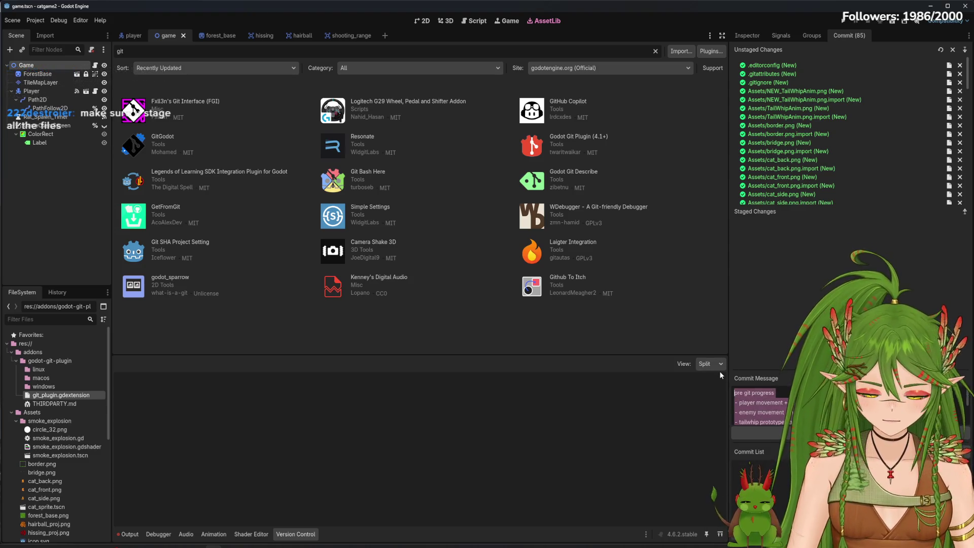
click(771, 394)
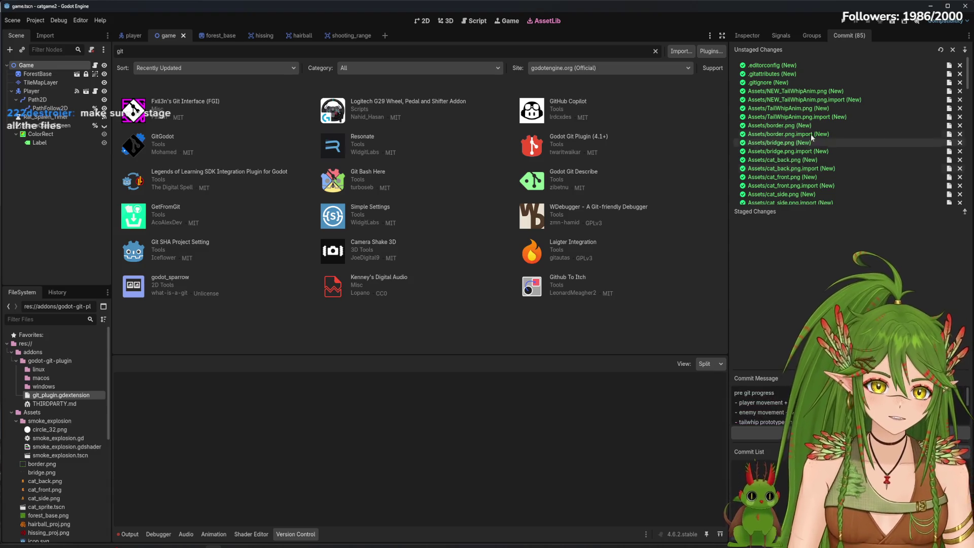
Return to the 2D game scene and preview the .editorconfig and .gitattributes diffs.
click(788, 67)
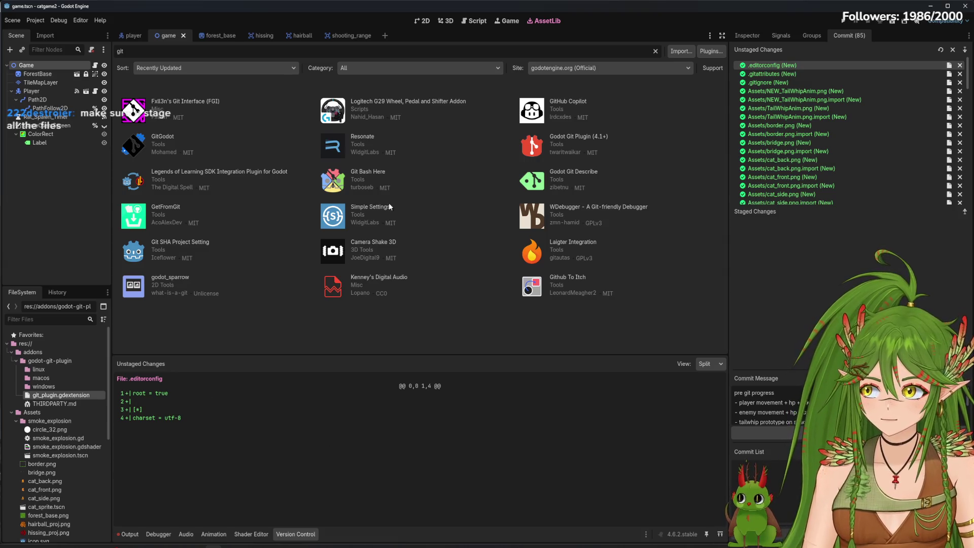
click(422, 21)
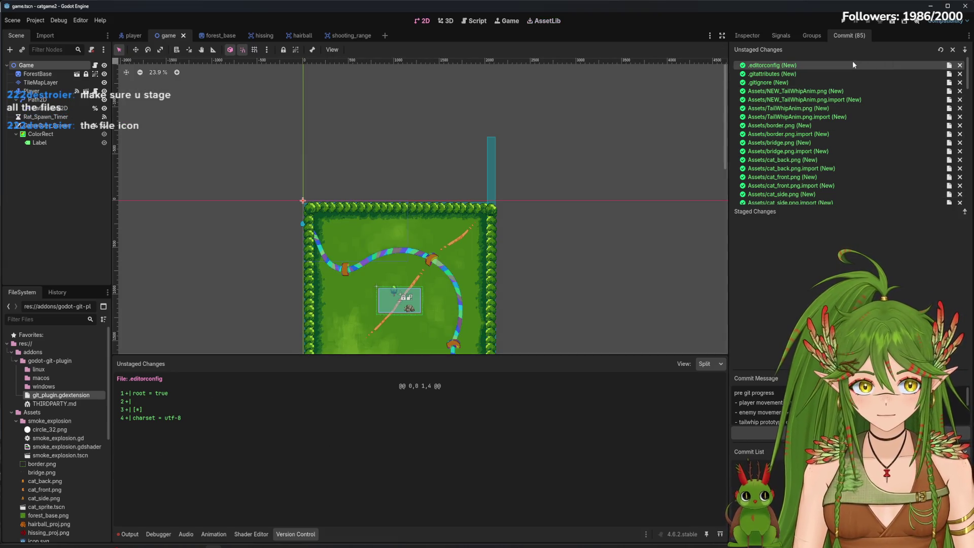
click(840, 73)
click(879, 69)
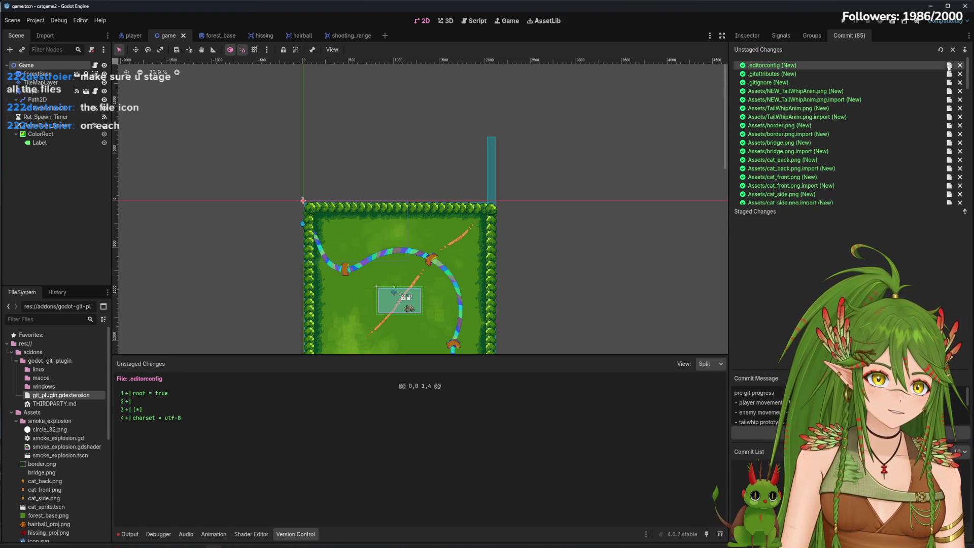
click(949, 67)
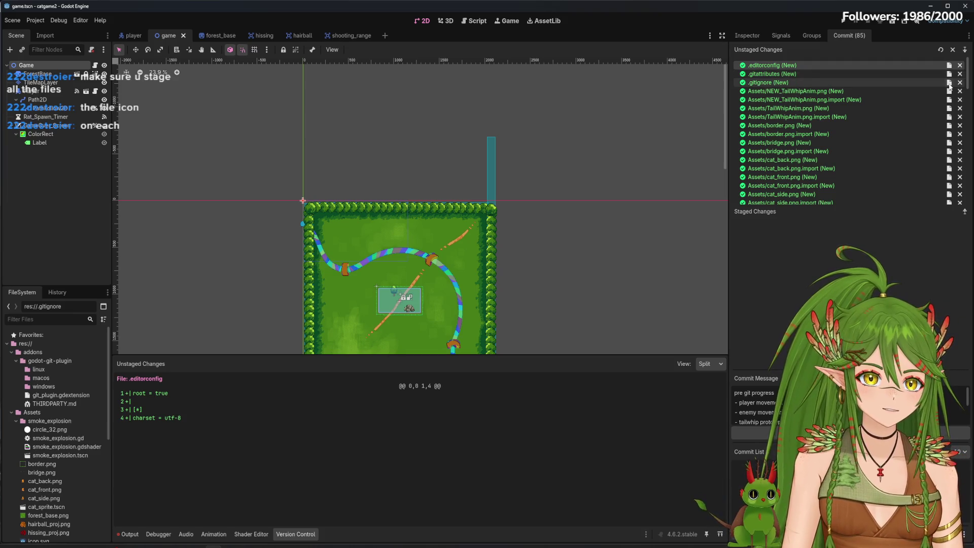
click(948, 116)
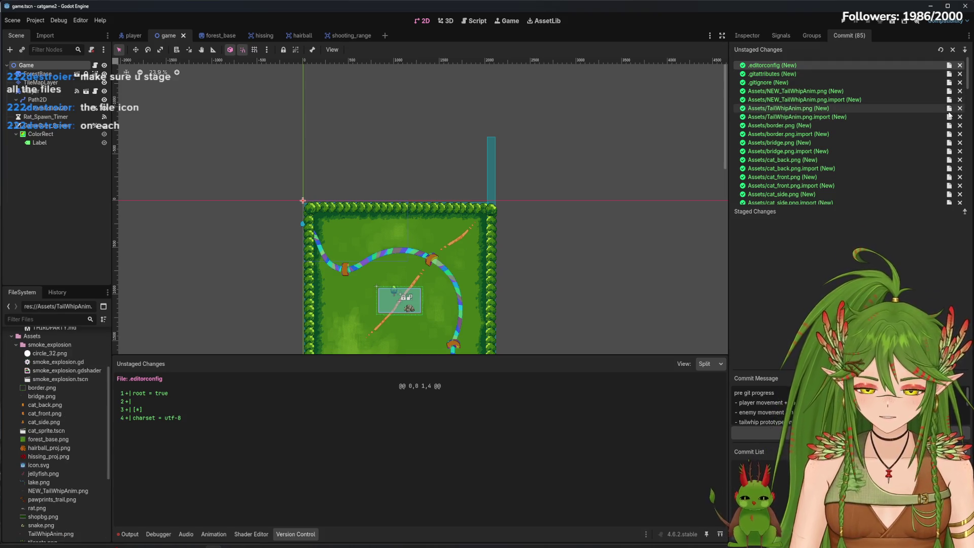
Locate project.godot, a git plugin file, THIRDPARTY.md and rat_enemy.gd.uid in the project files.
scroll(934, 167, down, 2)
scroll(918, 201, down, 8)
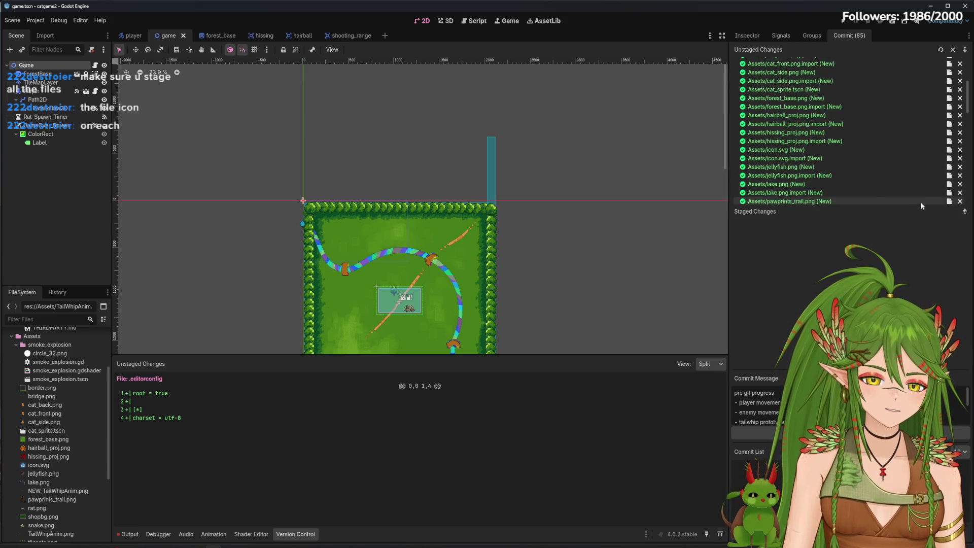
scroll(920, 200, down, 10)
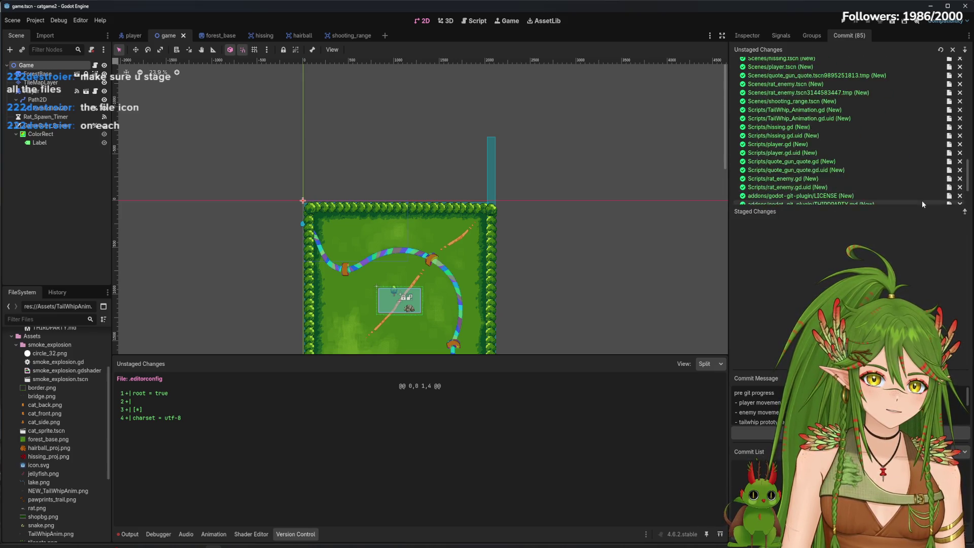
click(948, 197)
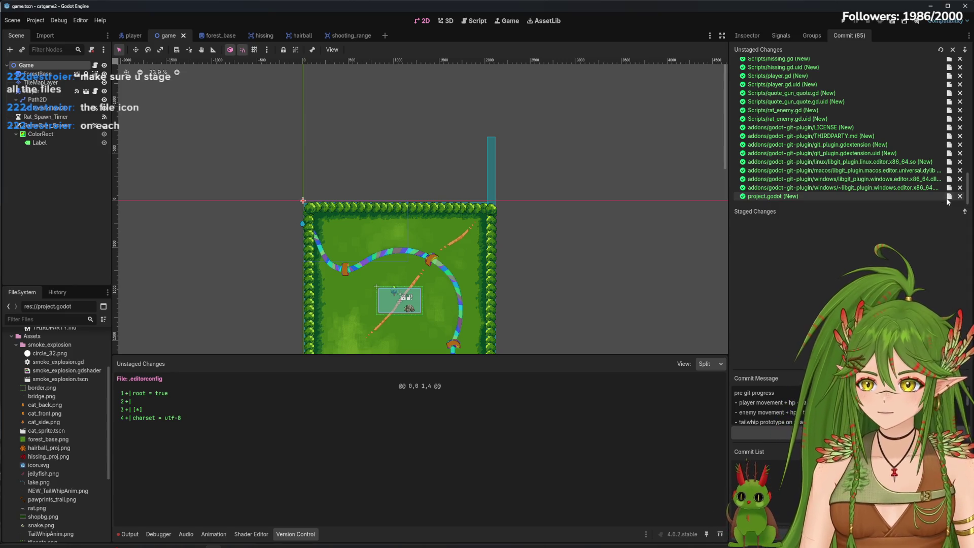
click(949, 187)
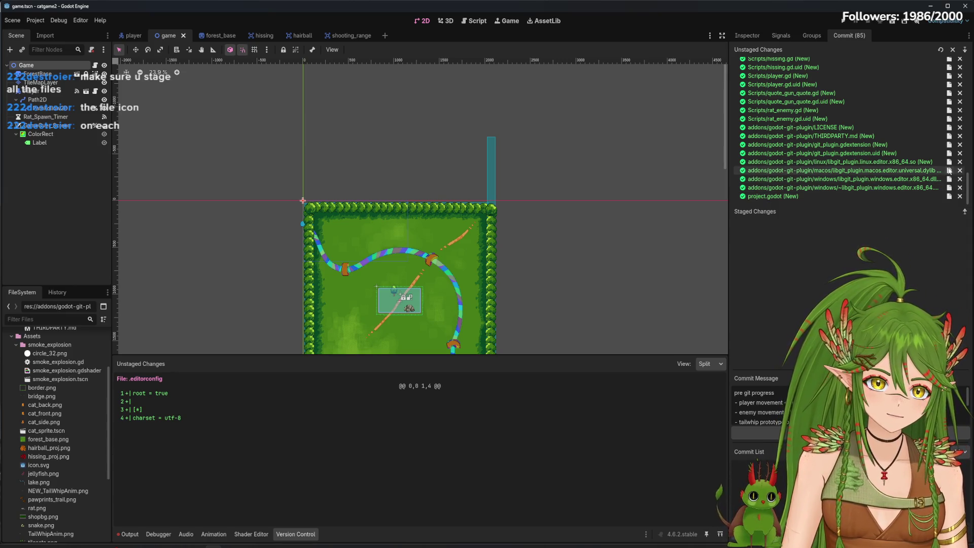
click(948, 136)
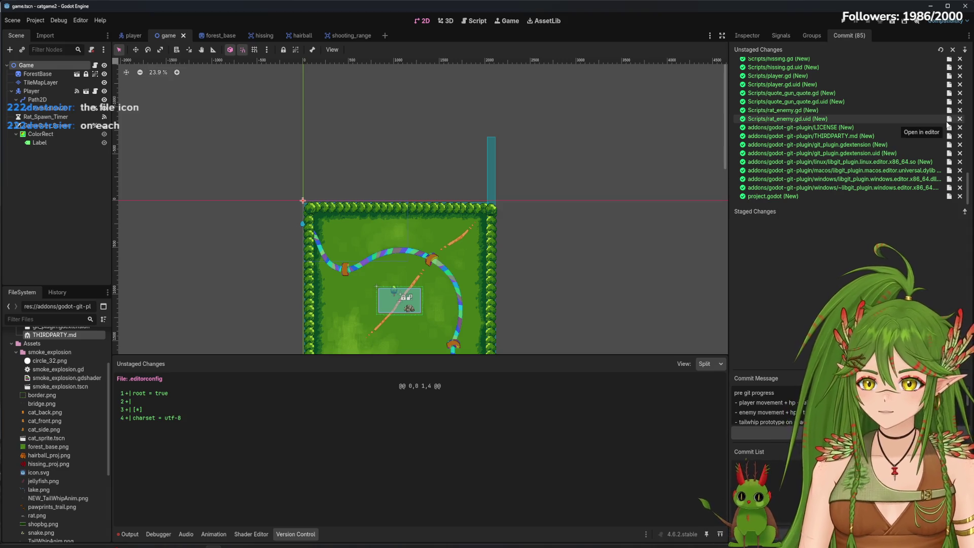
click(949, 120)
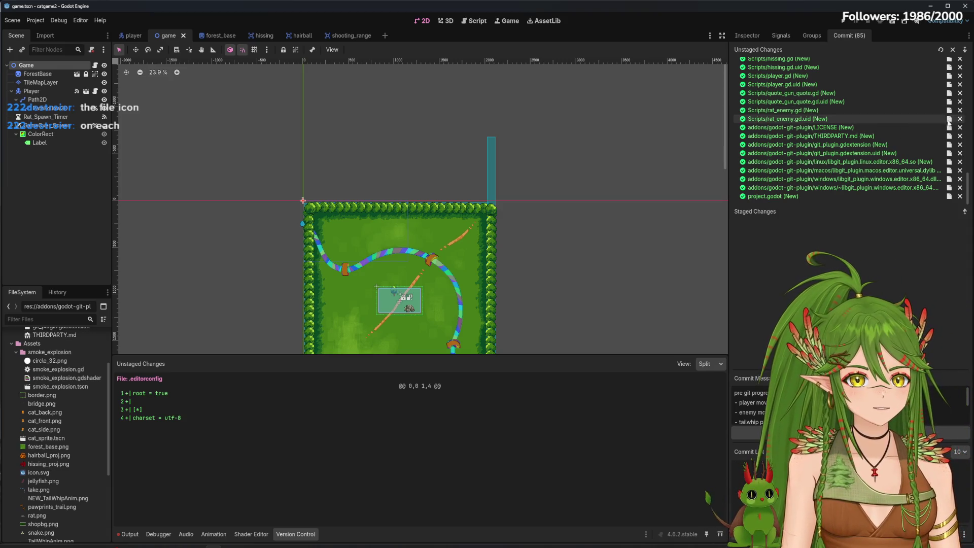
Review the diffs of project.godot, rat_enemy.gd and the Windows libgit plugin file.
click(864, 196)
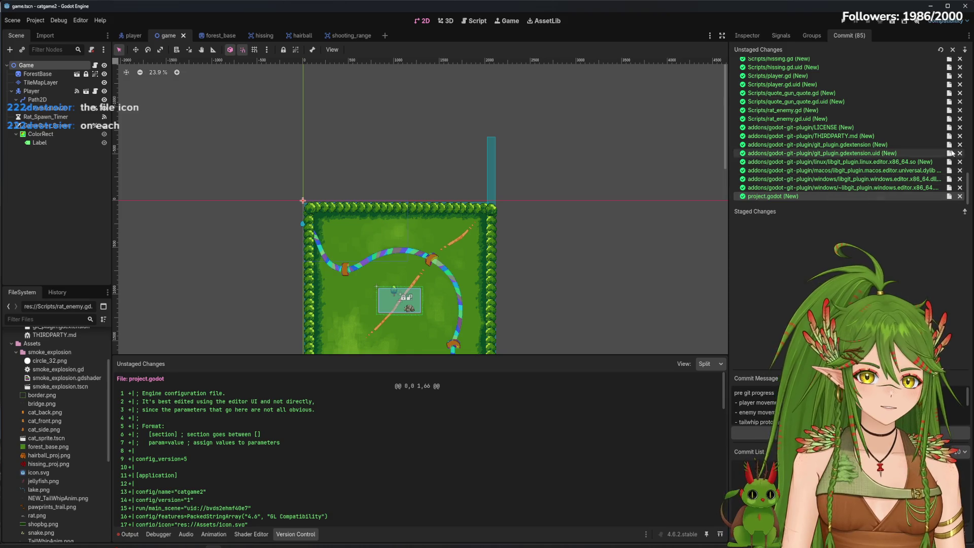
click(949, 84)
click(913, 91)
click(896, 110)
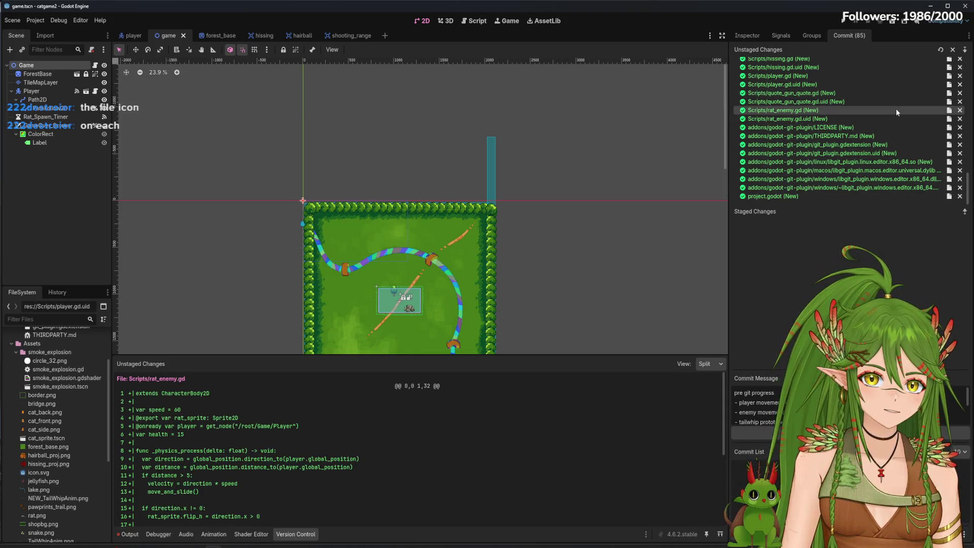
scroll(450, 396, down, 5)
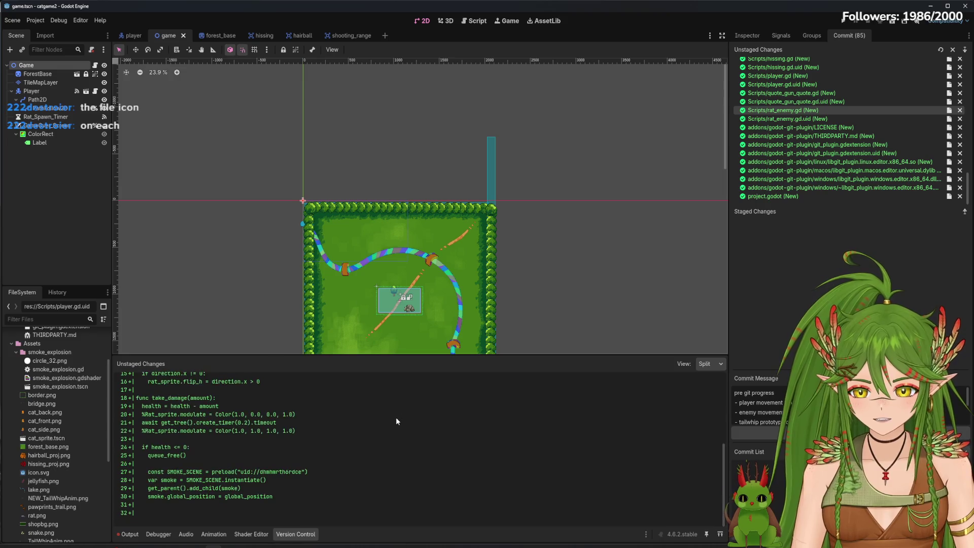
scroll(219, 505, up, 5)
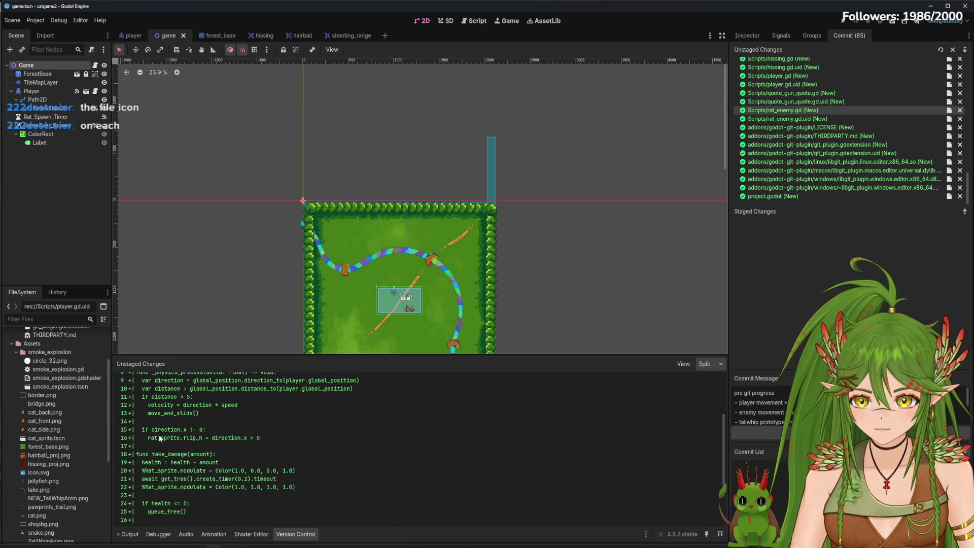
click(949, 178)
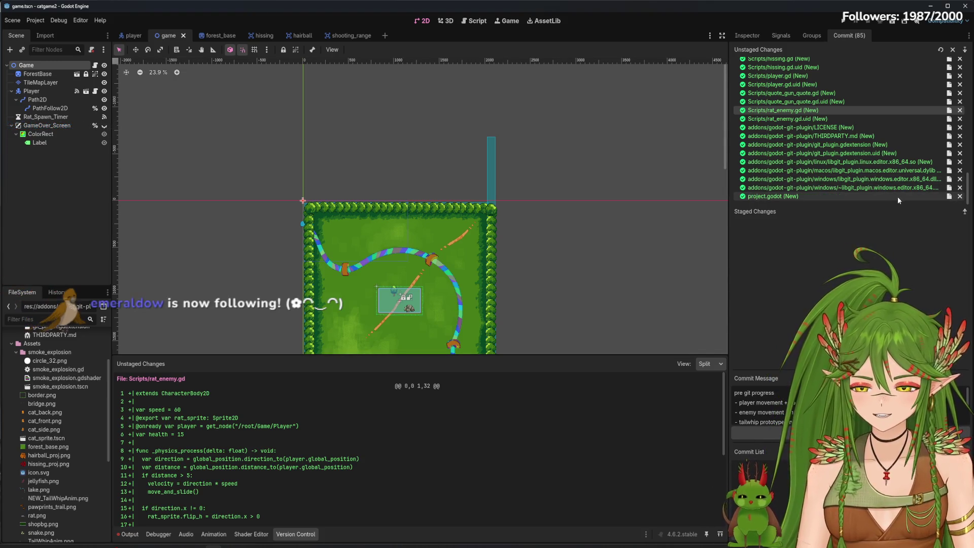
click(949, 196)
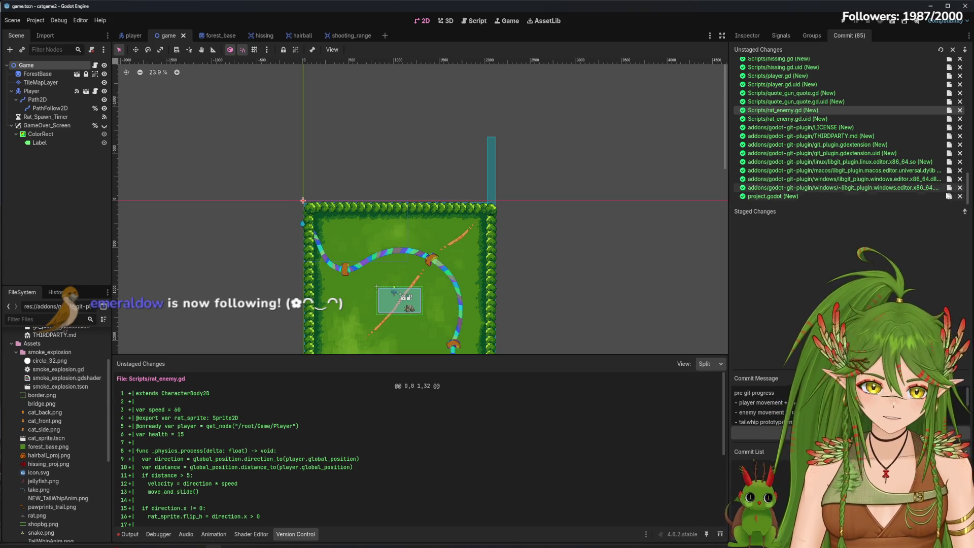
click(900, 188)
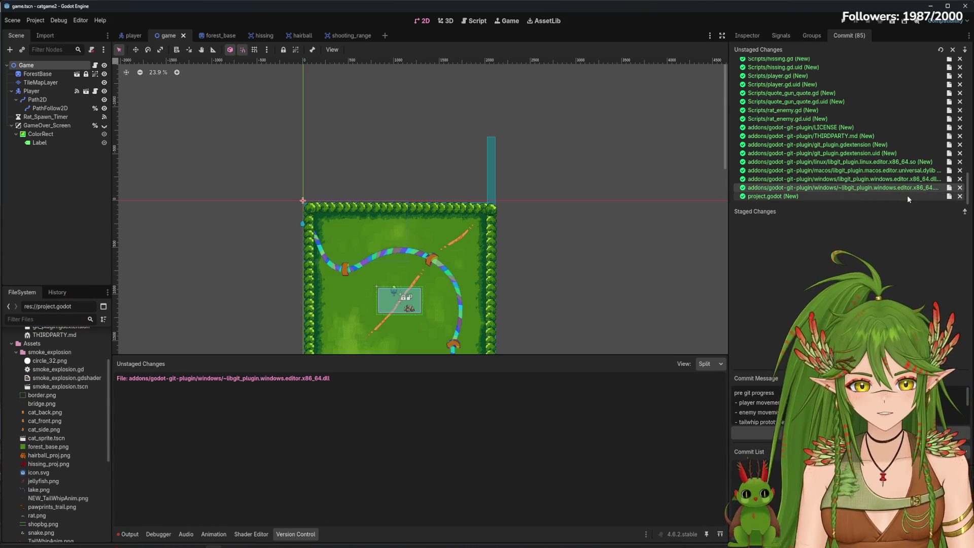
click(908, 195)
scroll(924, 194, up, 5)
scroll(924, 193, down, 5)
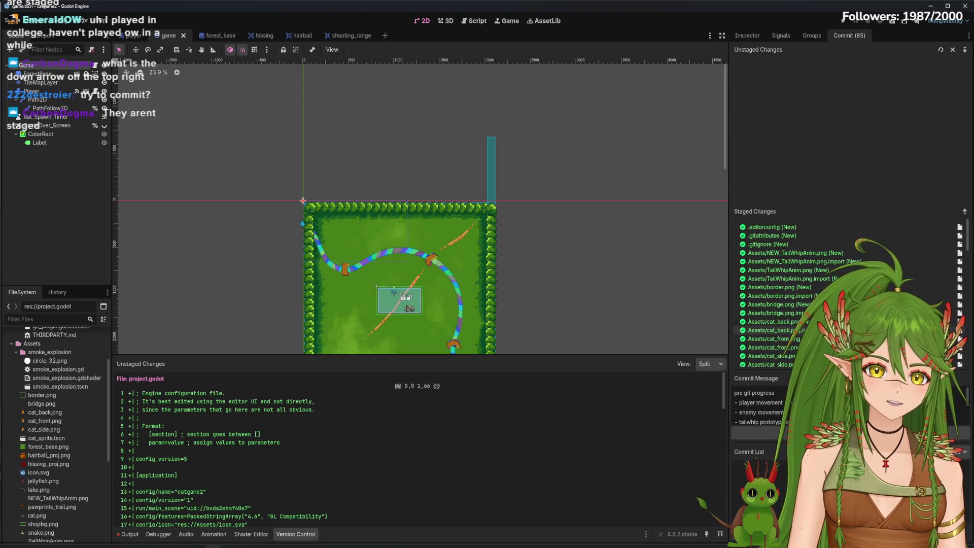
Scroll through the 85 staged files and press Ctrl+Enter, leaving the commit message box empty.
scroll(837, 322, down, 10)
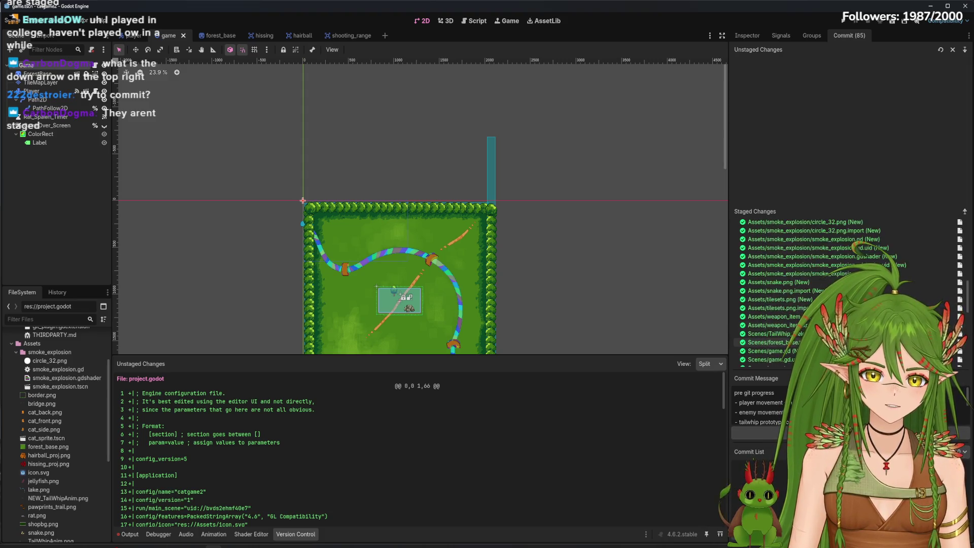
scroll(812, 321, down, 5)
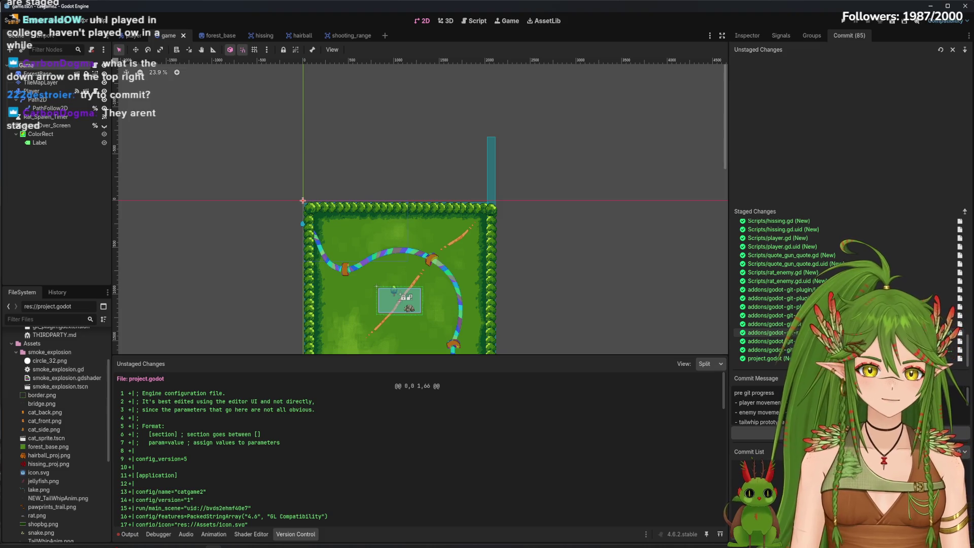
key(ctrl+Return)
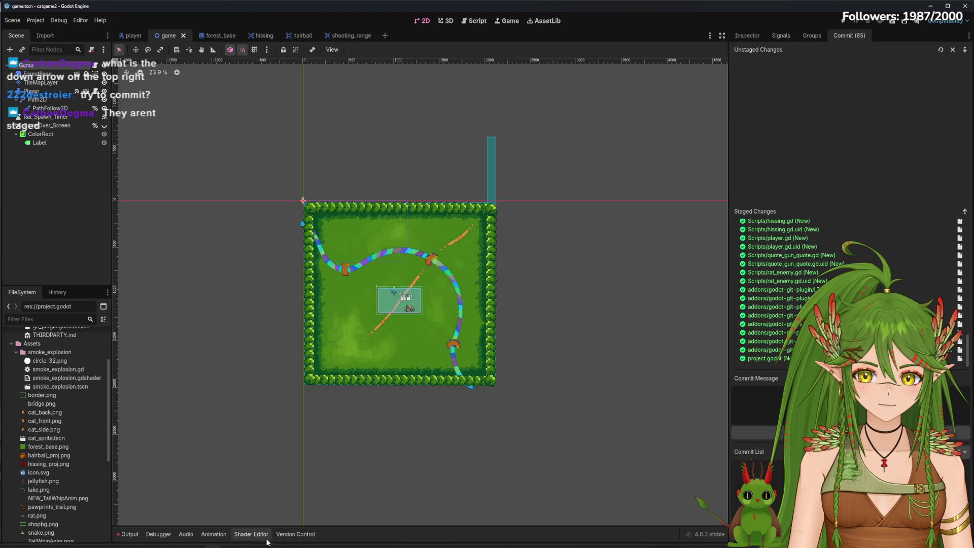
Toggle the version control diff panel and maximize the Godot editor window.
click(295, 534)
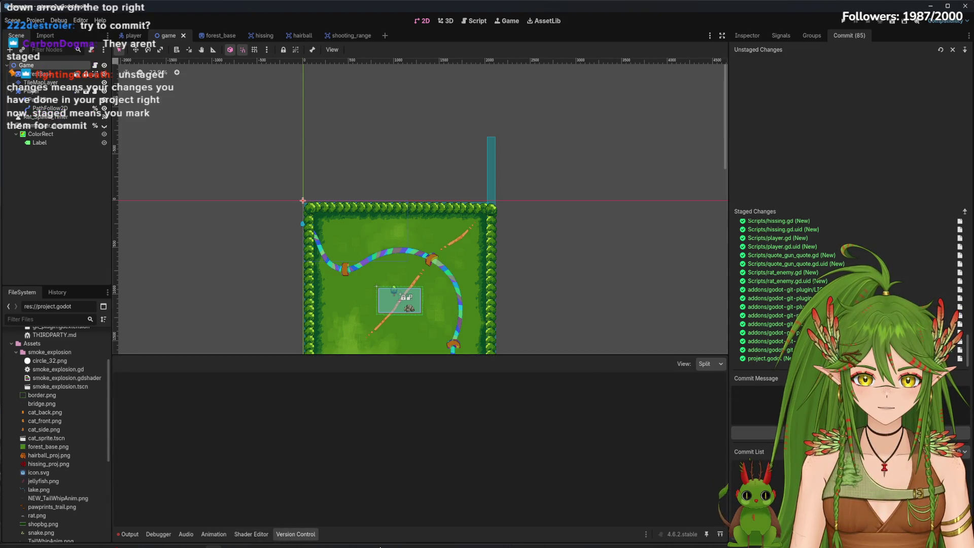
click(293, 536)
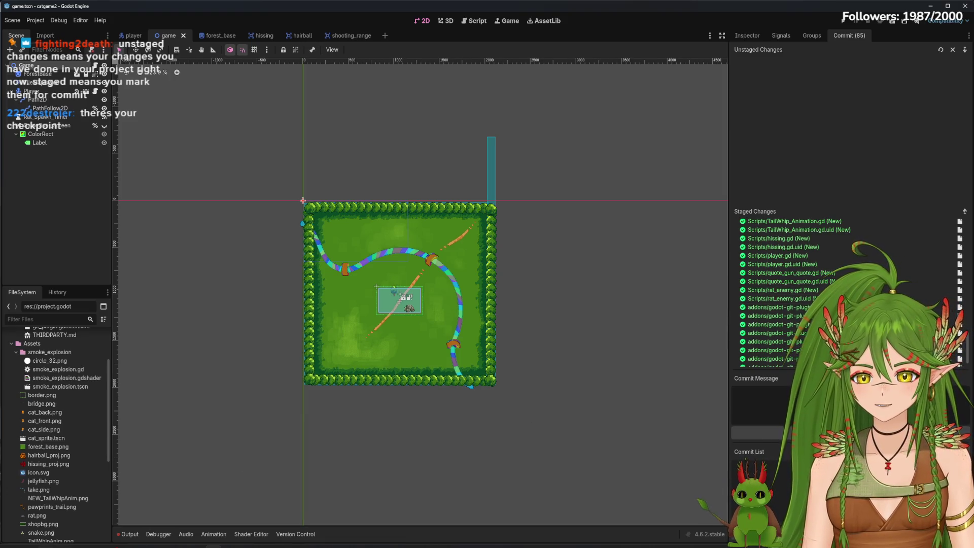
mouse_move(611, 1)
mouse_down()
mouse_move(611, 29)
mouse_move(633, 46)
mouse_move(515, 23)
mouse_up()
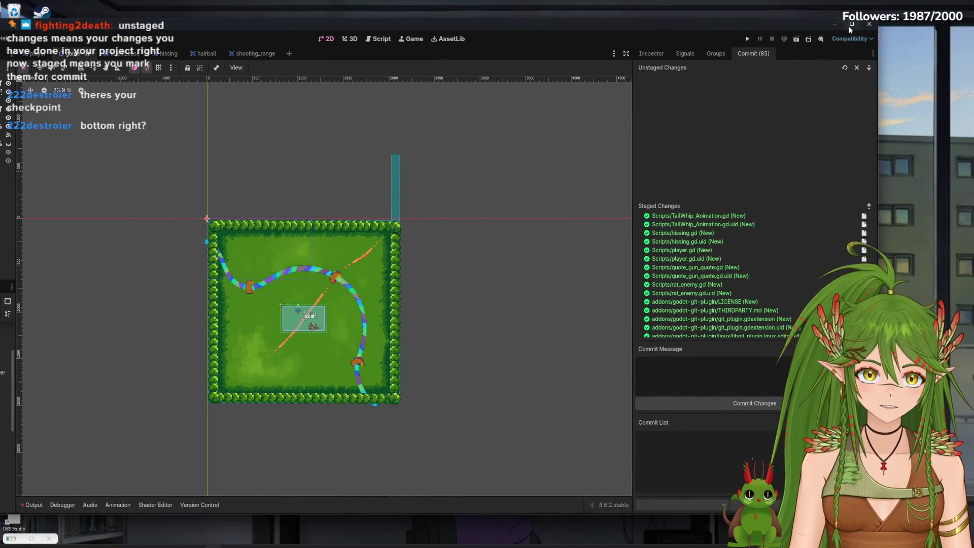
click(851, 24)
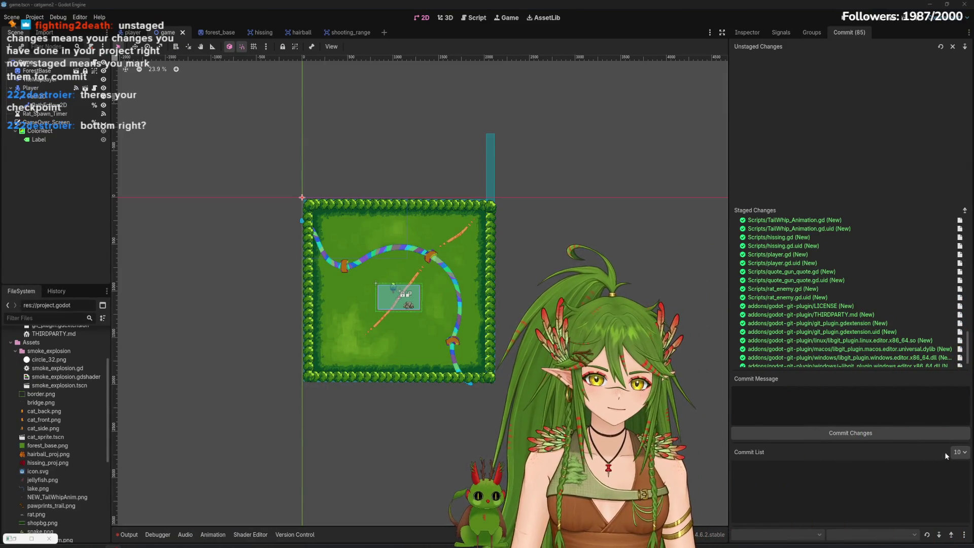
Set the commit list to show 30 commits and open the extra git actions menu.
click(958, 452)
click(957, 475)
click(958, 452)
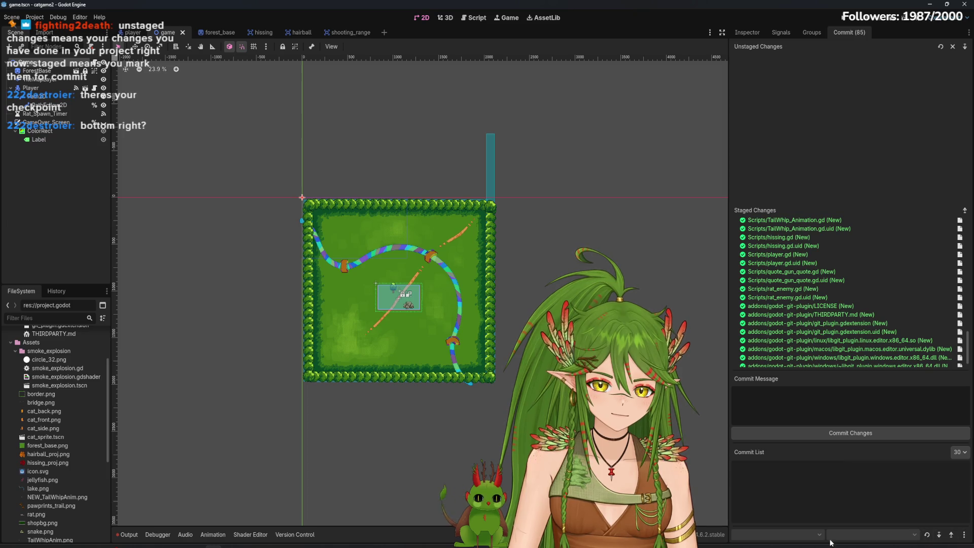
click(964, 536)
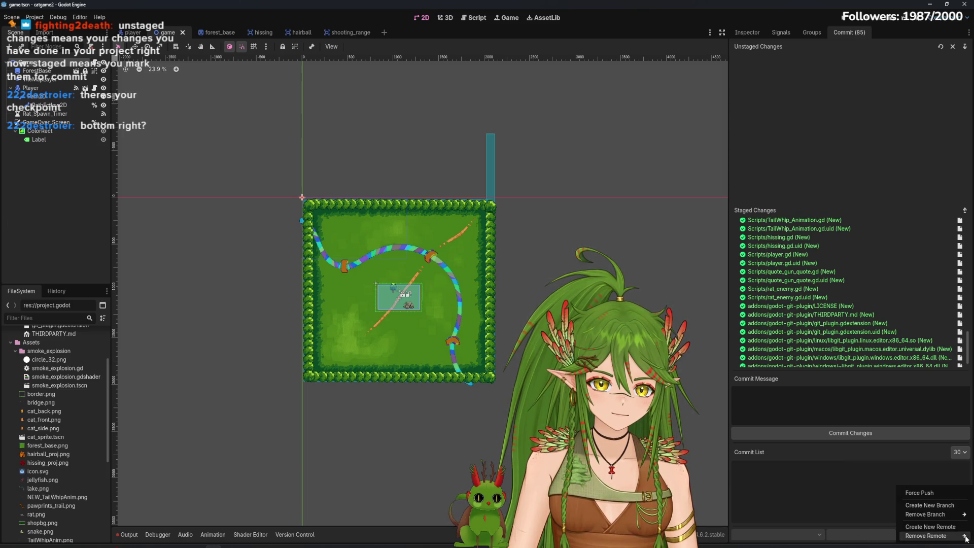